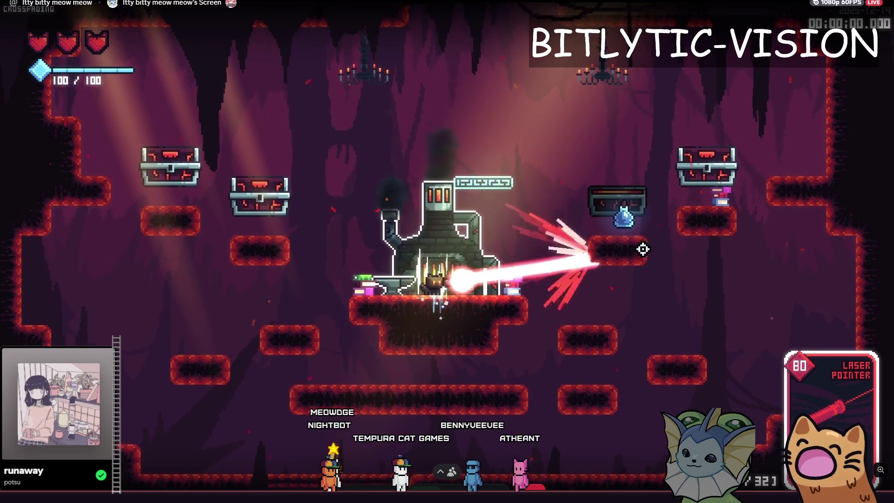
- Stop the game, delete the Crossfading print and uncomment .set_ease(Tween.EASE_IN), then save
{"action": "key", "text": "F8"}
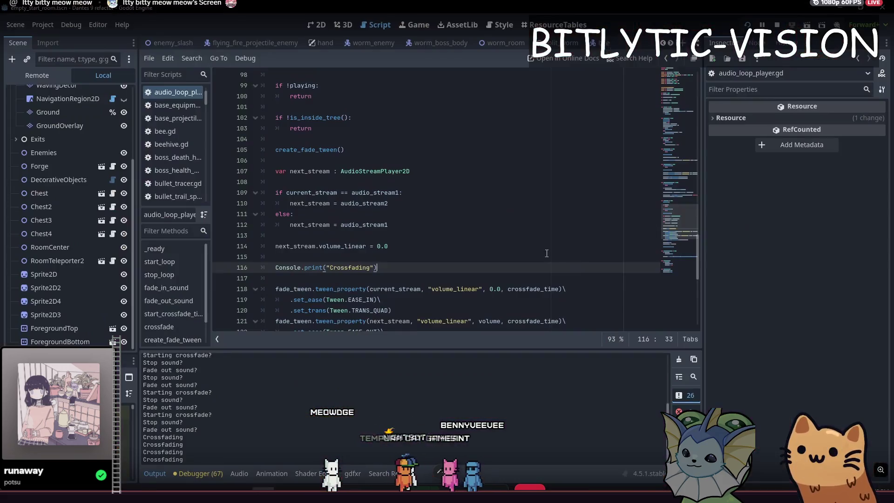
{"action": "key", "text": "Down"}
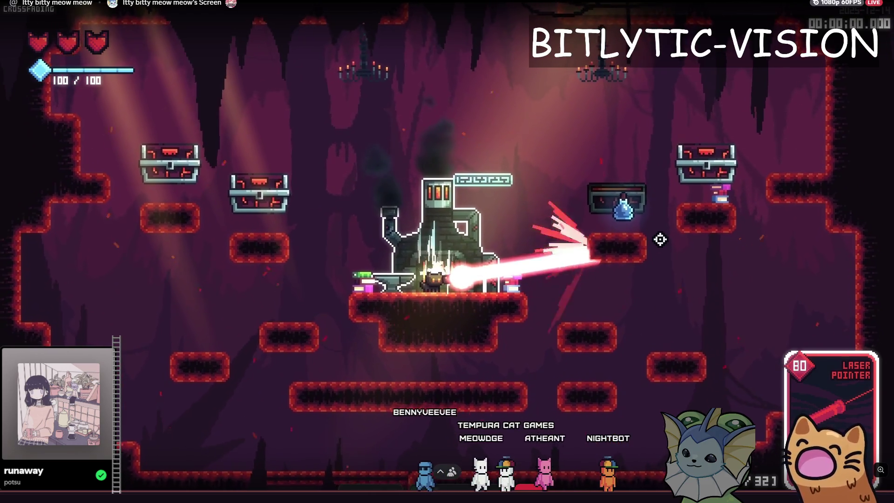
{"action": "key", "text": "F8"}
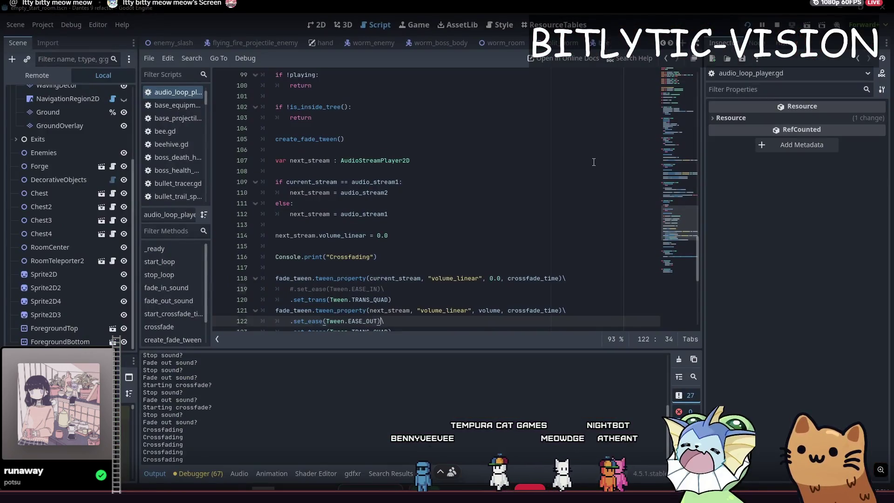
{"action": "key", "text": "Up"}
{"action": "key", "text": "Up"}
{"action": "key", "text": "Up"}
{"action": "key", "text": "ctrl+k"}
{"action": "key", "text": "Up"}
{"action": "key", "text": "Up"}
{"action": "key", "text": "ctrl+shift+k"}
{"action": "key", "text": "ctrl+shift+k"}
{"action": "key", "text": "ctrl+s"}
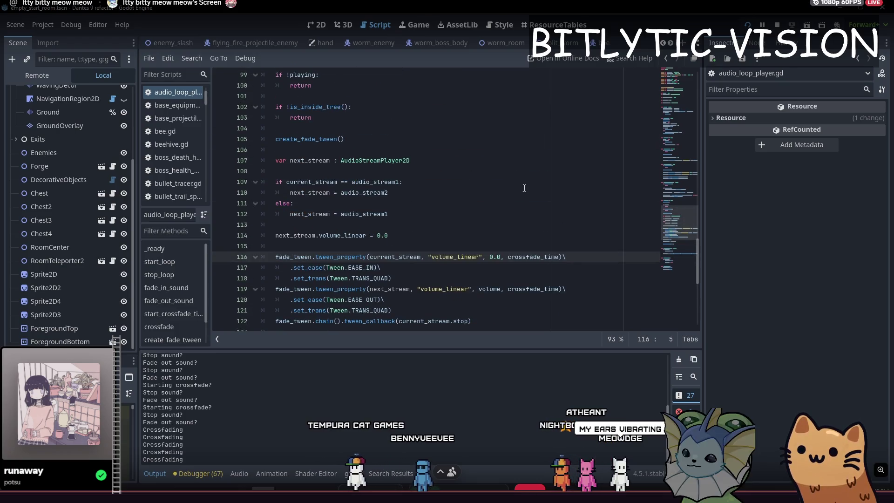
- Review the next_stream fade tween code, then switch to the 2D main screen
{"action": "key", "text": "Up"}
{"action": "scroll", "coordinate": [454, 216], "scroll_direction": "down", "scroll_amount": 3}
{"action": "scroll", "coordinate": [454, 216], "scroll_direction": "down", "scroll_amount": 5}
{"action": "scroll", "coordinate": [454, 216], "scroll_direction": "up", "scroll_amount": 6}
{"action": "left_click", "coordinate": [451, 223]}
{"action": "key", "text": "ctrl+shift+o"}
{"action": "key", "text": "Escape"}
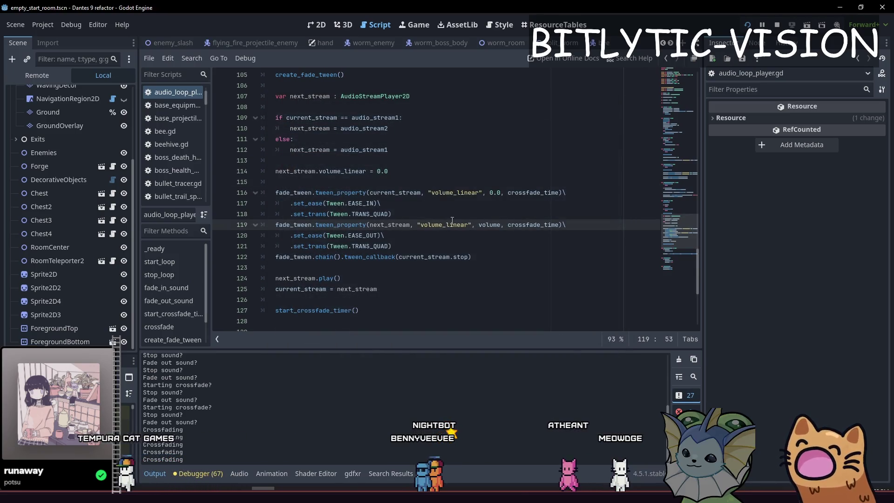
{"action": "key", "text": "ctrl+F1"}
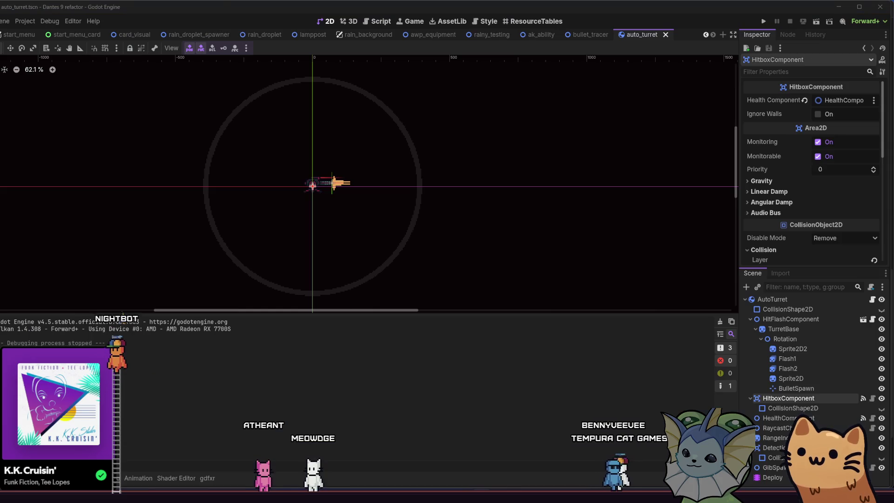
- Recentre the turret on the canvas and select the AutoTurret root node to reach its script
{"action": "left_click_drag", "start_coordinate": [217, 243], "coordinate": [250, 240]}
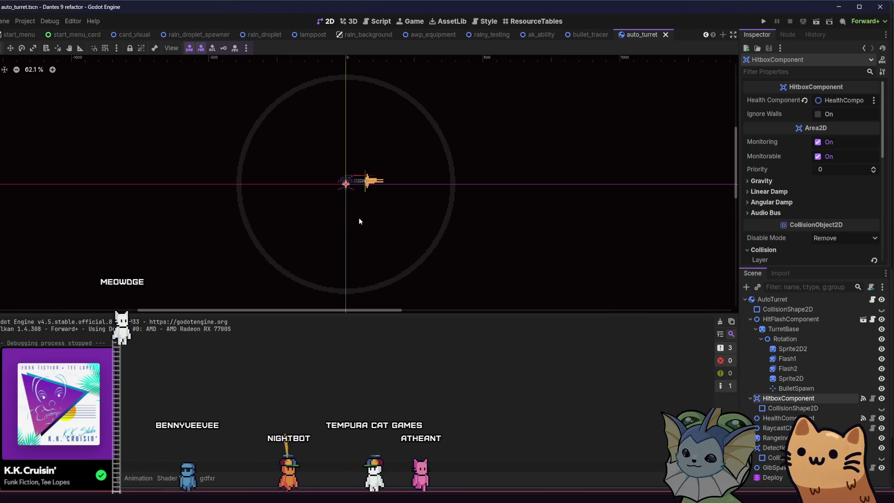
{"action": "left_click", "coordinate": [843, 298]}
{"action": "left_click", "coordinate": [872, 299]}
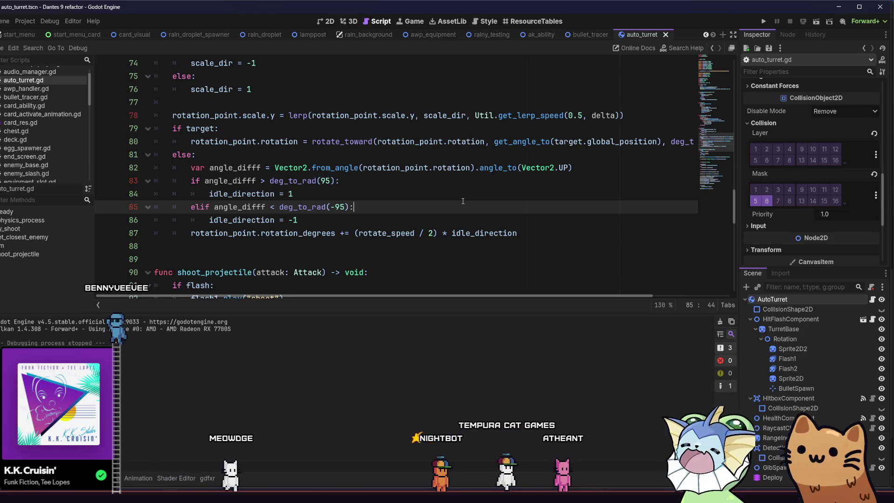
- Add an empty func tick_duration(): declaration below _physics_process in auto_turret.gd
{"action": "scroll", "coordinate": [463, 201], "scroll_direction": "up", "scroll_amount": 20}
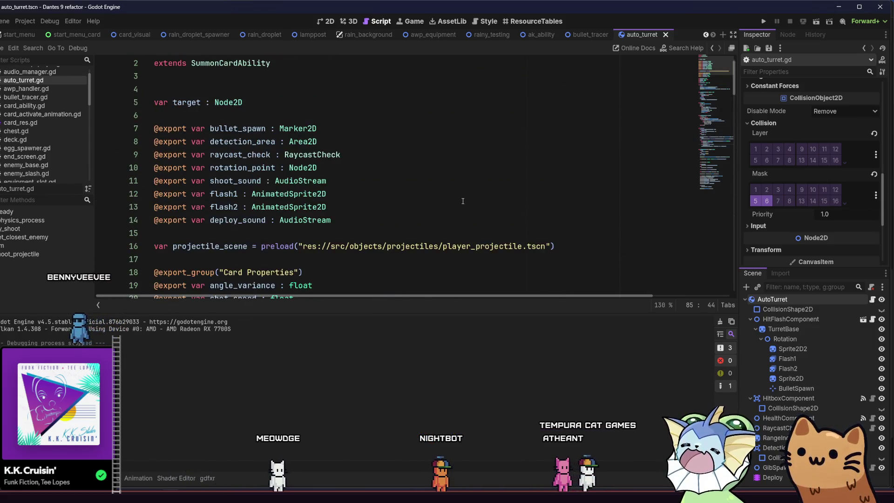
{"action": "scroll", "coordinate": [463, 202], "scroll_direction": "down", "scroll_amount": 10}
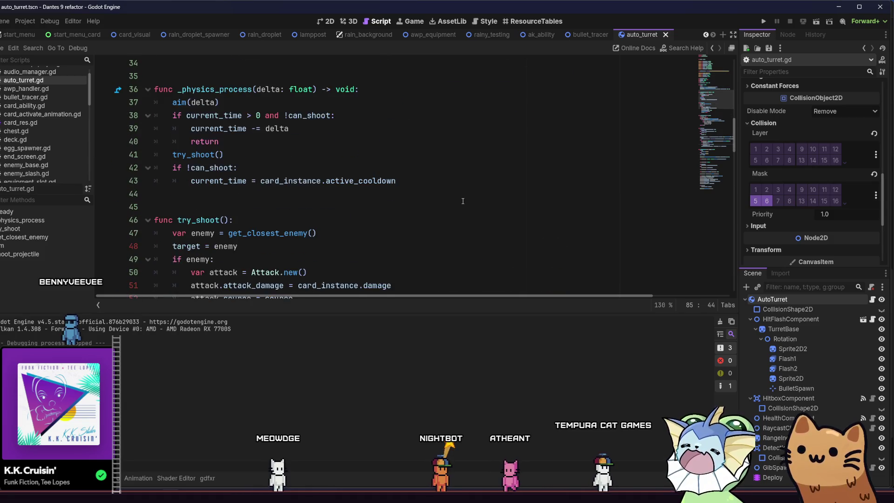
{"action": "left_click", "coordinate": [391, 200]}
{"action": "key", "text": "Return"}
{"action": "key", "text": "Return"}
{"action": "key", "text": "Return"}
{"action": "key", "text": "Up"}
{"action": "type", "text": "unc "}
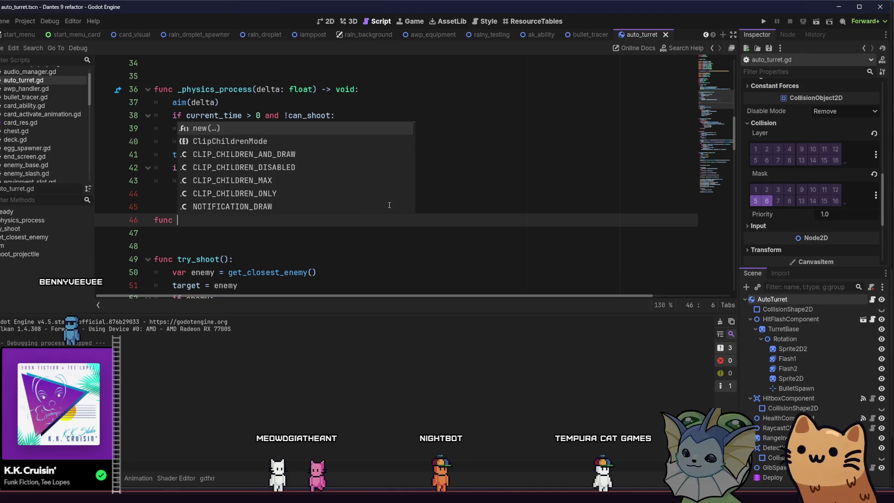
{"action": "type", "text": "to"}
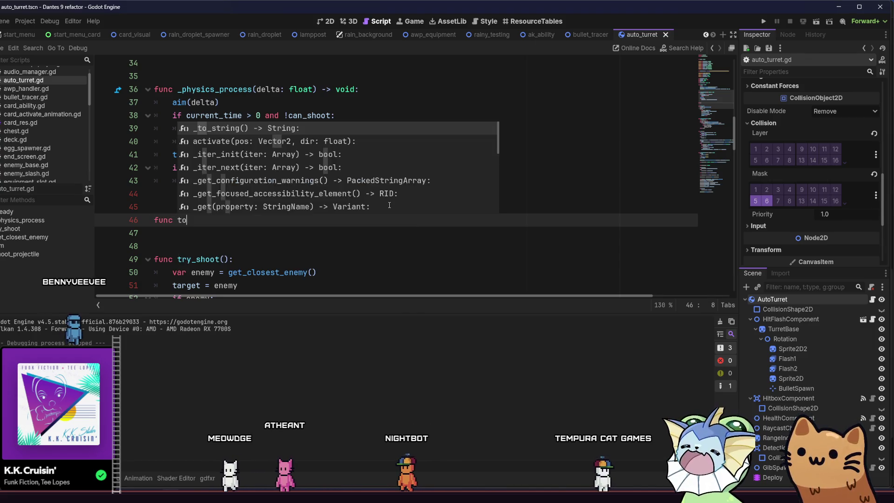
{"action": "type", "text": "ick_duratio"}
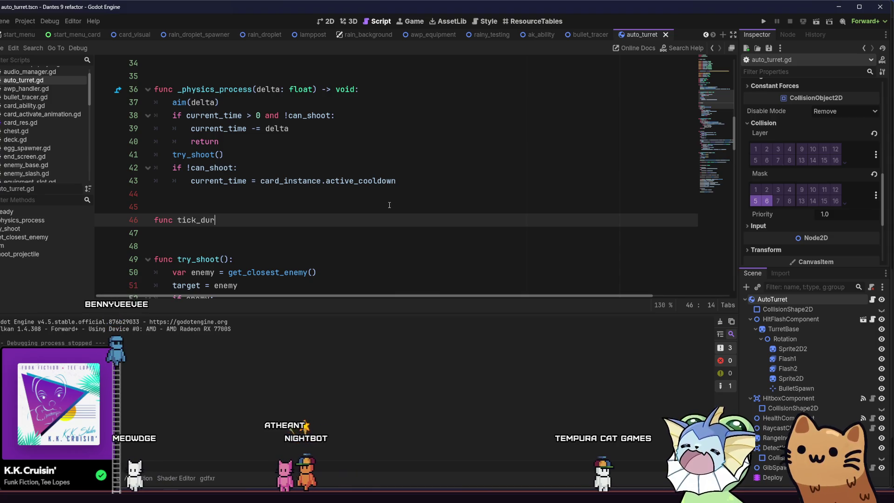
{"action": "type", "text": "n()"}
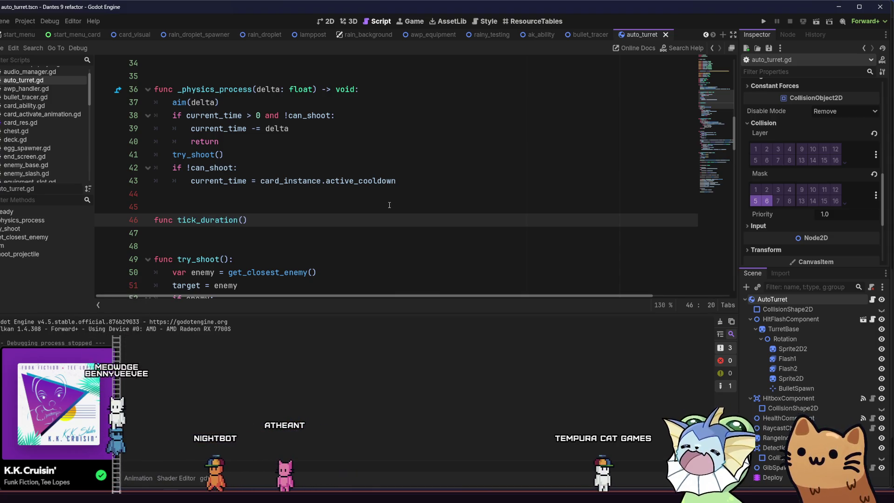
{"action": "type", "text": ":"}
{"action": "key", "text": "Return"}
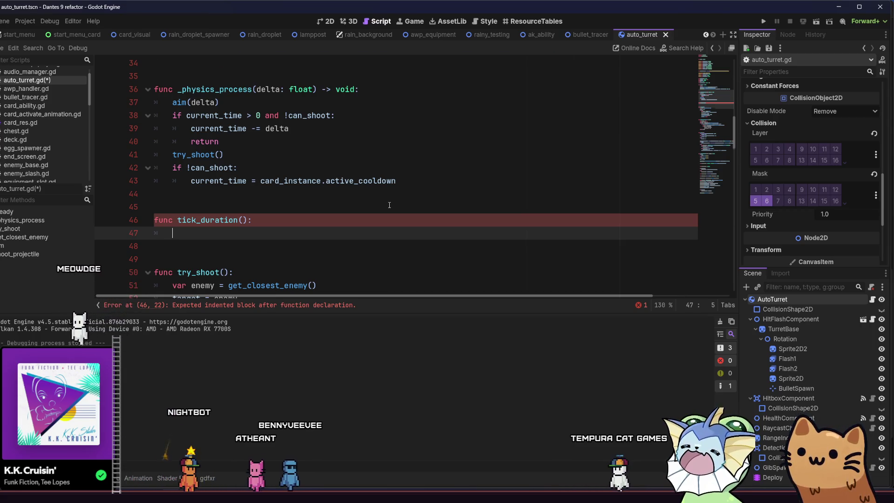
{"action": "scroll", "coordinate": [390, 205], "scroll_direction": "up", "scroll_amount": 10}
{"action": "scroll", "coordinate": [389, 205], "scroll_direction": "down", "scroll_amount": 5}
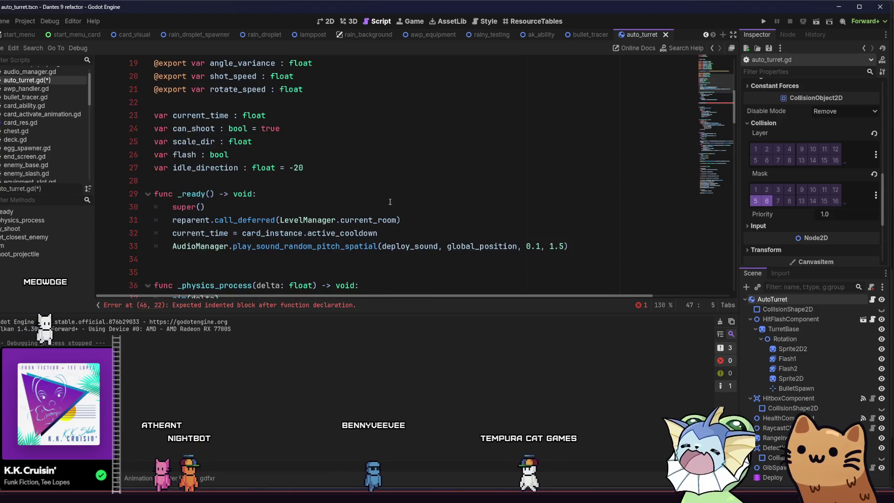
- Declare var duration_time : float below the idle_direction variable
{"action": "left_click", "coordinate": [393, 173]}
{"action": "key", "text": "Return"}
{"action": "type", "text": "var duration"}
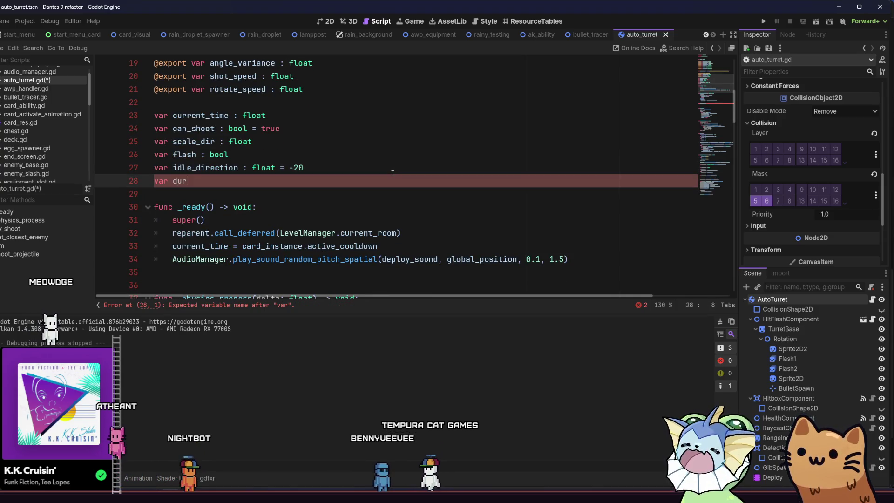
{"action": "type", "text": "_time : "}
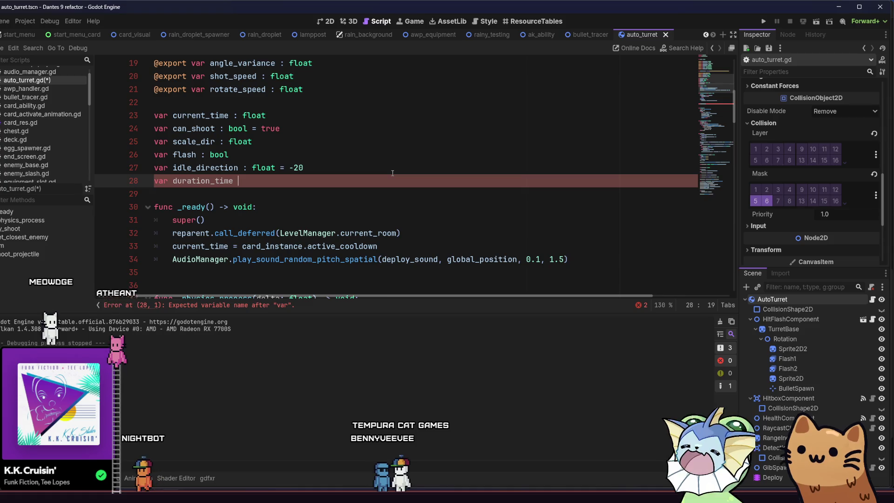
{"action": "type", "text": "float"}
{"action": "scroll", "coordinate": [359, 216], "scroll_direction": "down", "scroll_amount": 5}
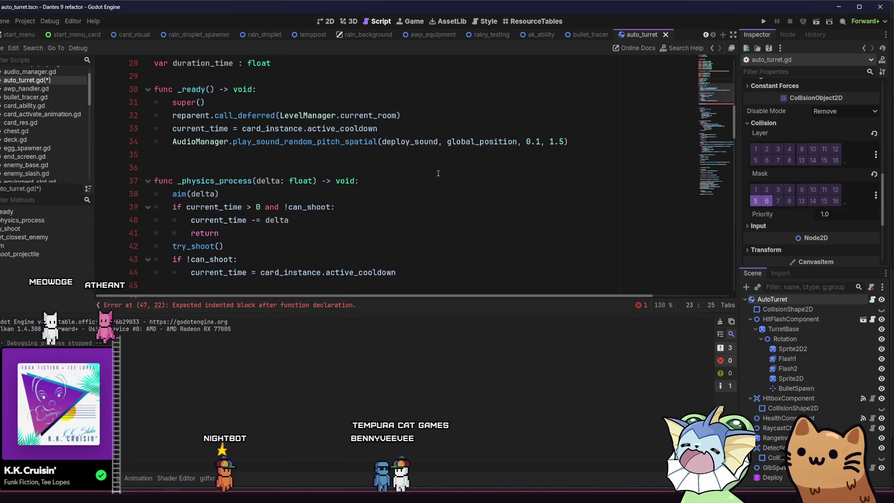
{"action": "left_click", "coordinate": [299, 251]}
{"action": "scroll", "coordinate": [325, 149], "scroll_direction": "up", "scroll_amount": 7}
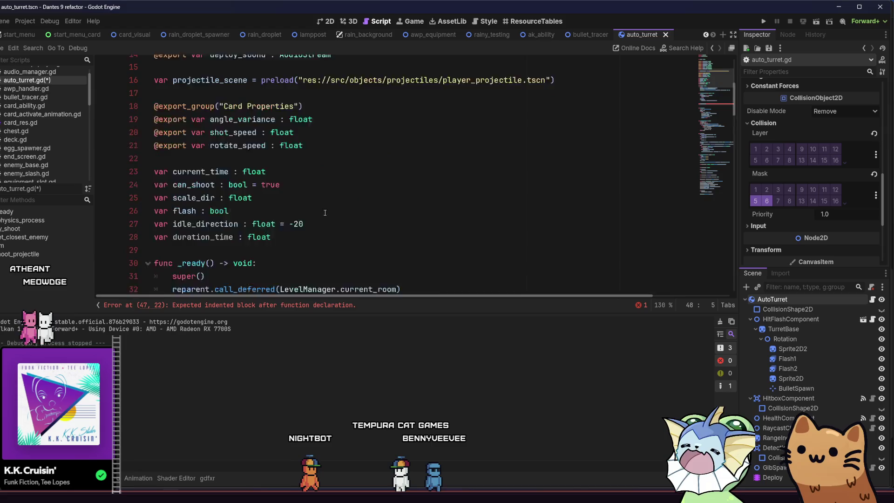
{"action": "scroll", "coordinate": [326, 139], "scroll_direction": "up", "scroll_amount": 1}
{"action": "left_click", "coordinate": [363, 117]}
{"action": "scroll", "coordinate": [365, 144], "scroll_direction": "up", "scroll_amount": 2}
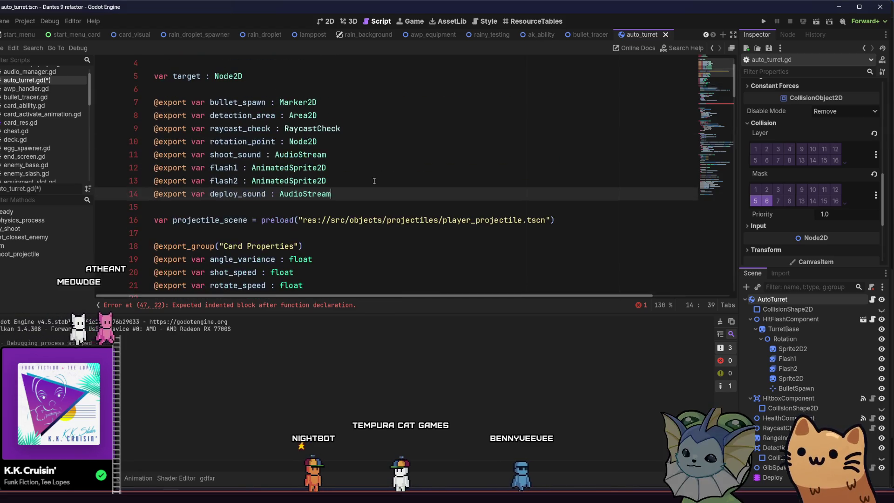
{"action": "scroll", "coordinate": [365, 144], "scroll_direction": "up", "scroll_amount": 1}
{"action": "scroll", "coordinate": [361, 186], "scroll_direction": "down", "scroll_amount": 4}
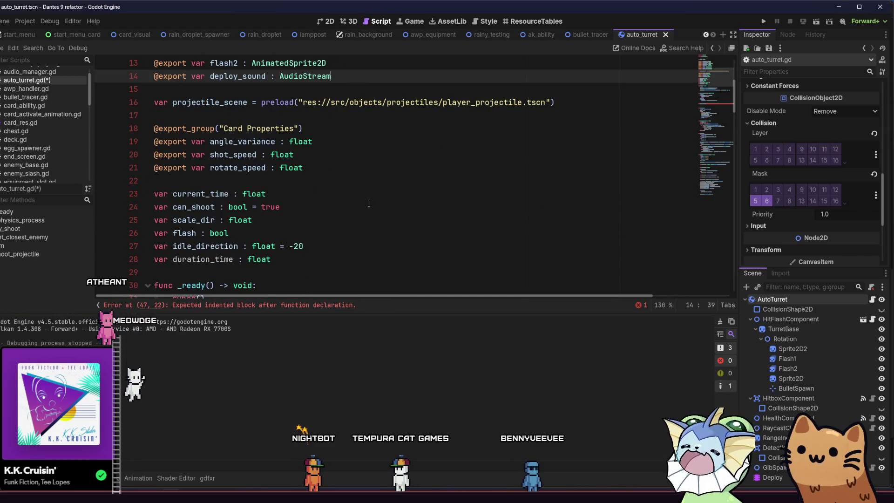
{"action": "scroll", "coordinate": [358, 230], "scroll_direction": "down", "scroll_amount": 1}
{"action": "left_click", "coordinate": [358, 221]}
{"action": "scroll", "coordinate": [396, 214], "scroll_direction": "down", "scroll_amount": 3}
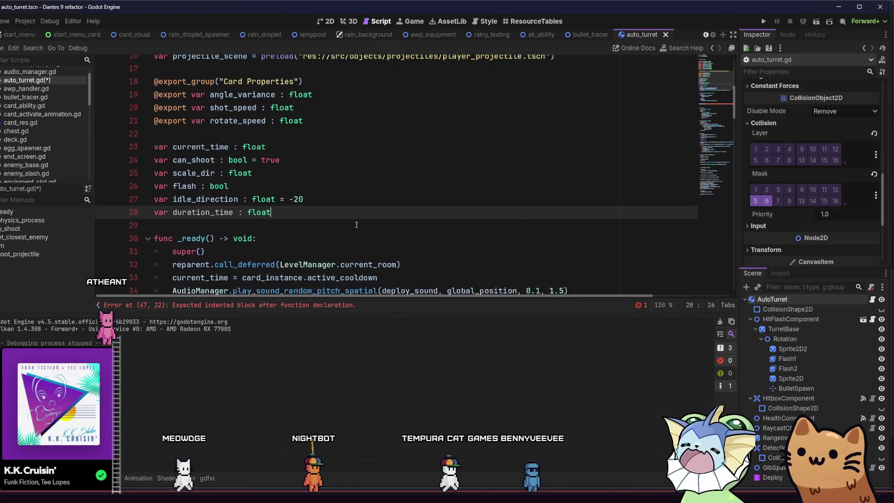
- Start a duration_time assignment from card_instance after current_time in _ready
{"action": "left_click", "coordinate": [417, 194]}
{"action": "left_click", "coordinate": [440, 167]}
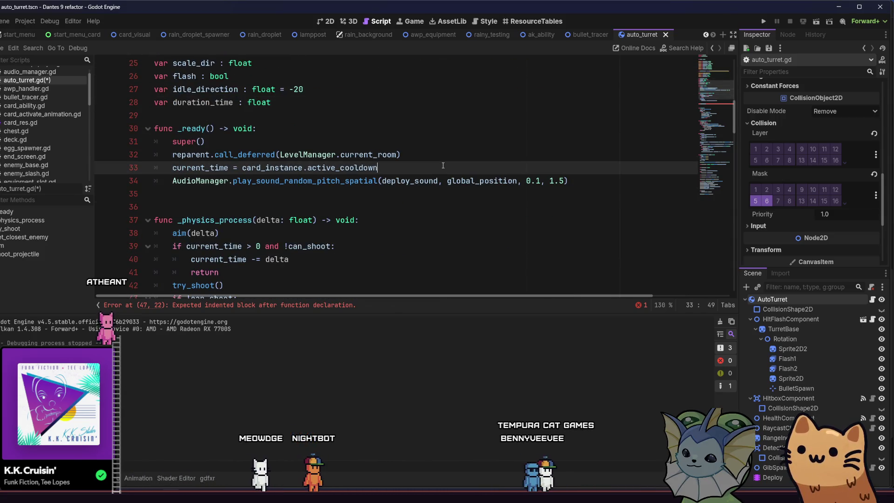
{"action": "key", "text": "Return"}
{"action": "type", "text": "du"}
{"action": "key", "text": "Return"}
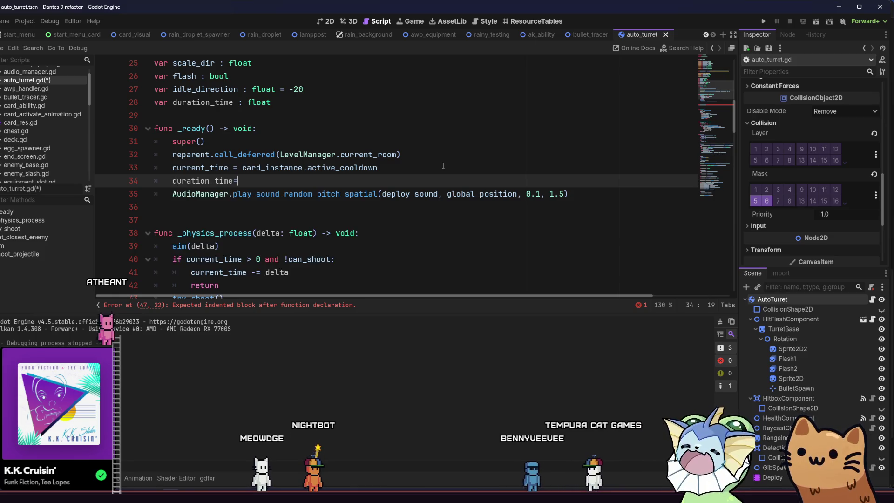
{"action": "type", "text": "dur"}
{"action": "key", "text": "BackSpace"}
{"action": "key", "text": "BackSpace"}
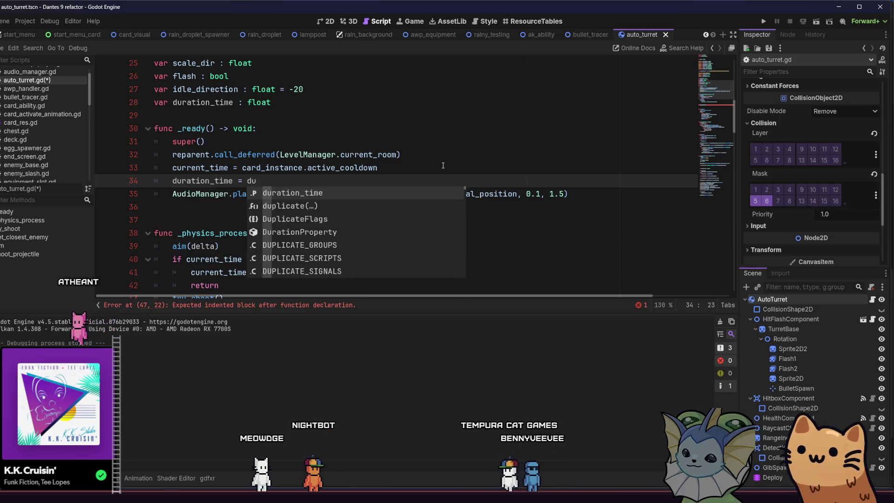
{"action": "type", "text": "ard_instance.di"}
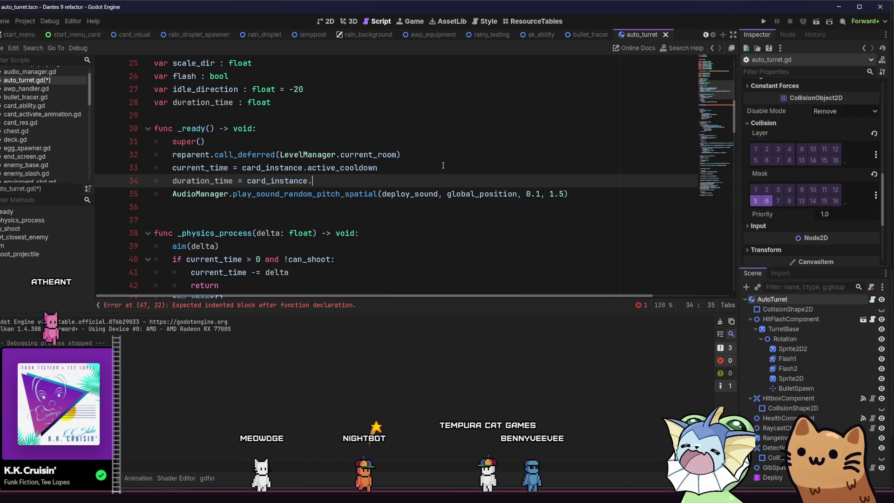
{"action": "key", "text": "BackSpace"}
{"action": "key", "text": "BackSpace"}
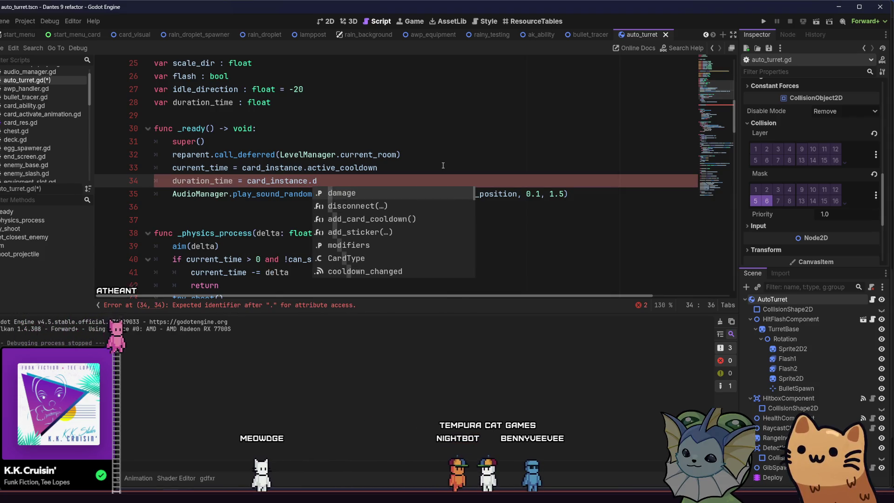
- Strip card_instance from the duration_time assignment on line 34, leaving its value empty
{"action": "type", "text": "dur"}
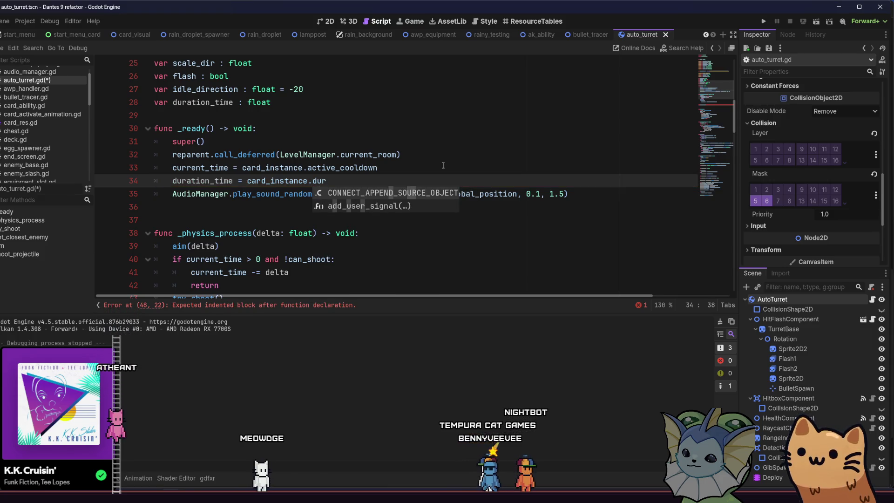
{"action": "key", "text": "BackSpace"}
{"action": "key", "text": "BackSpace"}
{"action": "key", "text": "BackSpace"}
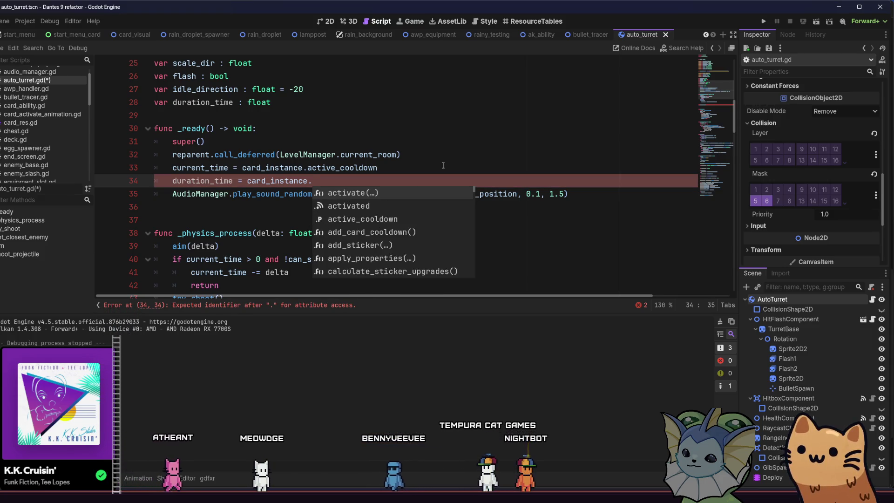
{"action": "key", "text": "BackSpace"}
{"action": "key", "text": "BackSpace"}
{"action": "key", "text": "BackSpace"}
{"action": "key", "text": "BackSpace"}
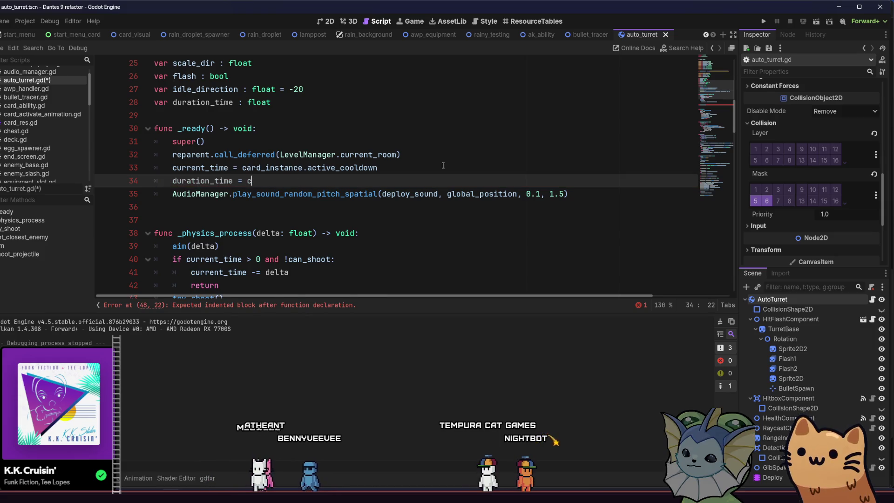
{"action": "key", "text": "BackSpace"}
{"action": "type", "text": "dur"}
{"action": "key", "text": "Return"}
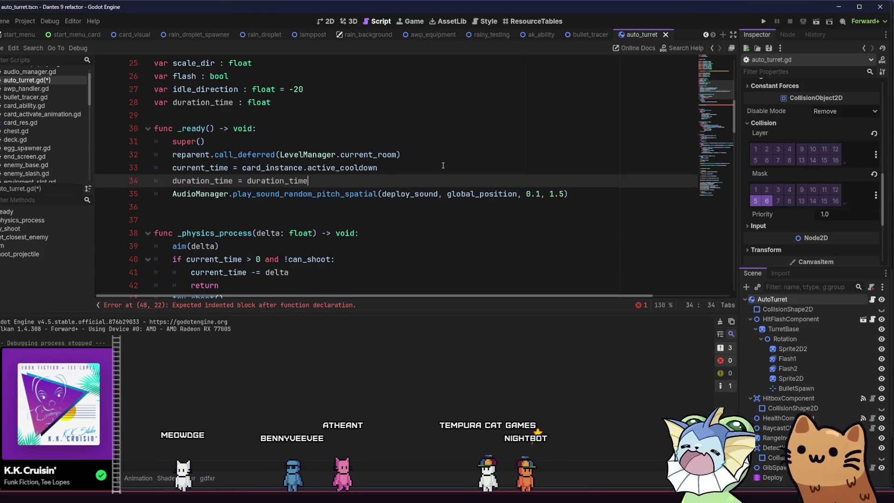
{"action": "double_click", "coordinate": [322, 178]}
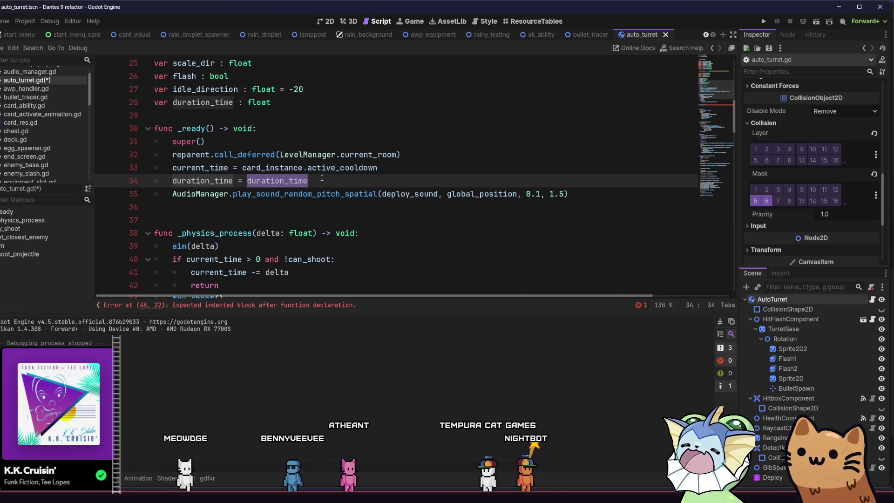
{"action": "key", "text": "BackSpace"}
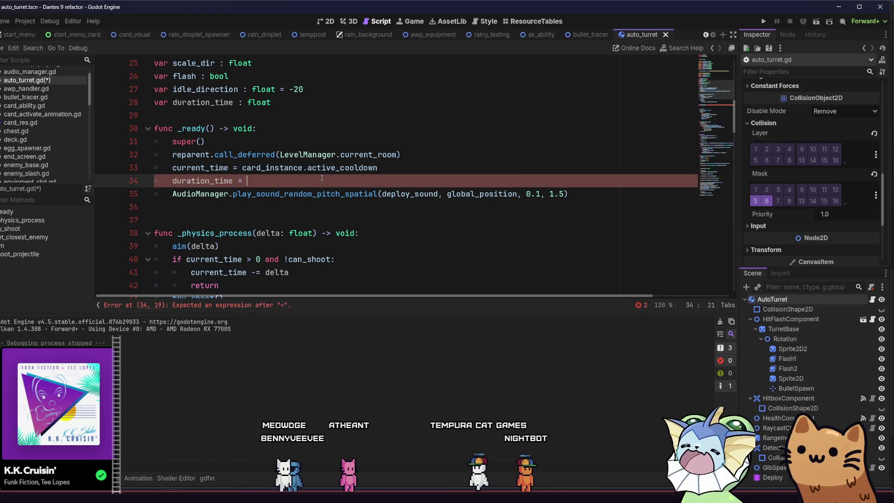
{"action": "scroll", "coordinate": [321, 178], "scroll_direction": "up", "scroll_amount": 3}
{"action": "scroll", "coordinate": [322, 178], "scroll_direction": "up", "scroll_amount": 3}
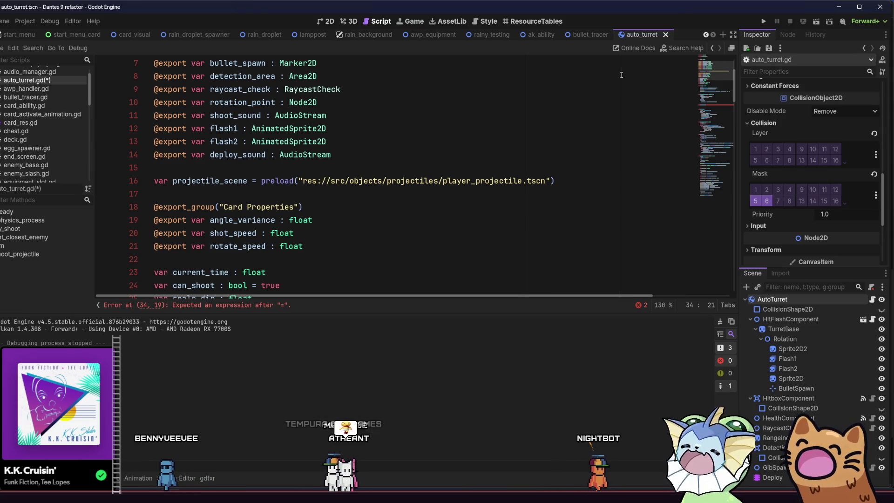
{"action": "key", "text": "shift+alt+o"}
- Open card_instance.gd by searching card_Inst in the quick-open dialog
{"action": "type", "text": "card_Inst"}
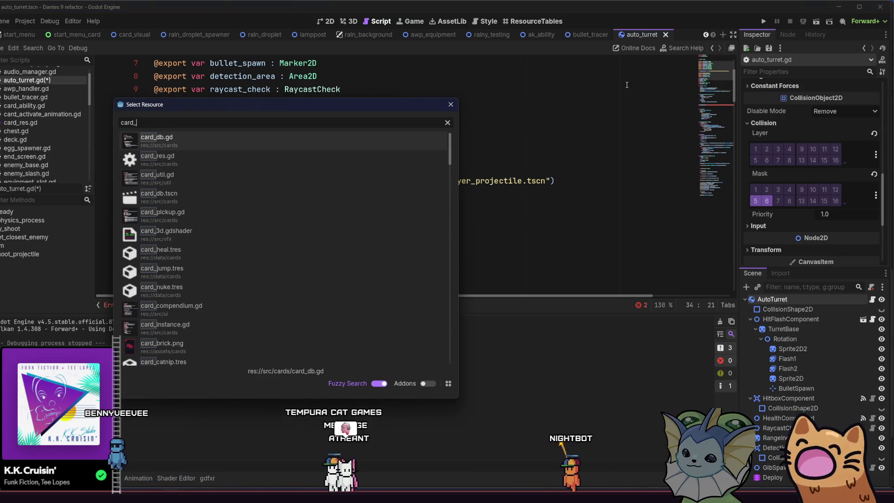
{"action": "double_click", "coordinate": [394, 141]}
{"action": "scroll", "coordinate": [391, 138], "scroll_direction": "up", "scroll_amount": 2}
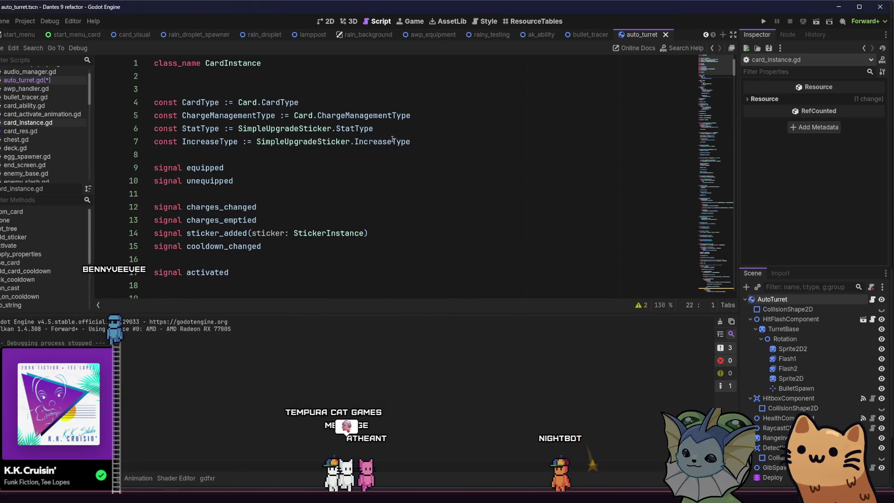
{"action": "scroll", "coordinate": [393, 138], "scroll_direction": "down", "scroll_amount": 4}
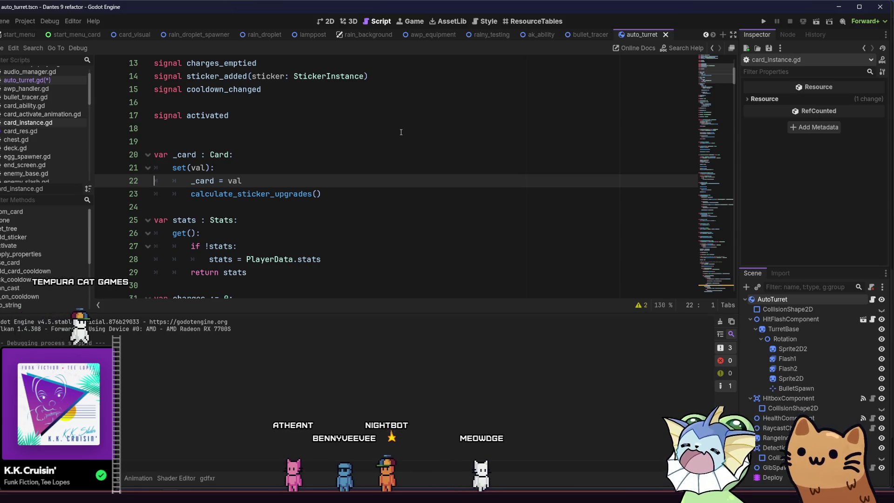
{"action": "scroll", "coordinate": [360, 186], "scroll_direction": "up", "scroll_amount": 4}
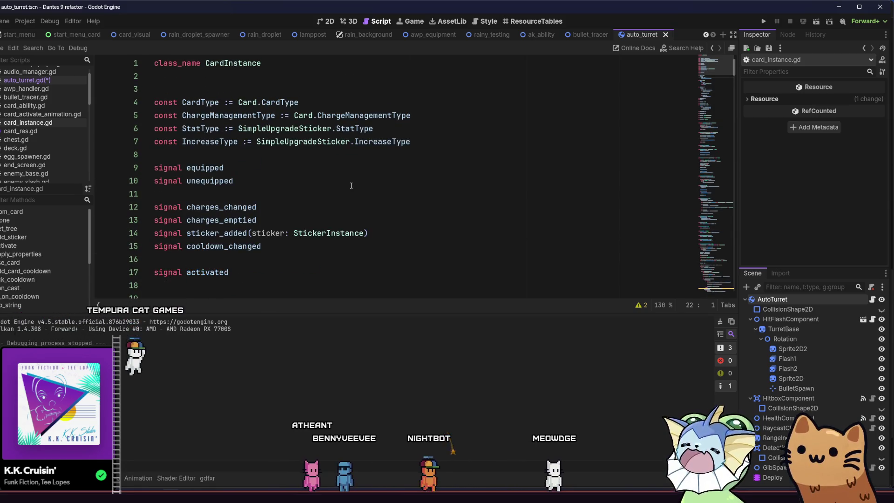
{"action": "scroll", "coordinate": [356, 188], "scroll_direction": "down", "scroll_amount": 2}
{"action": "scroll", "coordinate": [360, 191], "scroll_direction": "up", "scroll_amount": 2}
{"action": "scroll", "coordinate": [367, 194], "scroll_direction": "down", "scroll_amount": 4}
{"action": "scroll", "coordinate": [369, 196], "scroll_direction": "down", "scroll_amount": 2}
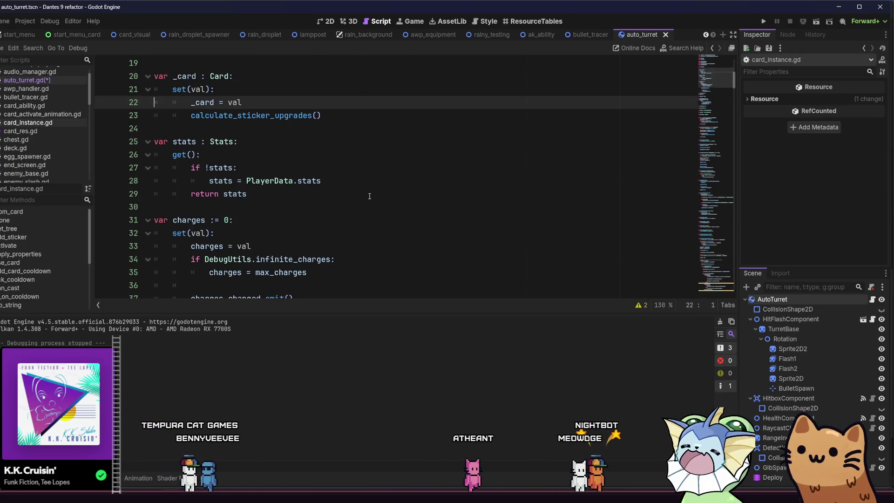
{"action": "scroll", "coordinate": [370, 196], "scroll_direction": "down", "scroll_amount": 1}
{"action": "scroll", "coordinate": [369, 196], "scroll_direction": "down", "scroll_amount": 1}
{"action": "scroll", "coordinate": [370, 196], "scroll_direction": "up", "scroll_amount": 1}
{"action": "scroll", "coordinate": [369, 196], "scroll_direction": "down", "scroll_amount": 4}
{"action": "scroll", "coordinate": [369, 196], "scroll_direction": "down", "scroll_amount": 1}
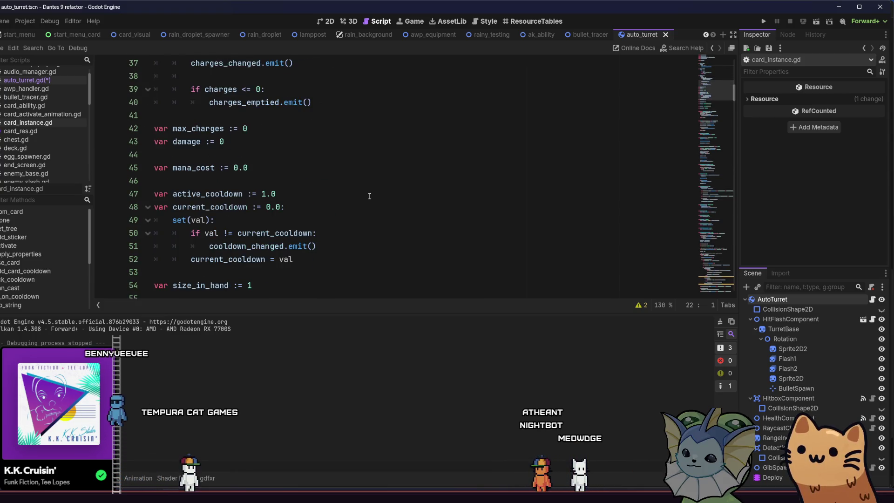
- Start typing var duration := 0.0 on a new line below the damage variable
{"action": "left_click", "coordinate": [303, 134]}
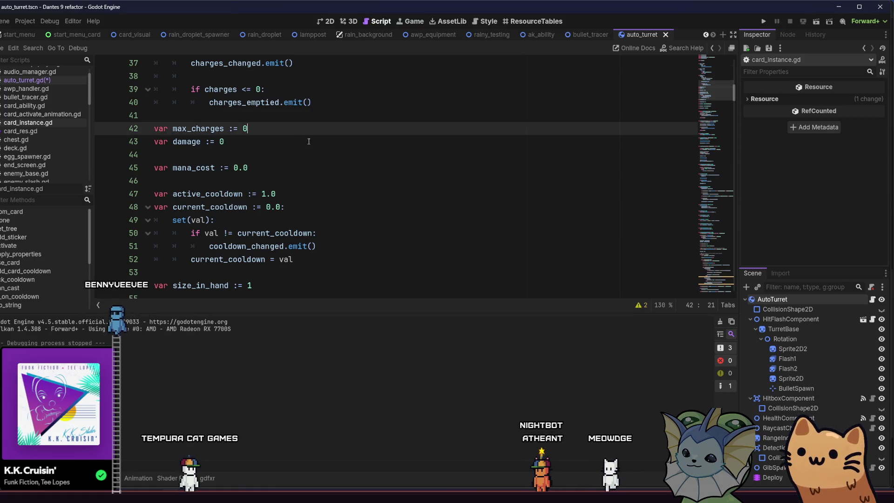
{"action": "left_click", "coordinate": [311, 146]}
{"action": "key", "text": "Return"}
{"action": "type", "text": "var dura"}
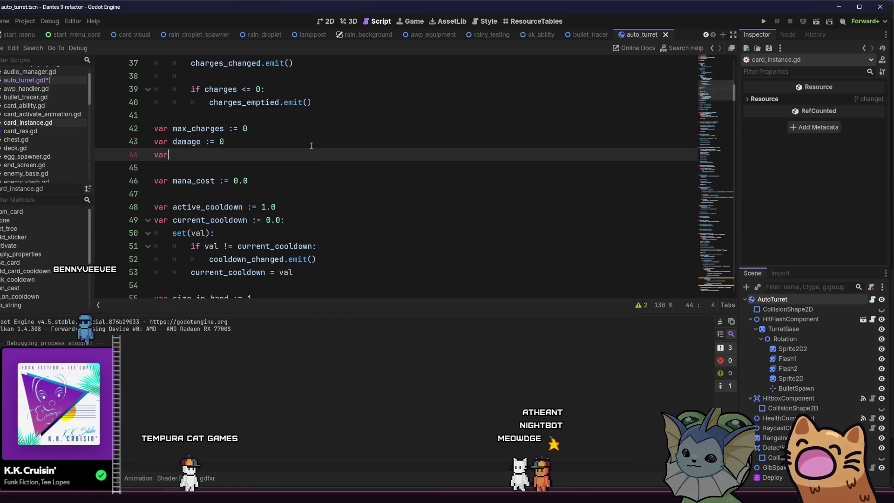
{"action": "type", "text": "tion :="}
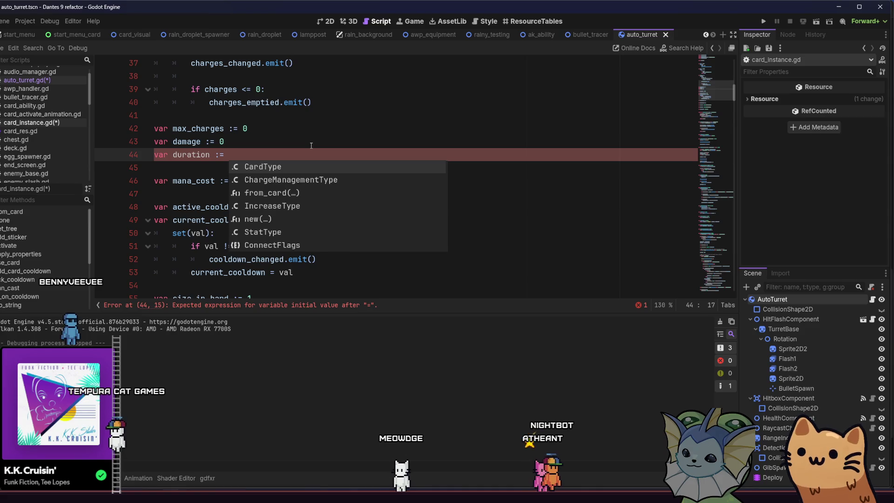
{"action": "type", "text": " 0.0"}
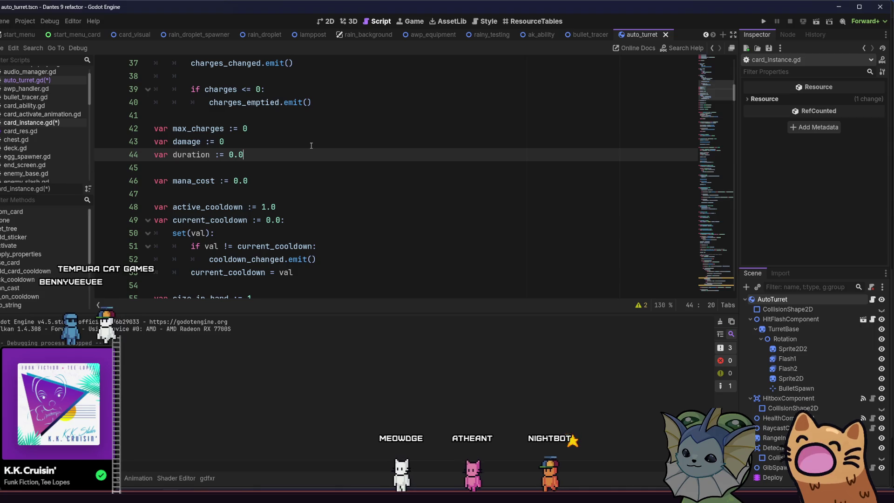
- Scroll down through card_instance.gd past the new duration := 0.0 variable
{"action": "scroll", "coordinate": [311, 146], "scroll_direction": "down", "scroll_amount": 2}
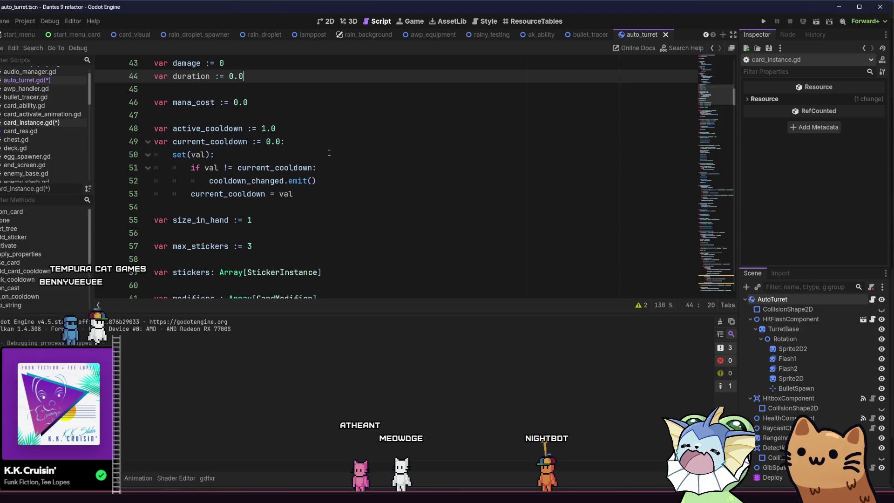
{"action": "scroll", "coordinate": [329, 153], "scroll_direction": "down", "scroll_amount": 2}
{"action": "scroll", "coordinate": [332, 155], "scroll_direction": "down", "scroll_amount": 1}
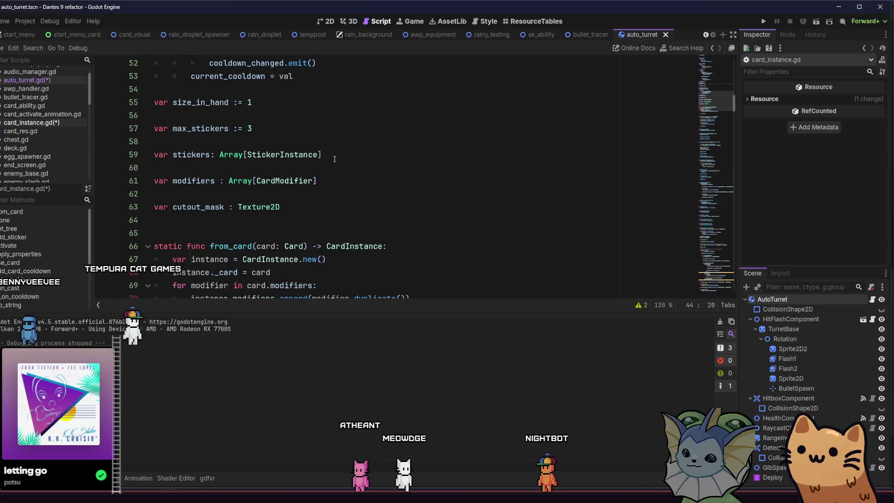
{"action": "scroll", "coordinate": [333, 158], "scroll_direction": "down", "scroll_amount": 1}
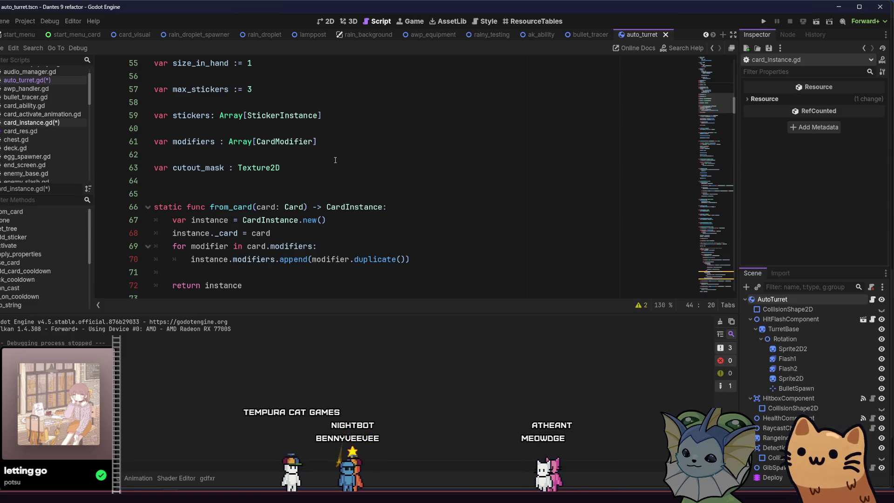
{"action": "scroll", "coordinate": [336, 160], "scroll_direction": "down", "scroll_amount": 7}
{"action": "scroll", "coordinate": [338, 157], "scroll_direction": "down", "scroll_amount": 12}
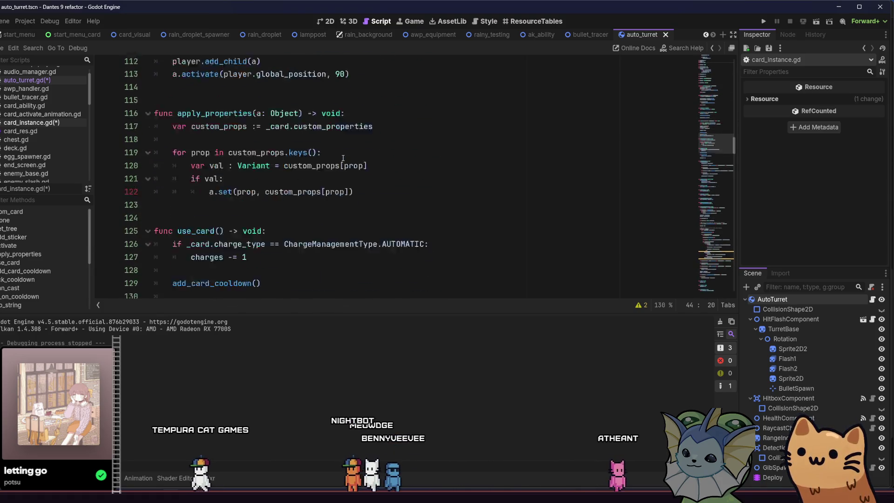
{"action": "scroll", "coordinate": [343, 158], "scroll_direction": "down", "scroll_amount": 10}
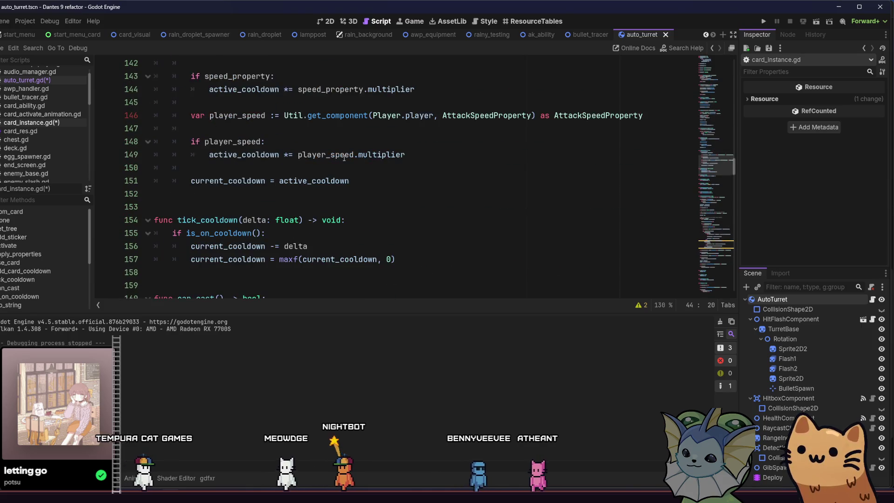
{"action": "scroll", "coordinate": [344, 158], "scroll_direction": "down", "scroll_amount": 13}
{"action": "scroll", "coordinate": [344, 158], "scroll_direction": "down", "scroll_amount": 3}
{"action": "scroll", "coordinate": [345, 158], "scroll_direction": "down", "scroll_amount": 5}
{"action": "scroll", "coordinate": [345, 158], "scroll_direction": "down", "scroll_amount": 19}
{"action": "scroll", "coordinate": [350, 185], "scroll_direction": "down", "scroll_amount": 15}
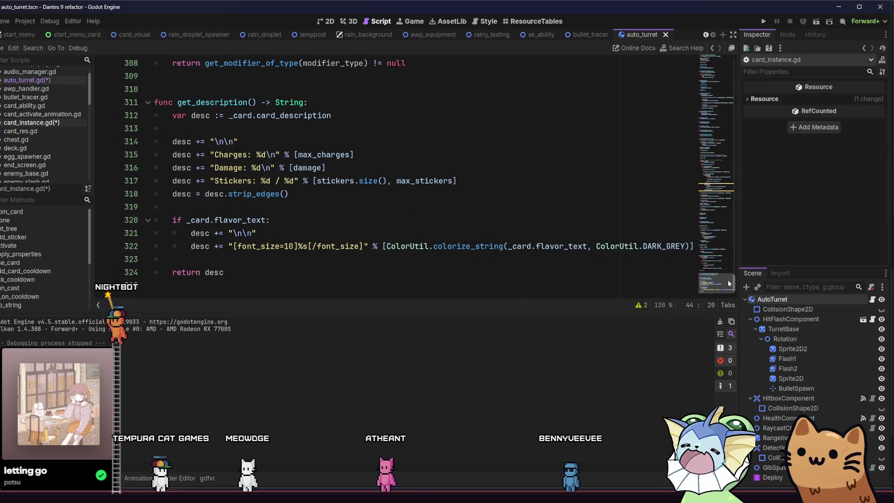
{"action": "mouse_move", "coordinate": [737, 280]}
{"action": "left_mouse_down"}
{"action": "mouse_move", "coordinate": [728, 25]}
{"action": "mouse_move", "coordinate": [729, 81]}
{"action": "left_mouse_up"}
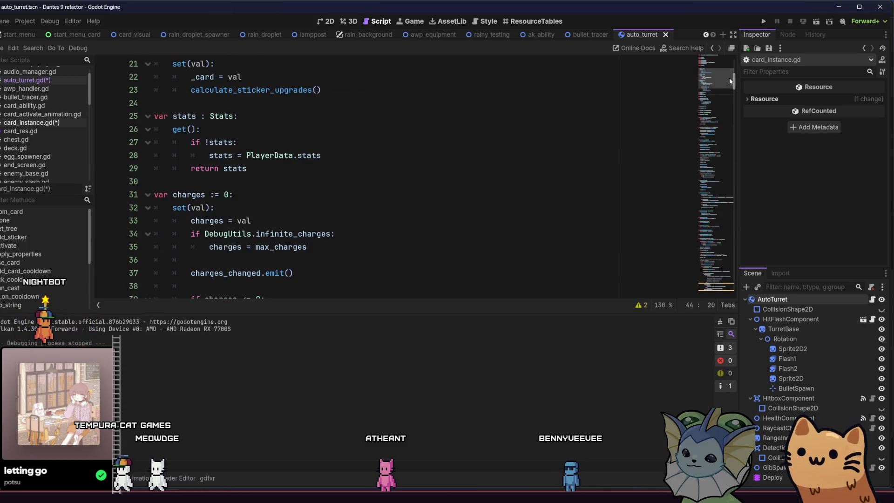
{"action": "left_click_drag", "start_coordinate": [729, 81], "coordinate": [734, 142]}
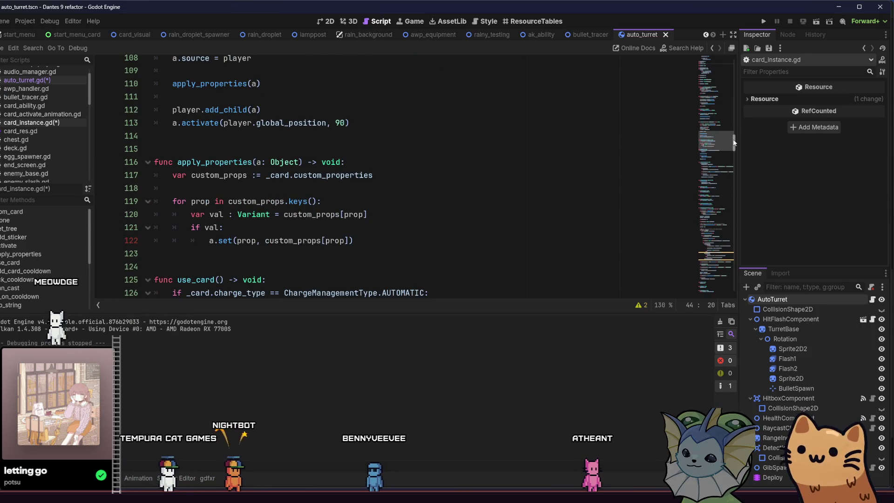
{"action": "mouse_move", "coordinate": [734, 142]}
{"action": "left_mouse_down"}
{"action": "mouse_move", "coordinate": [731, 179]}
{"action": "mouse_move", "coordinate": [714, 42]}
{"action": "left_mouse_up"}
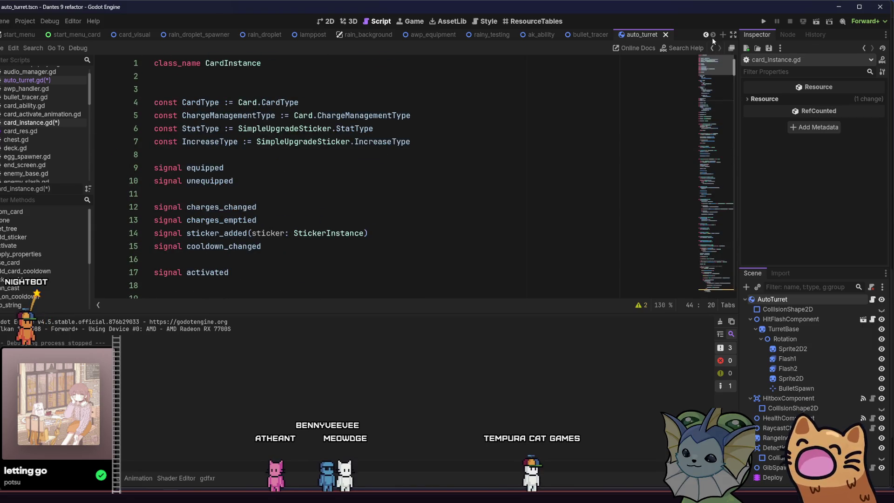
- Delete the var duration := 0.0 line from card_instance.gd and save all changes
{"action": "scroll", "coordinate": [568, 152], "scroll_direction": "down", "scroll_amount": 6}
{"action": "scroll", "coordinate": [569, 152], "scroll_direction": "up", "scroll_amount": 5}
{"action": "scroll", "coordinate": [568, 152], "scroll_direction": "up", "scroll_amount": 1}
{"action": "scroll", "coordinate": [568, 156], "scroll_direction": "down", "scroll_amount": 7}
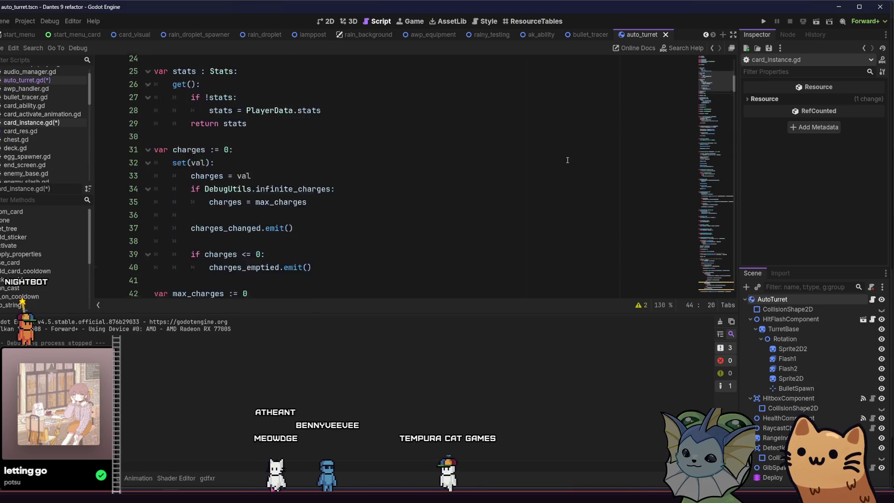
{"action": "scroll", "coordinate": [543, 156], "scroll_direction": "up", "scroll_amount": 1}
{"action": "scroll", "coordinate": [255, 214], "scroll_direction": "down", "scroll_amount": 3}
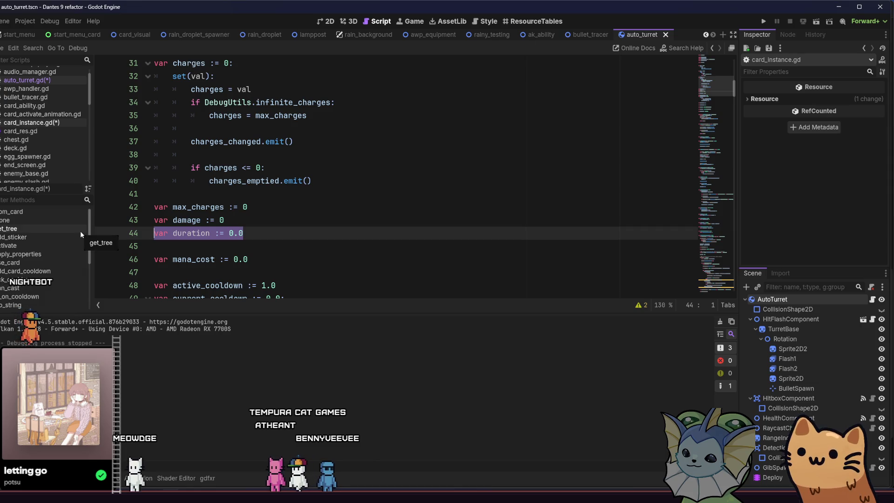
{"action": "key", "text": "BackSpace"}
{"action": "key", "text": "BackSpace"}
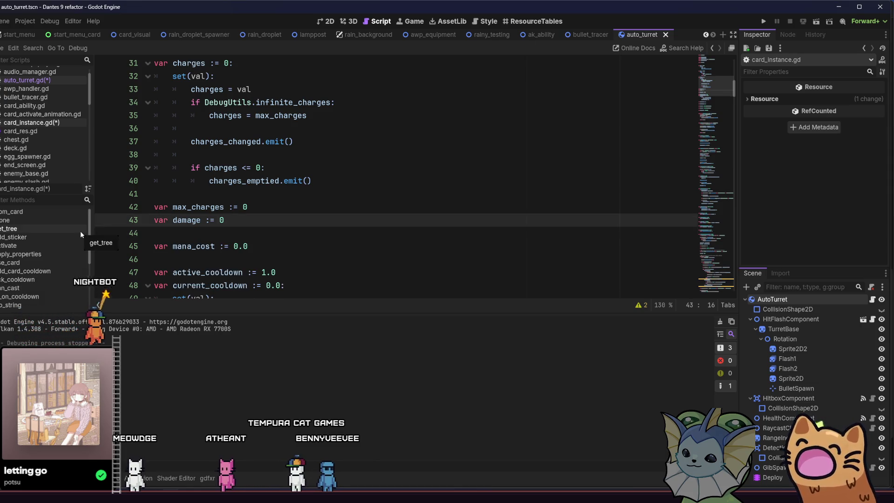
{"action": "key", "text": "ctrl+s"}
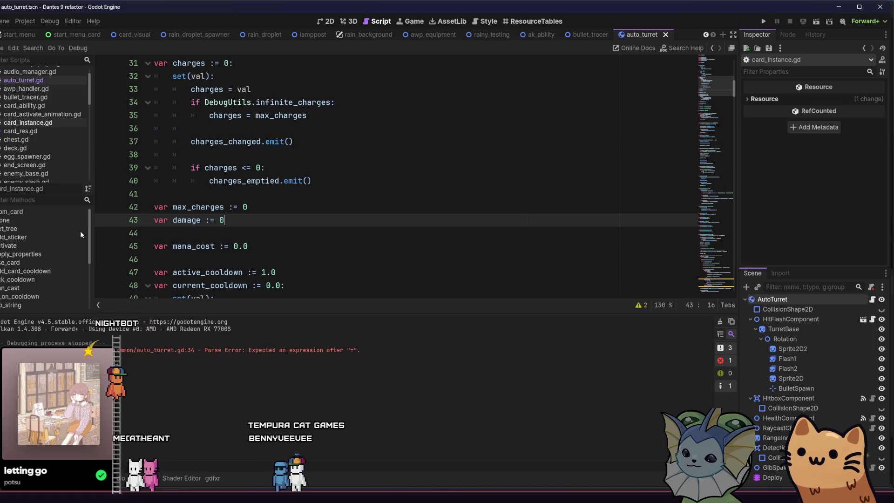
{"action": "left_click", "coordinate": [27, 123]}
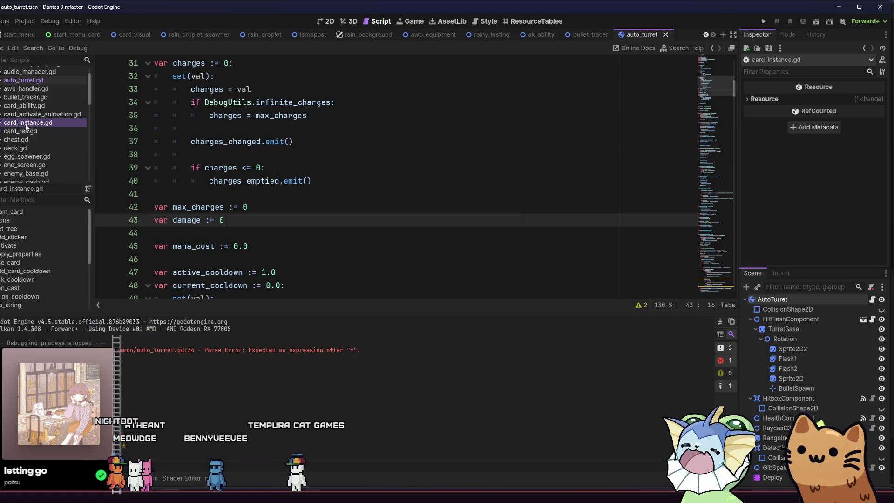
{"action": "left_click", "coordinate": [38, 132]}
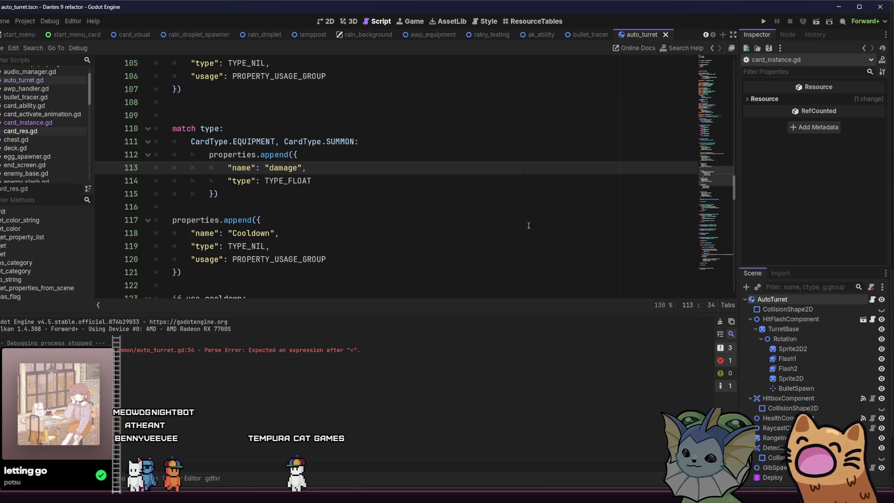
{"action": "scroll", "coordinate": [465, 212], "scroll_direction": "up", "scroll_amount": 20}
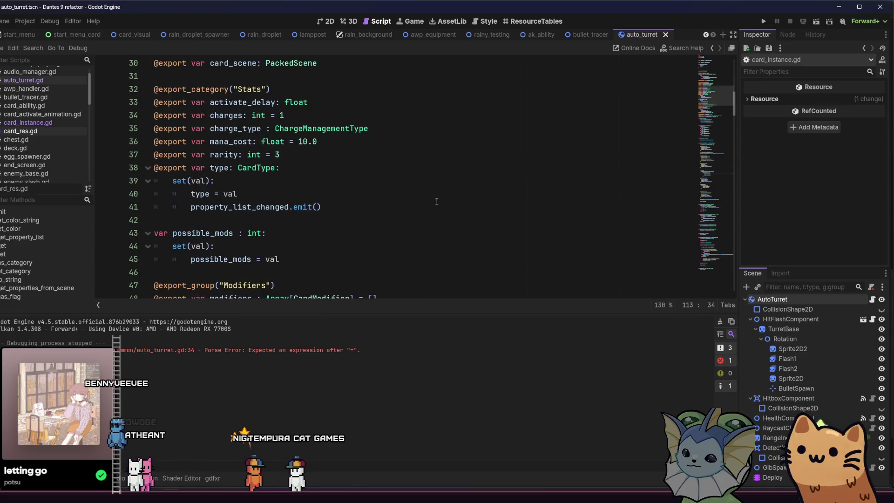
{"action": "scroll", "coordinate": [430, 190], "scroll_direction": "up", "scroll_amount": 6}
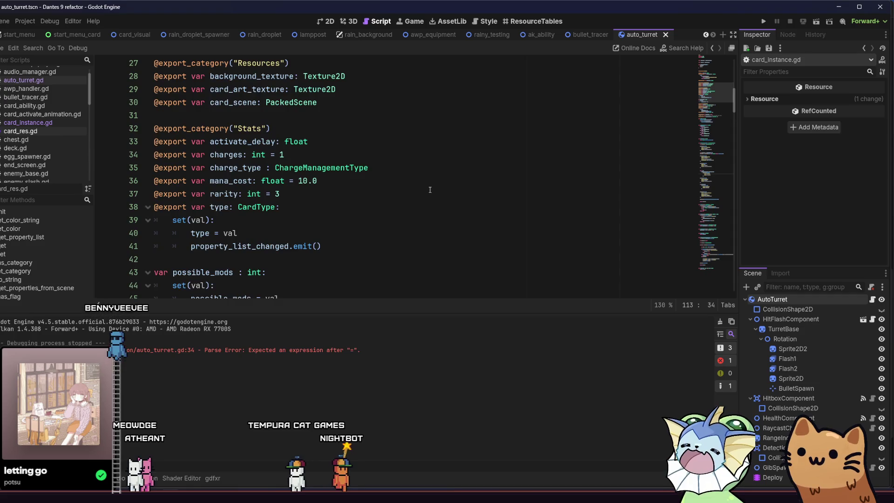
{"action": "scroll", "coordinate": [429, 190], "scroll_direction": "down", "scroll_amount": 11}
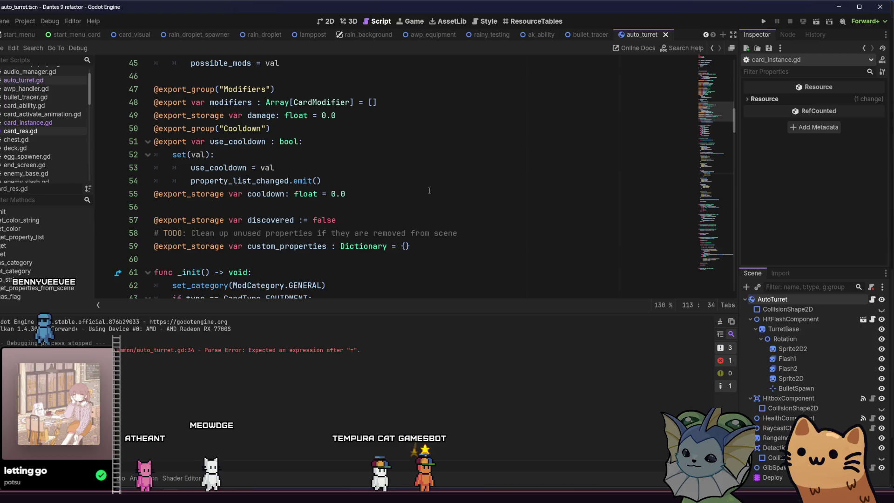
{"action": "scroll", "coordinate": [430, 191], "scroll_direction": "down", "scroll_amount": 1}
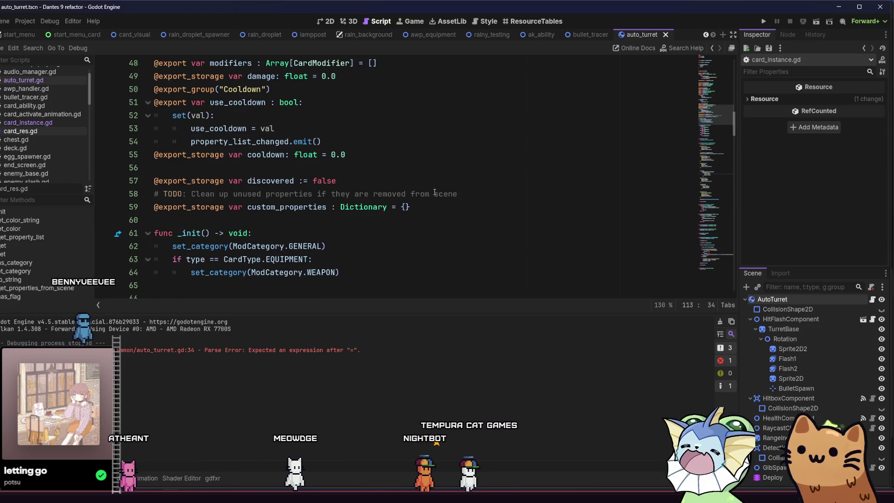
{"action": "scroll", "coordinate": [423, 176], "scroll_direction": "up", "scroll_amount": 1}
{"action": "left_click", "coordinate": [390, 121]}
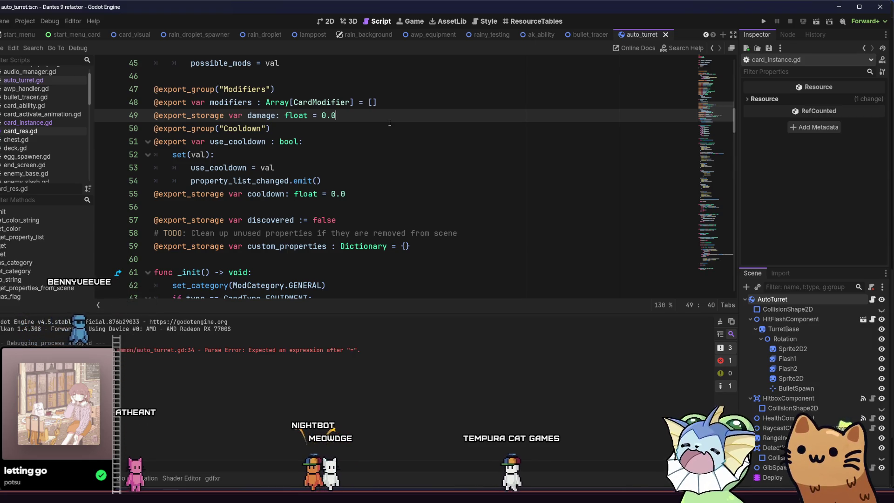
{"action": "key", "text": "Return"}
{"action": "type", "text": "@e"}
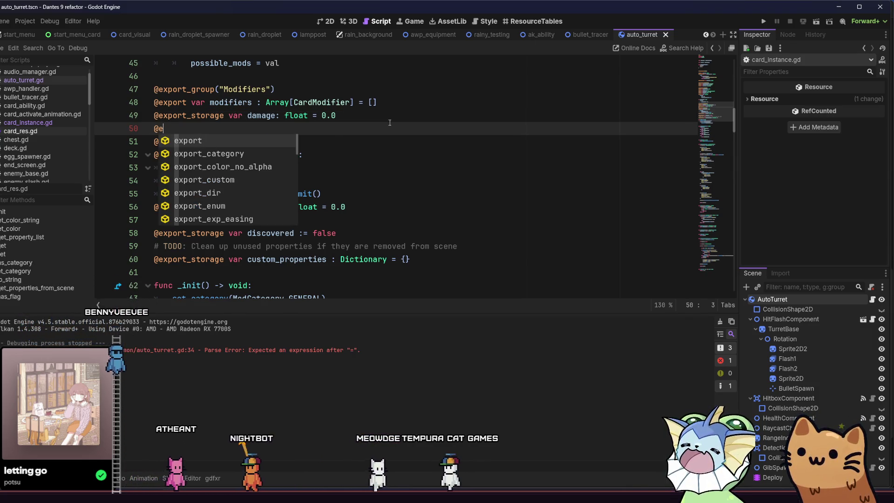
{"action": "type", "text": "xport_sto"}
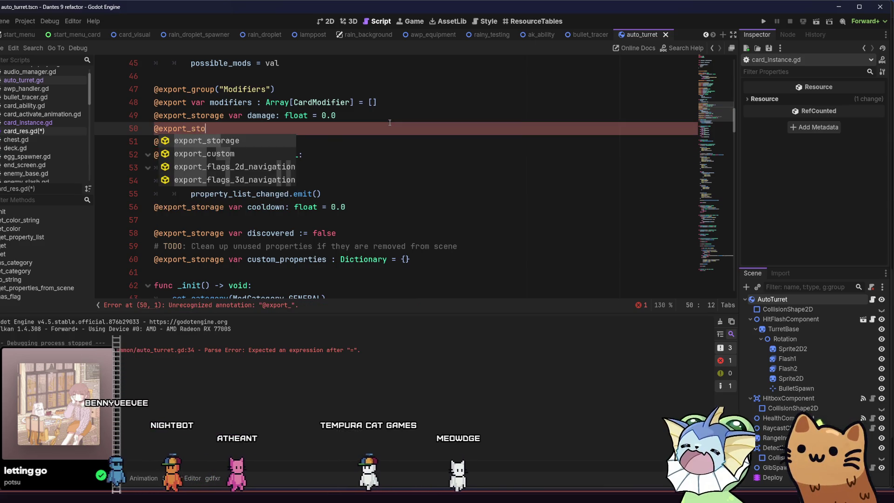
{"action": "key", "text": "Return"}
{"action": "type", "text": "var s"}
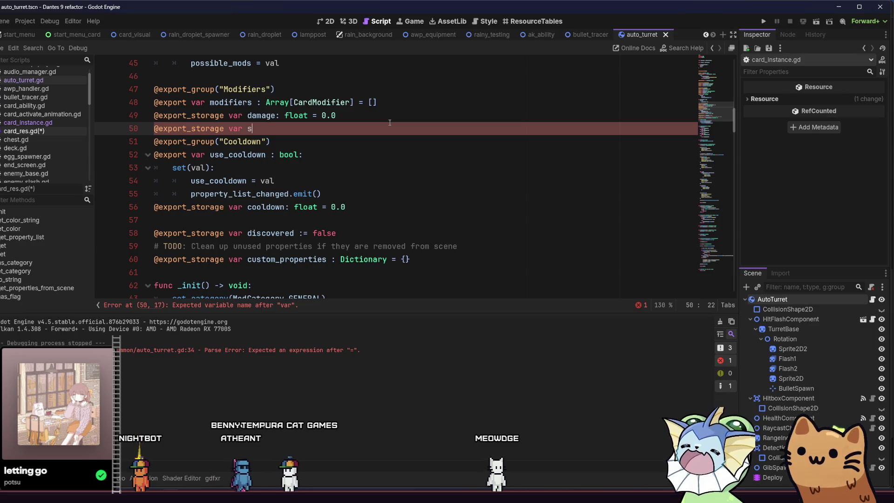
{"action": "key", "text": "BackSpace"}
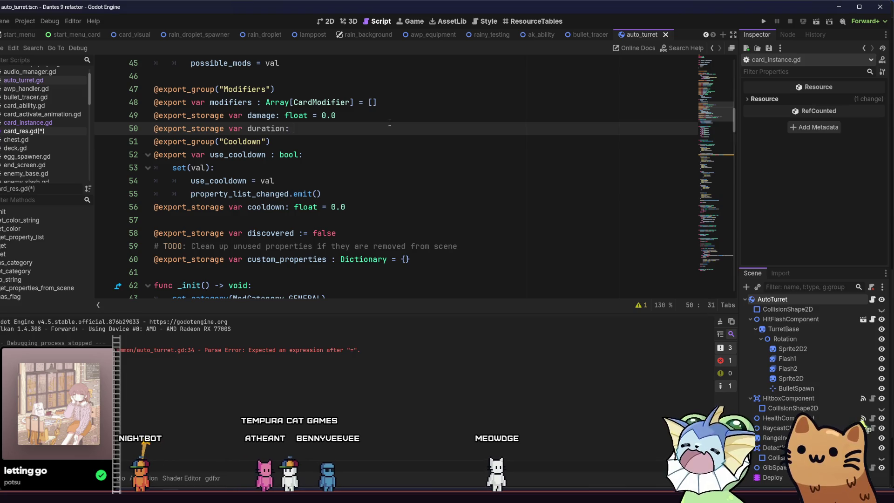
{"action": "type", "text": "t +"}
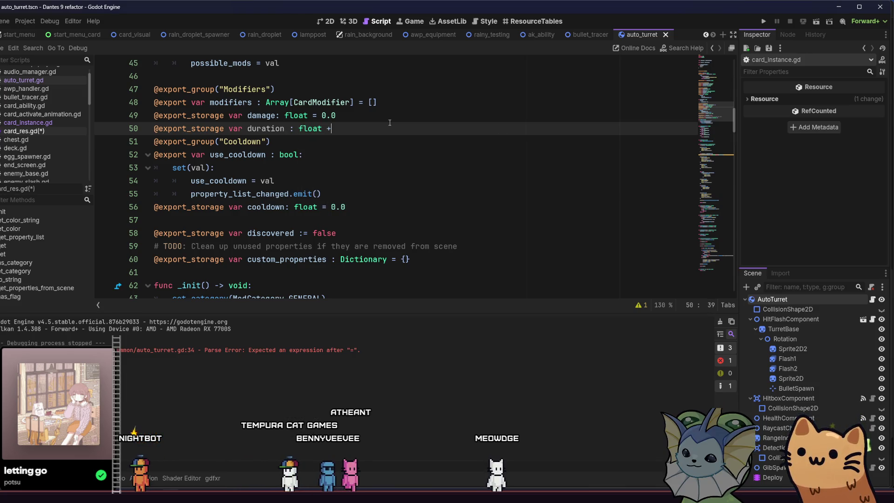
{"action": "type", "text": "0.0"}
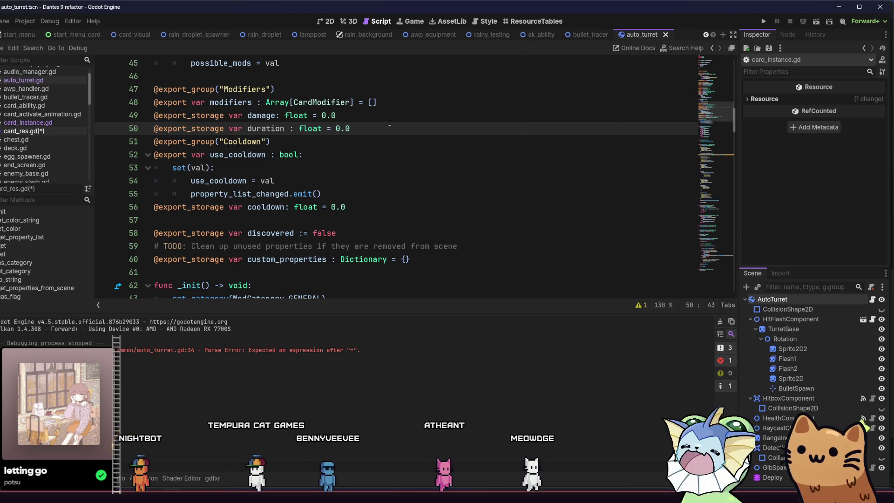
{"action": "key", "text": "Up"}
{"action": "key", "text": "ctrl+s"}
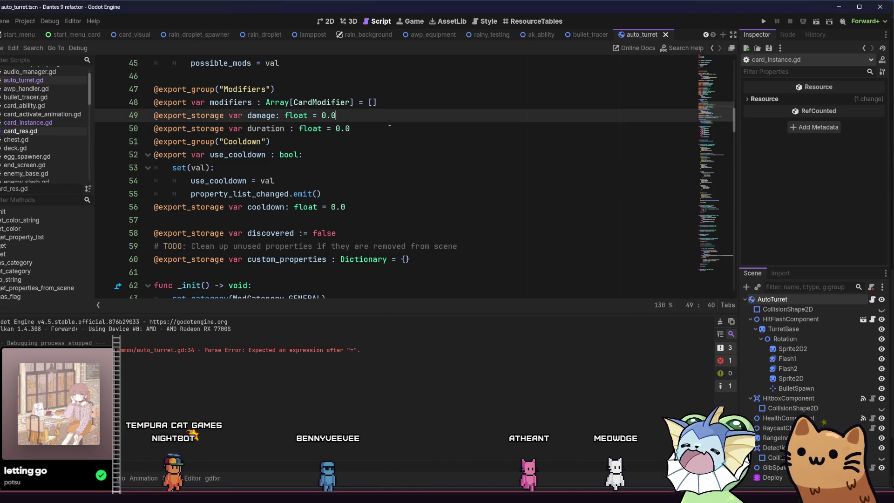
{"action": "scroll", "coordinate": [390, 126], "scroll_direction": "down", "scroll_amount": 15}
{"action": "scroll", "coordinate": [351, 172], "scroll_direction": "up", "scroll_amount": 4}
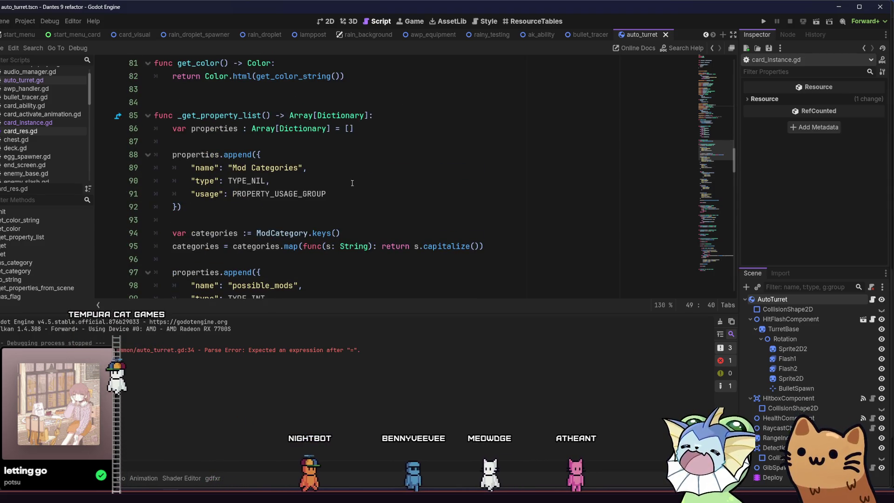
{"action": "scroll", "coordinate": [351, 172], "scroll_direction": "down", "scroll_amount": 3}
{"action": "scroll", "coordinate": [350, 196], "scroll_direction": "down", "scroll_amount": 1}
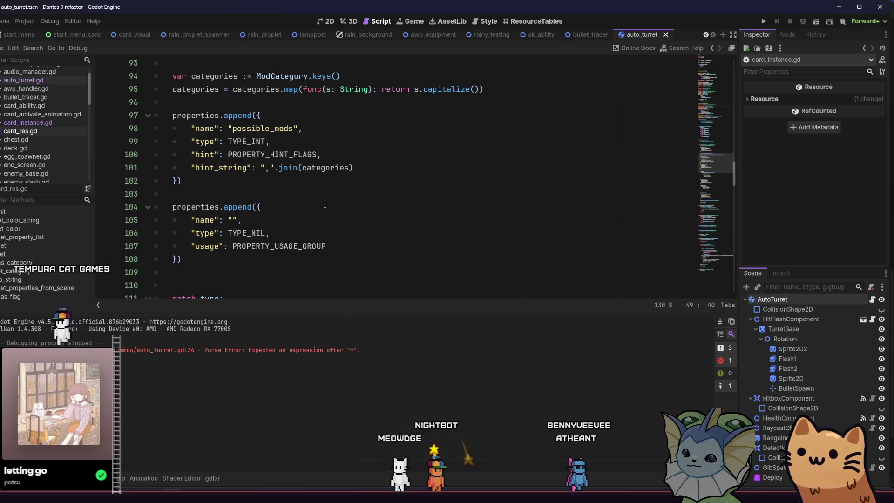
{"action": "scroll", "coordinate": [326, 210], "scroll_direction": "down", "scroll_amount": 4}
{"action": "mouse_move", "coordinate": [325, 211]}
{"action": "left_mouse_down"}
{"action": "mouse_move", "coordinate": [158, 193]}
{"action": "mouse_move", "coordinate": [173, 143]}
{"action": "left_mouse_up"}
{"action": "key", "text": "ctrl+c"}
{"action": "left_click", "coordinate": [246, 206]}
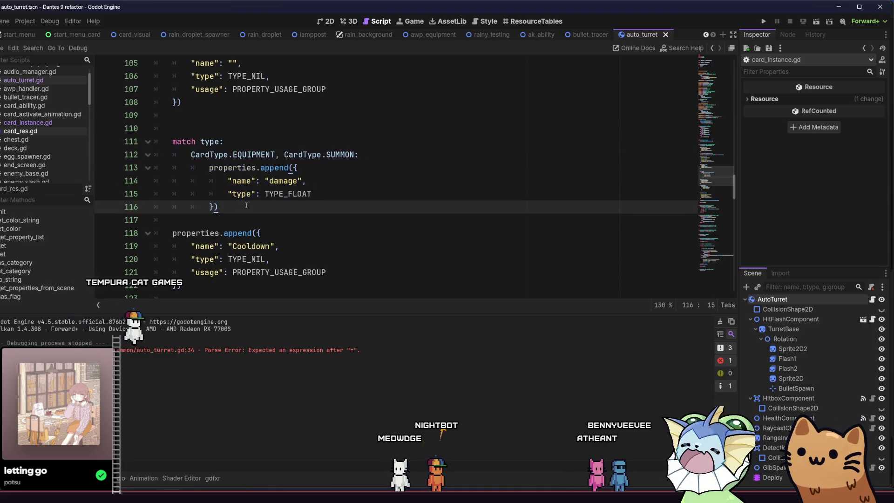
{"action": "key", "text": "Return"}
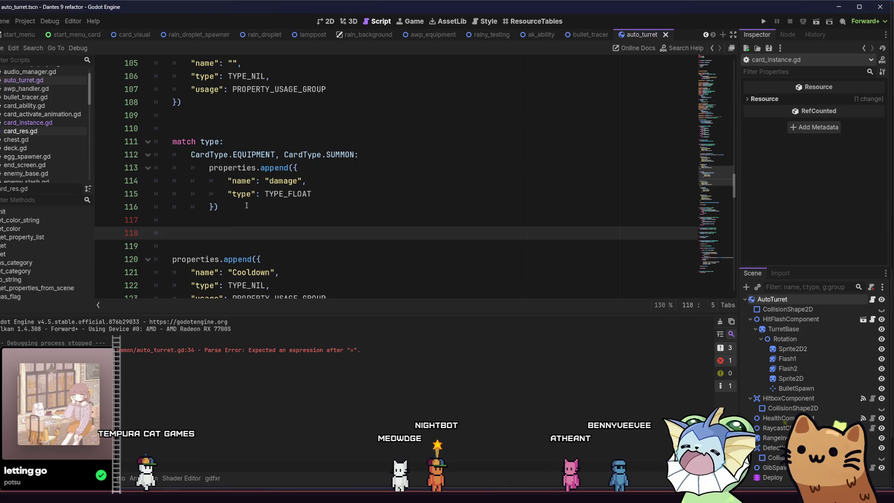
{"action": "key", "text": "ctrl+v"}
{"action": "scroll", "coordinate": [249, 211], "scroll_direction": "down", "scroll_amount": 1}
{"action": "left_click", "coordinate": [258, 200]}
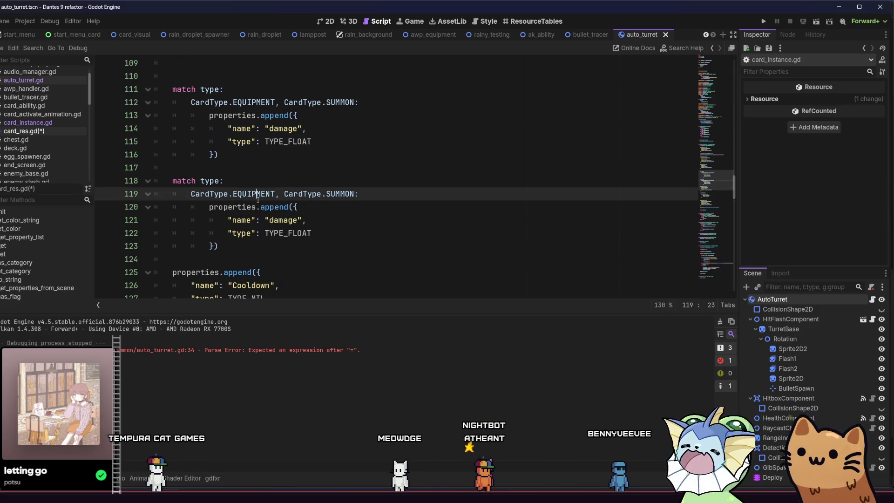
{"action": "left_click", "coordinate": [257, 200]}
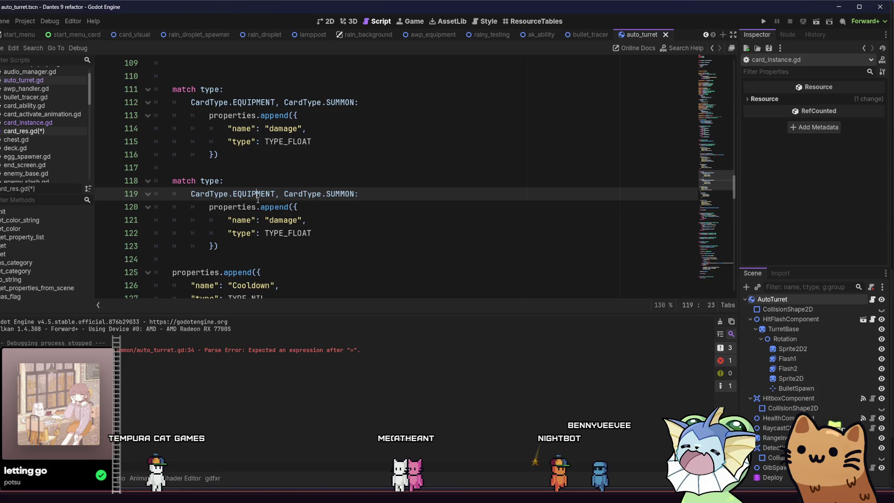
{"action": "left_click", "coordinate": [231, 183]}
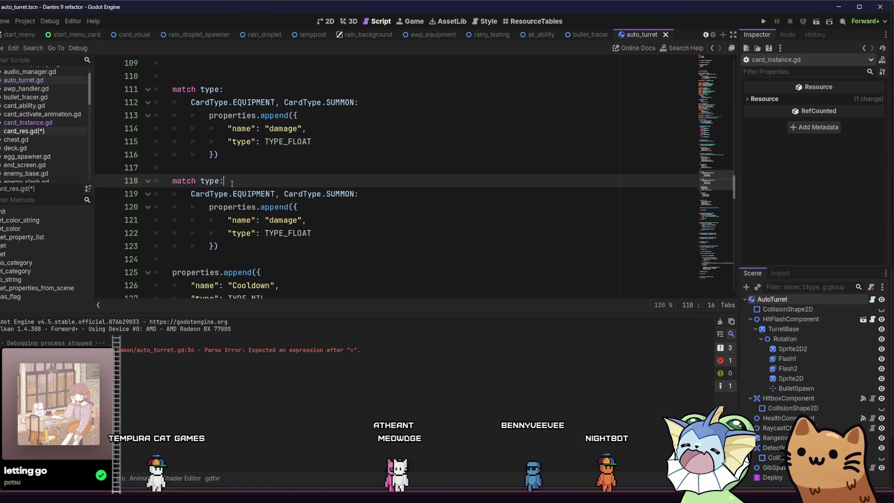
{"action": "key", "text": "BackSpace"}
{"action": "key", "text": "BackSpace"}
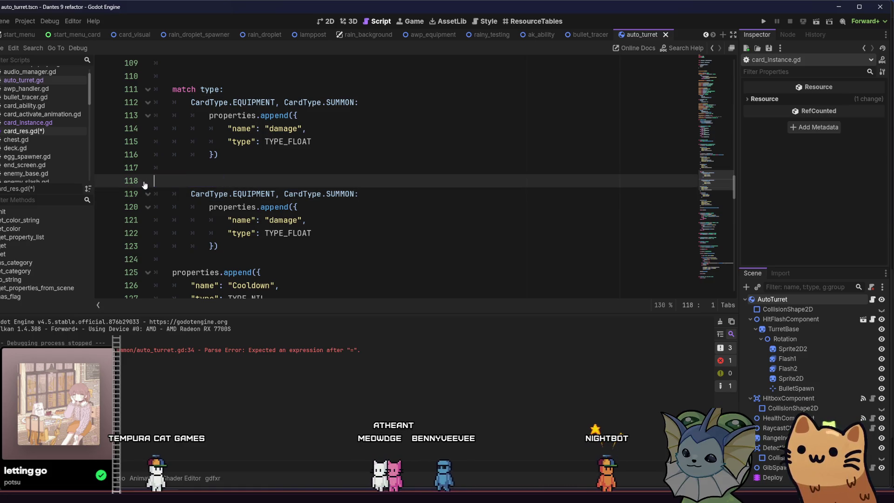
{"action": "key", "text": "BackSpace"}
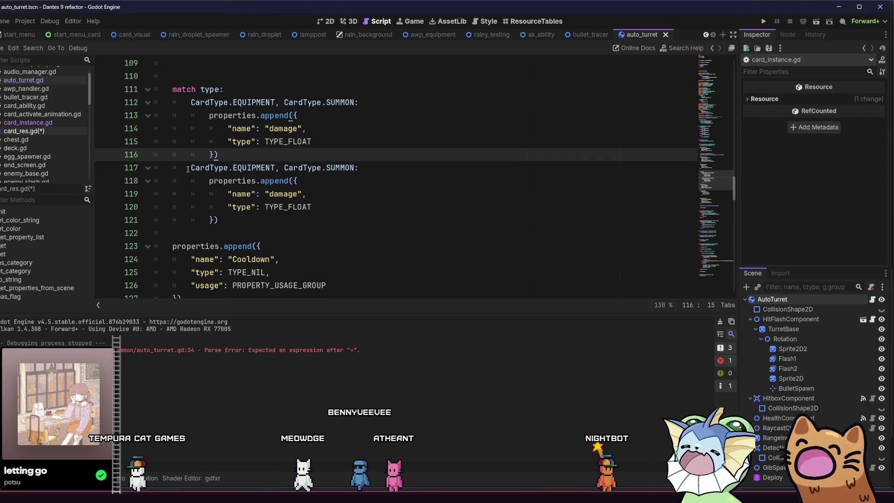
{"action": "double_click", "coordinate": [256, 168]}
{"action": "key", "text": "BackSpace"}
{"action": "type", "text": "M"}
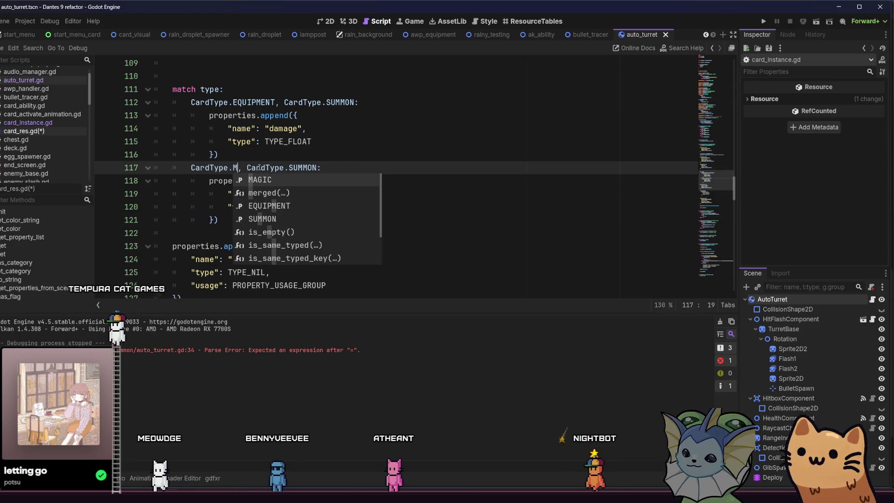
{"action": "key", "text": "BackSpace"}
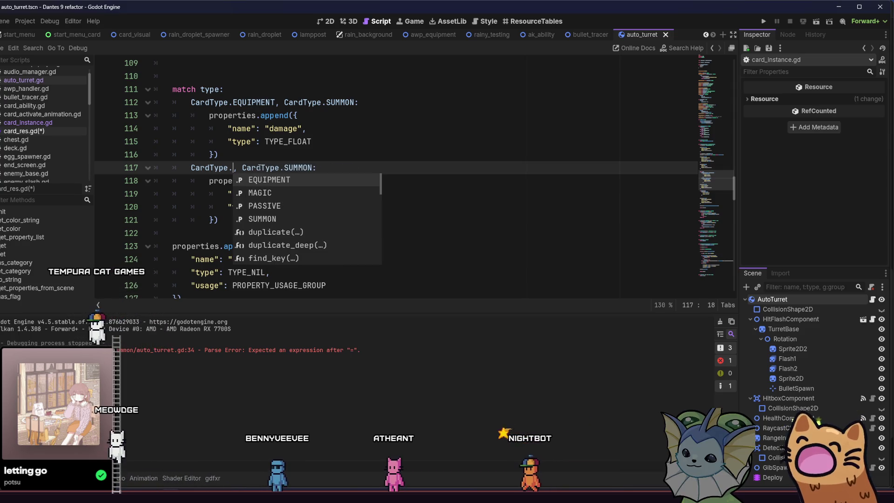
{"action": "key", "text": "Down"}
{"action": "key", "text": "Down"}
{"action": "key", "text": "Return"}
{"action": "key", "text": "Down"}
{"action": "key", "text": "Down"}
{"action": "key", "text": "Down"}
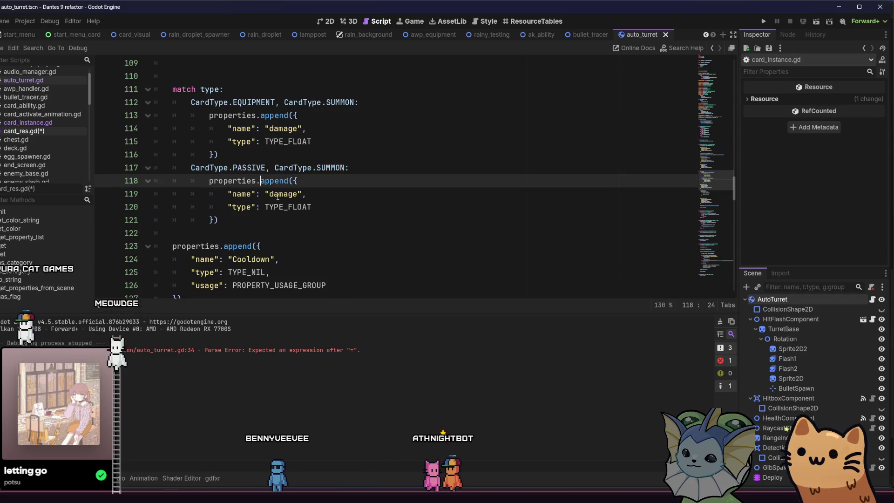
{"action": "key", "text": "ctrl+s"}
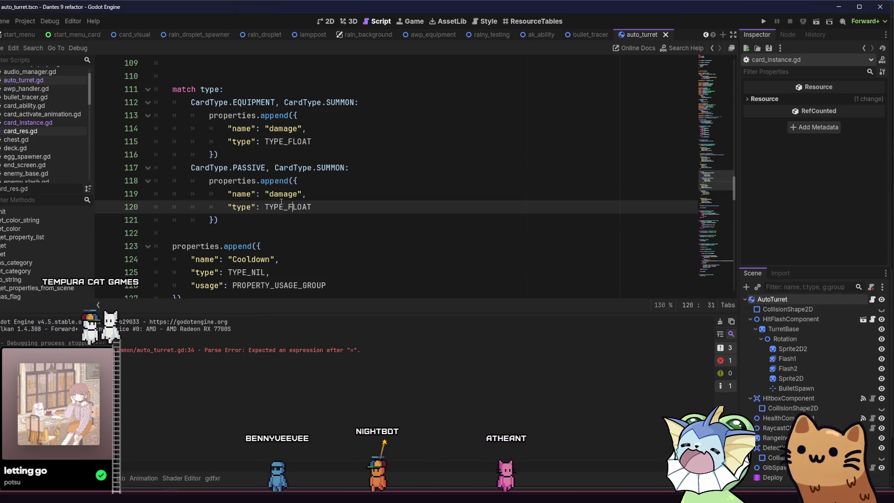
{"action": "double_click", "coordinate": [281, 194]}
{"action": "type", "text": "dura"}
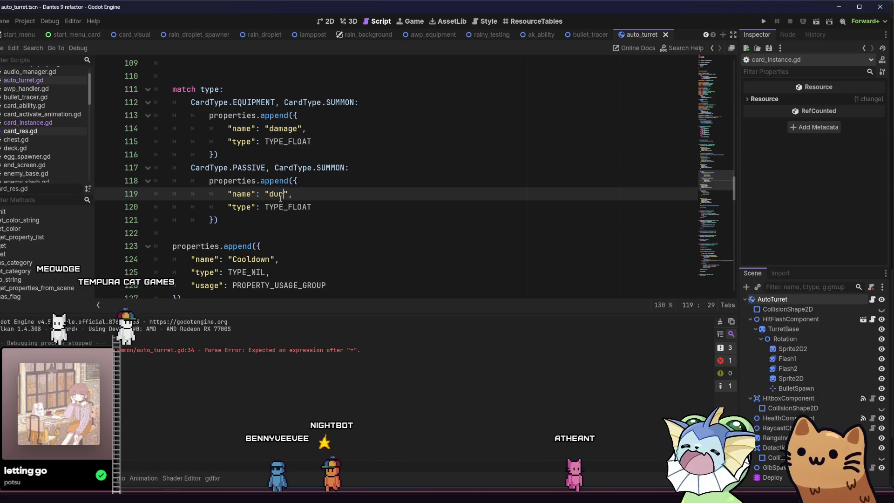
{"action": "type", "text": "tion"}
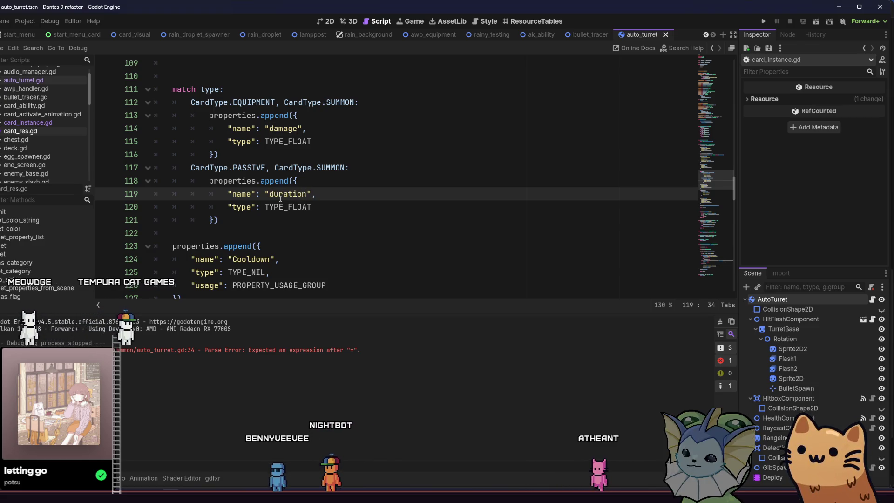
{"action": "key", "text": "Down"}
{"action": "key", "text": "Down"}
{"action": "key", "text": "ctrl+s"}
{"action": "left_click", "coordinate": [341, 208]}
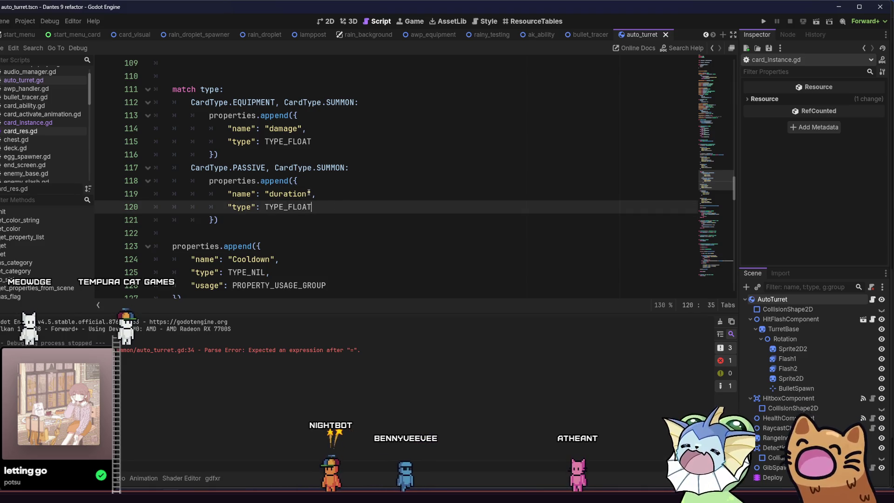
{"action": "scroll", "coordinate": [309, 193], "scroll_direction": "down", "scroll_amount": 10}
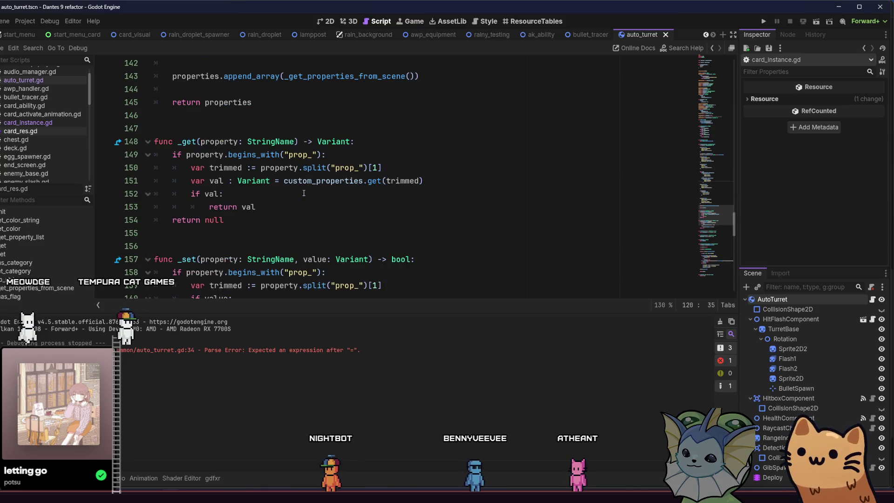
{"action": "scroll", "coordinate": [304, 193], "scroll_direction": "down", "scroll_amount": 1}
{"action": "scroll", "coordinate": [304, 193], "scroll_direction": "down", "scroll_amount": 2}
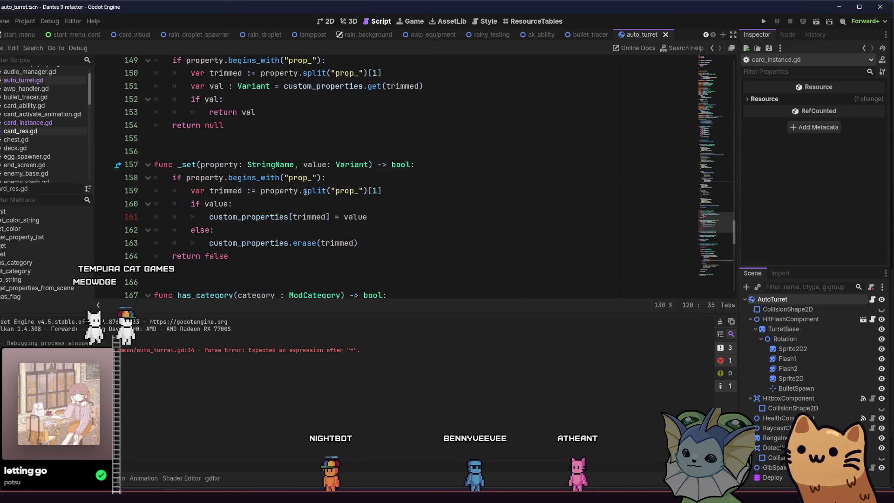
{"action": "scroll", "coordinate": [409, 208], "scroll_direction": "down", "scroll_amount": 2}
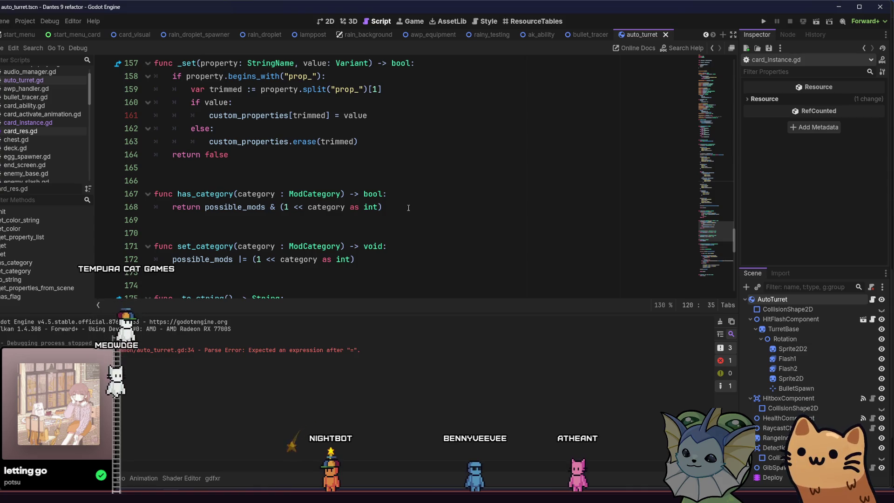
{"action": "scroll", "coordinate": [409, 208], "scroll_direction": "down", "scroll_amount": 7}
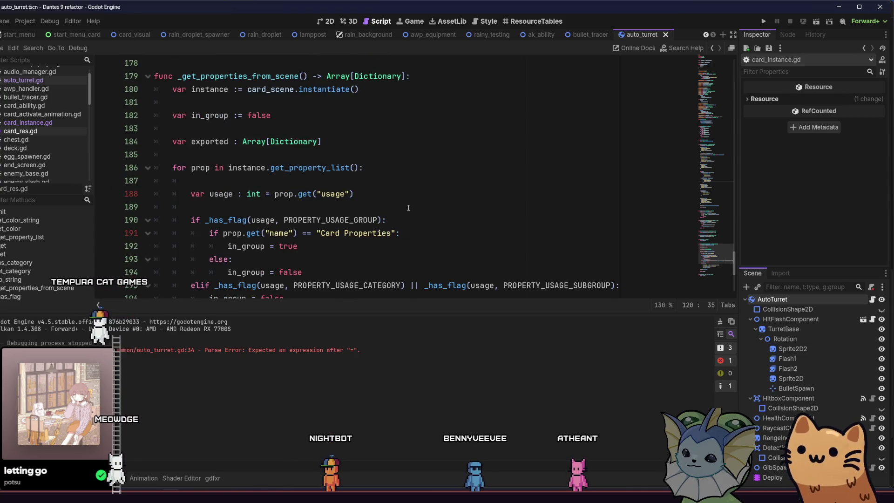
{"action": "scroll", "coordinate": [408, 208], "scroll_direction": "down", "scroll_amount": 5}
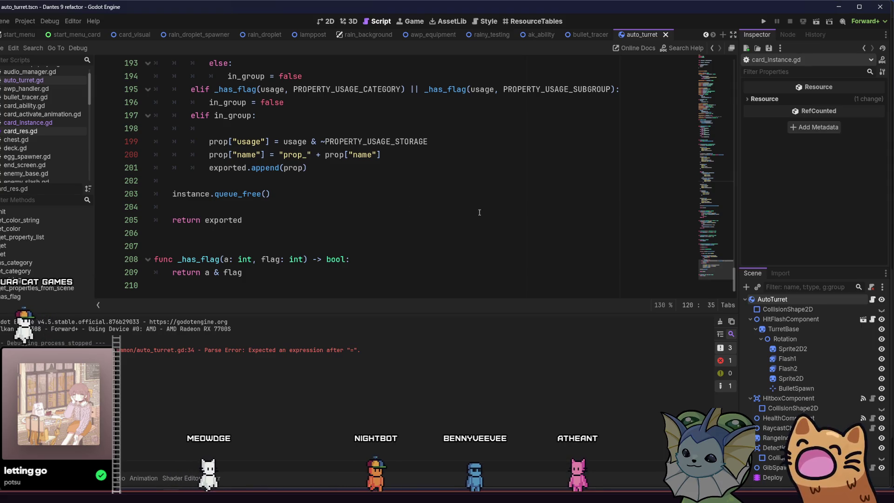
{"action": "scroll", "coordinate": [479, 212], "scroll_direction": "up", "scroll_amount": 6}
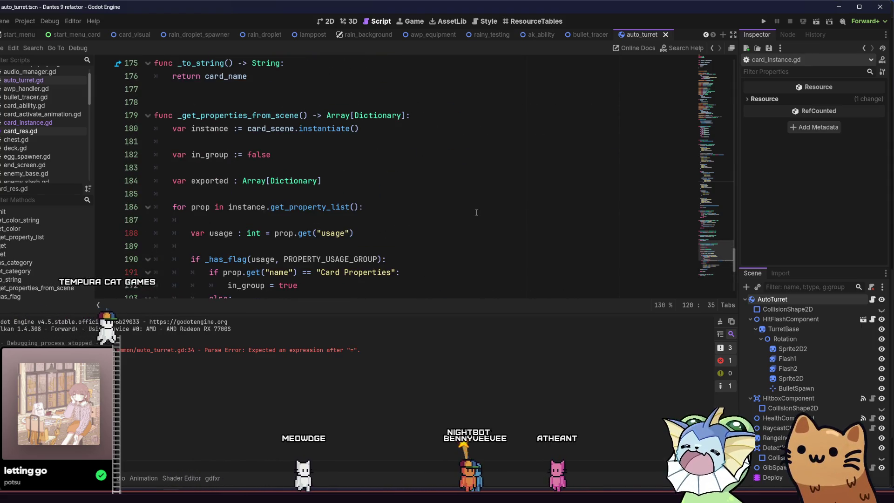
{"action": "scroll", "coordinate": [476, 213], "scroll_direction": "up", "scroll_amount": 18}
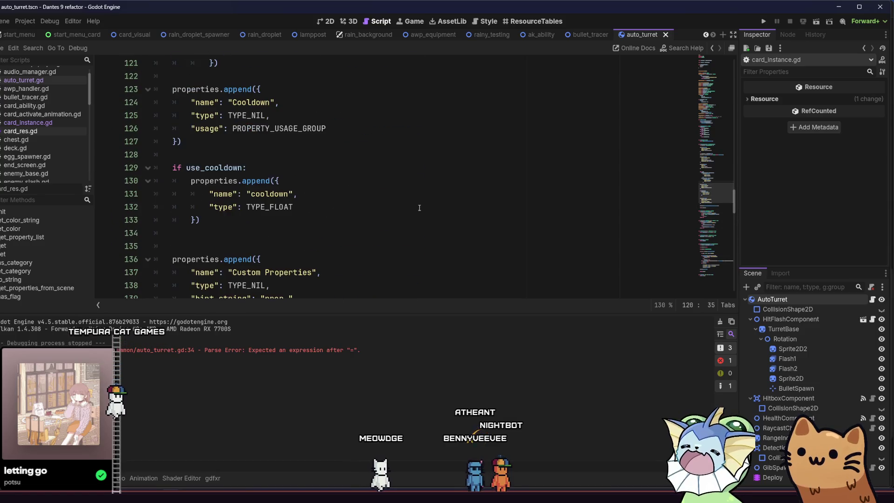
{"action": "left_click", "coordinate": [55, 123]}
- Add var duration := 0.0 on line 44 of card_instance.gd and save
{"action": "left_click", "coordinate": [280, 233]}
{"action": "type", "text": "var duration :"}
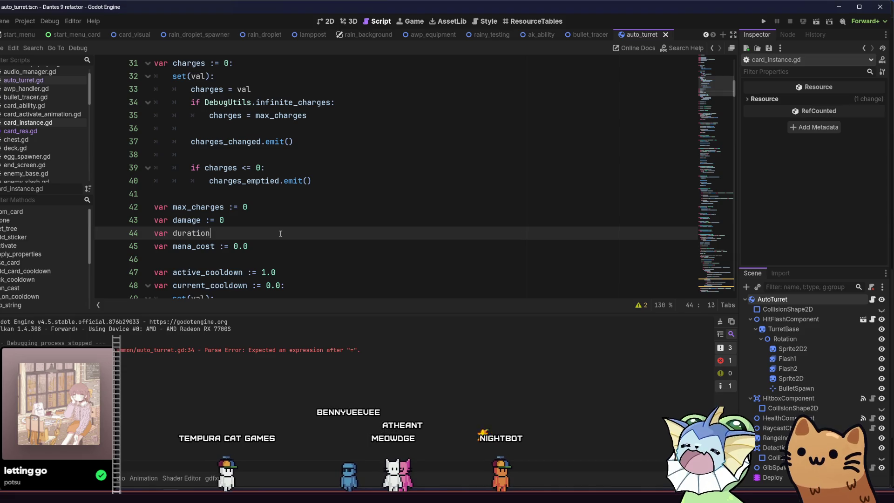
{"action": "type", "text": "= 0.0"}
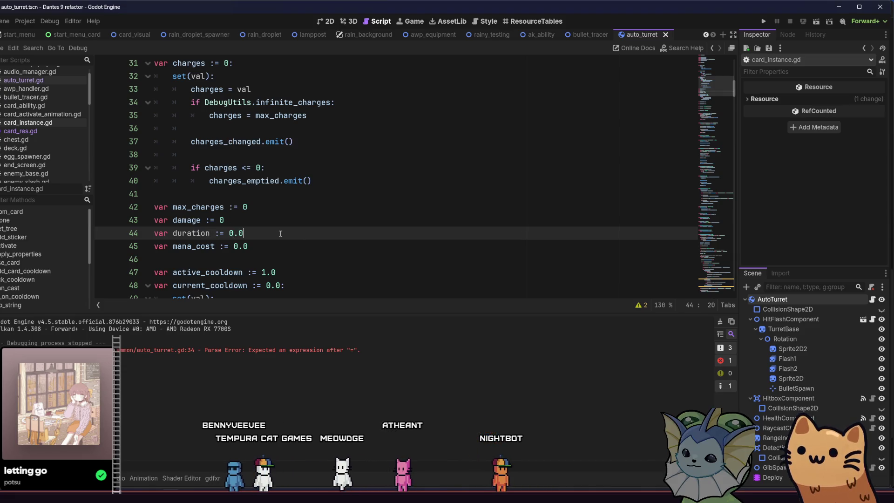
{"action": "scroll", "coordinate": [280, 233], "scroll_direction": "down", "scroll_amount": 10}
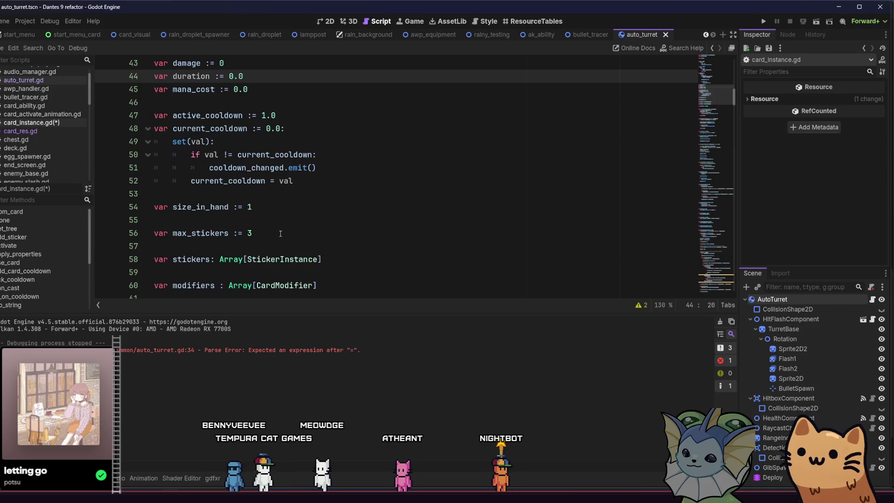
{"action": "left_click", "coordinate": [280, 225]}
{"action": "key", "text": "ctrl+s"}
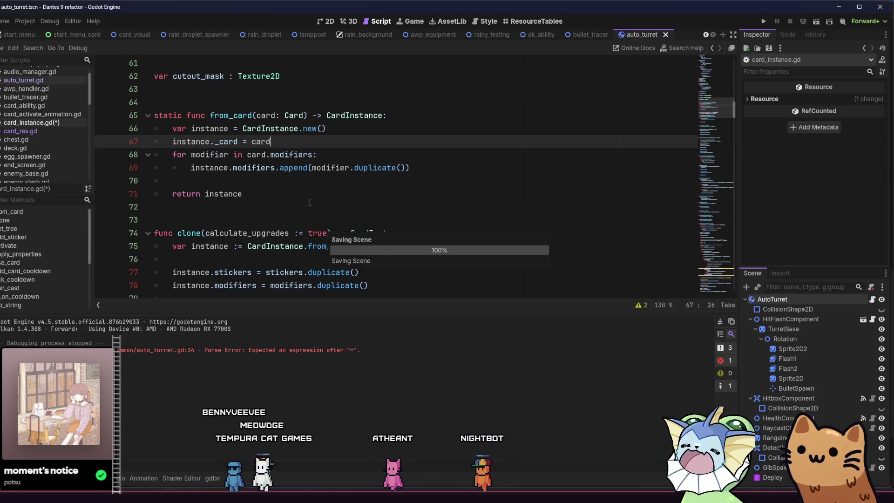
- Review calculate_sticker_upgrades' max_charges, mana_cost, exhaust_count and output_damage code
{"action": "scroll", "coordinate": [299, 206], "scroll_direction": "down", "scroll_amount": 17}
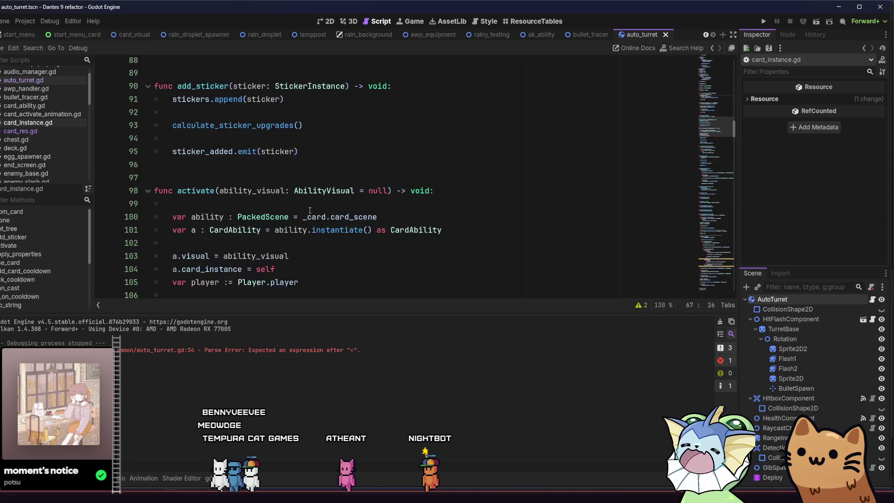
{"action": "scroll", "coordinate": [310, 213], "scroll_direction": "down", "scroll_amount": 15}
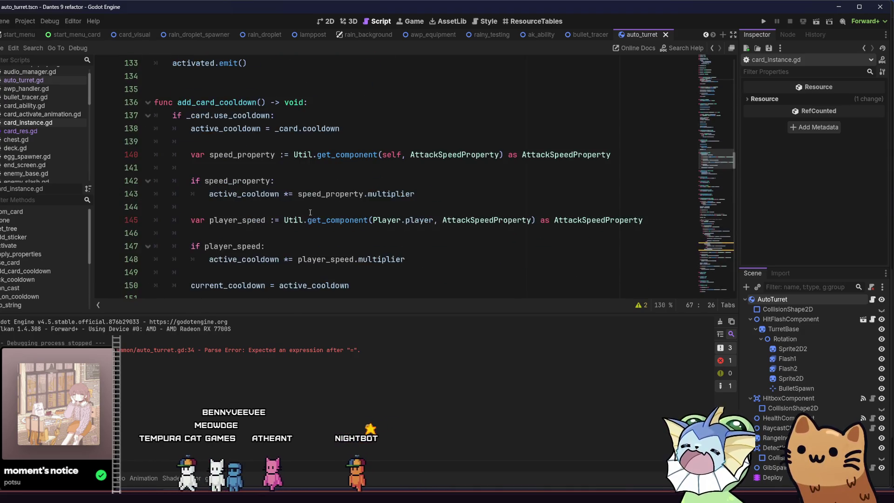
{"action": "scroll", "coordinate": [308, 212], "scroll_direction": "down", "scroll_amount": 14}
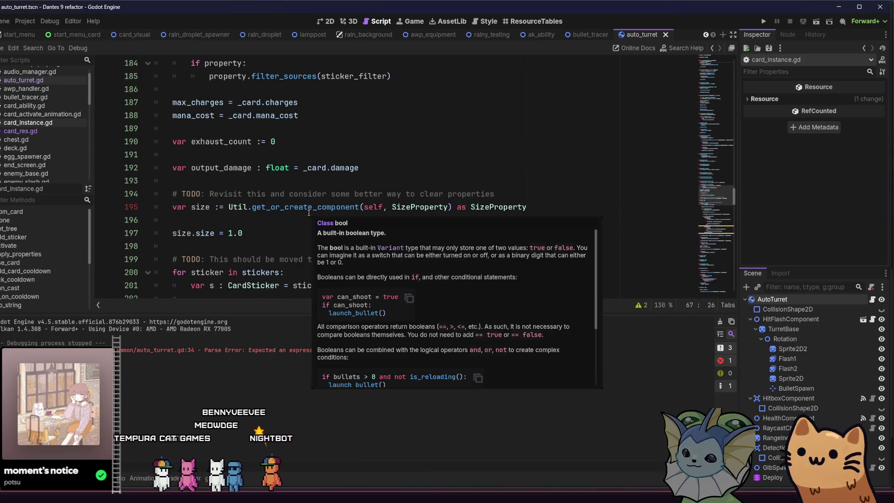
{"action": "scroll", "coordinate": [309, 212], "scroll_direction": "down", "scroll_amount": 5}
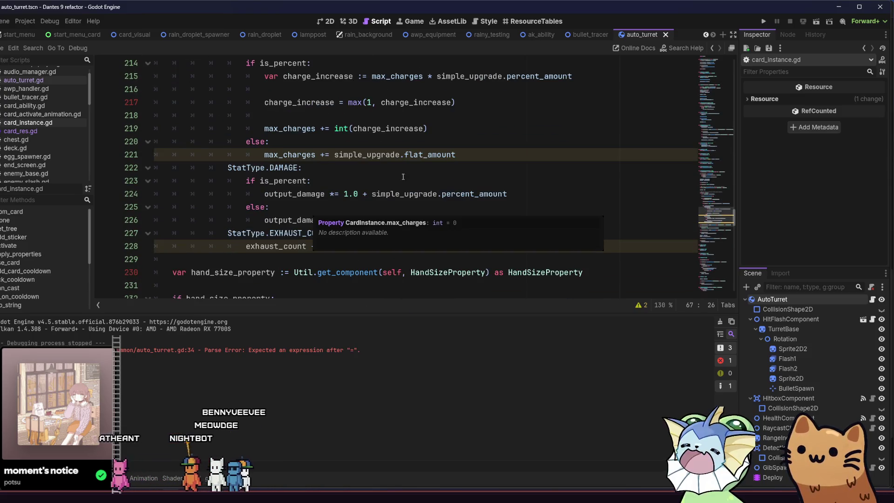
{"action": "left_click", "coordinate": [476, 193]}
{"action": "key", "text": "Down"}
{"action": "key", "text": "Down"}
{"action": "key", "text": "Down"}
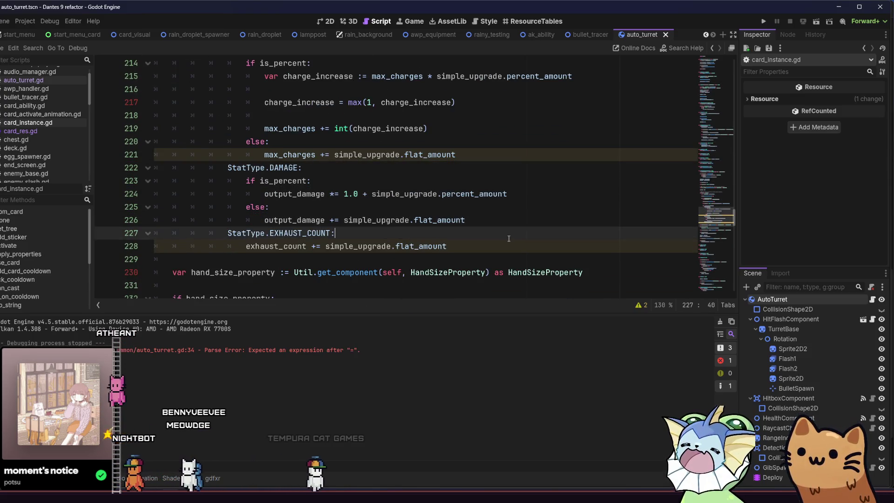
{"action": "scroll", "coordinate": [508, 243], "scroll_direction": "up", "scroll_amount": 4}
{"action": "scroll", "coordinate": [508, 242], "scroll_direction": "up", "scroll_amount": 10}
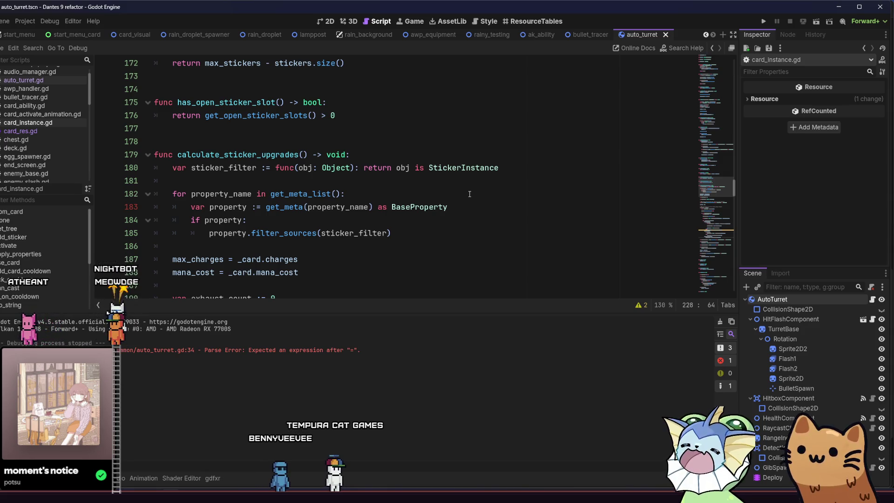
{"action": "left_click", "coordinate": [342, 272]}
{"action": "scroll", "coordinate": [339, 261], "scroll_direction": "down", "scroll_amount": 4}
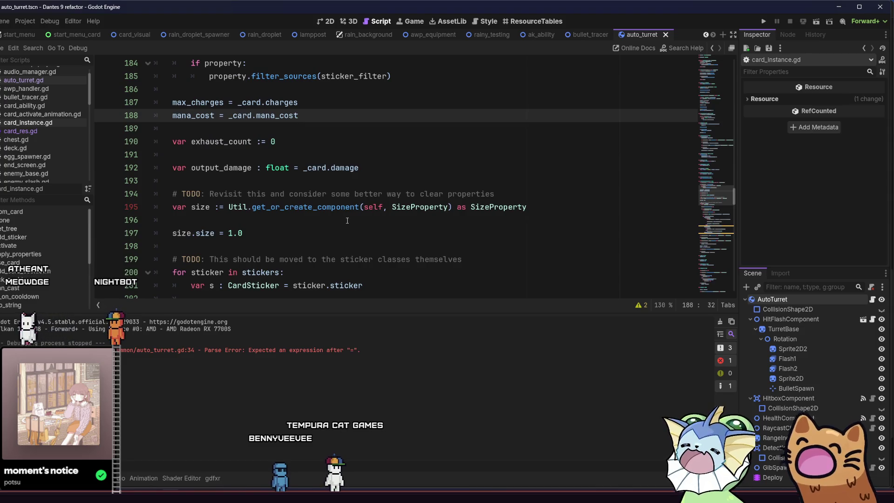
{"action": "scroll", "coordinate": [346, 220], "scroll_direction": "down", "scroll_amount": 1}
{"action": "scroll", "coordinate": [347, 220], "scroll_direction": "down", "scroll_amount": 1}
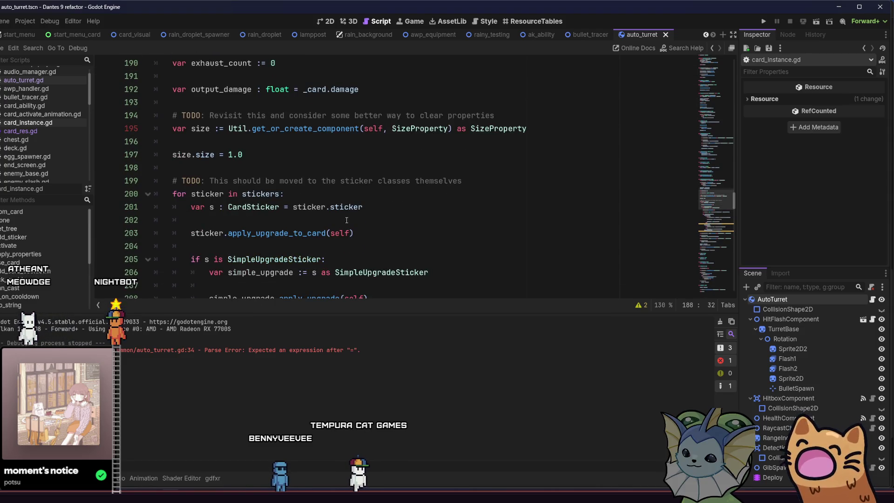
{"action": "scroll", "coordinate": [345, 219], "scroll_direction": "up", "scroll_amount": 5}
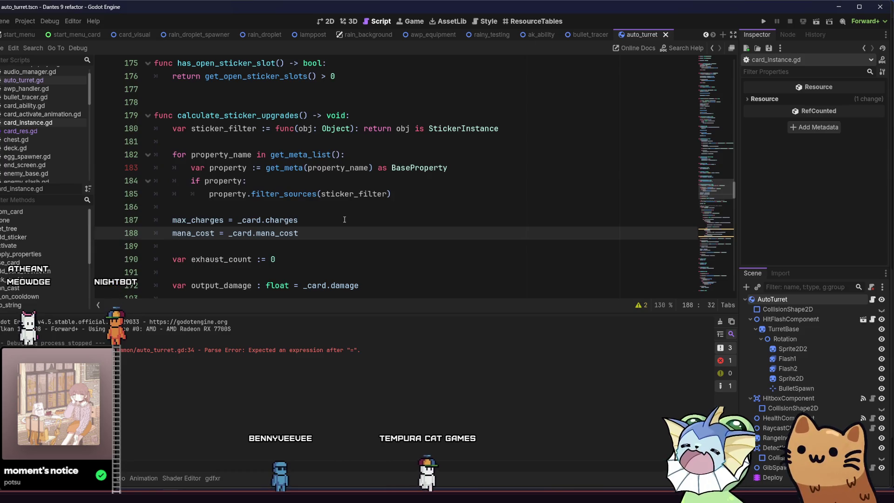
{"action": "scroll", "coordinate": [344, 220], "scroll_direction": "up", "scroll_amount": 1}
{"action": "scroll", "coordinate": [344, 220], "scroll_direction": "down", "scroll_amount": 2}
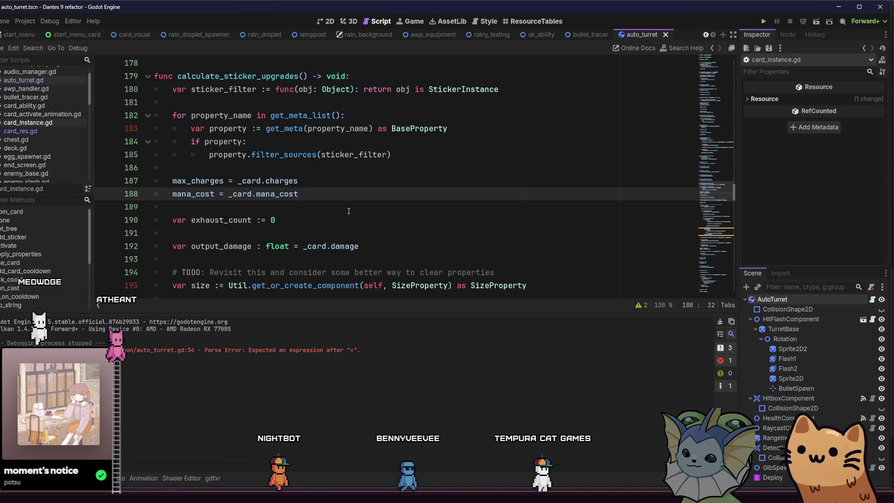
- Add a card_duration = _card.duration line after the mana_cost assignment
{"action": "key", "text": "Return"}
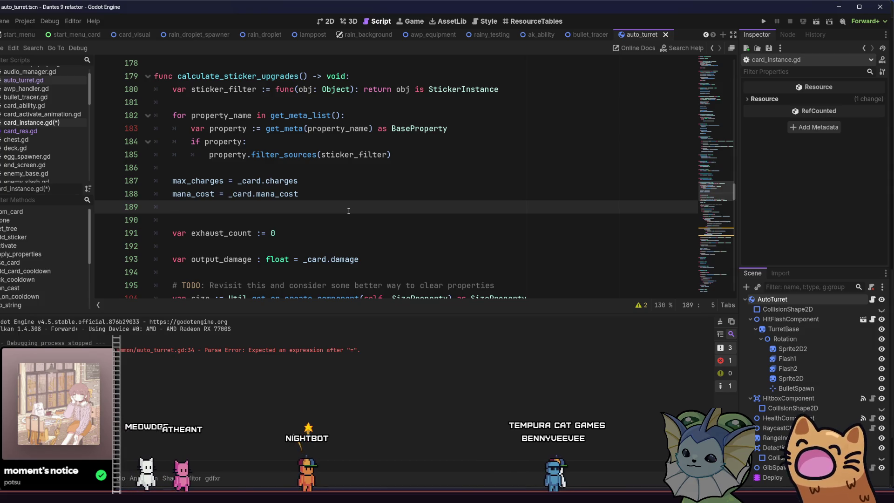
{"action": "type", "text": "var du"}
{"action": "key", "text": "BackSpace"}
{"action": "key", "text": "BackSpace"}
{"action": "type", "text": "d_dur"}
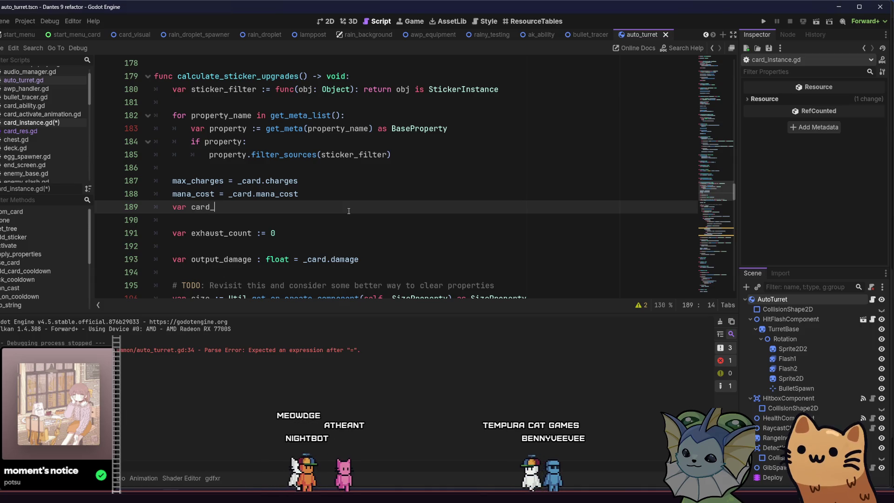
{"action": "type", "text": "ation = "}
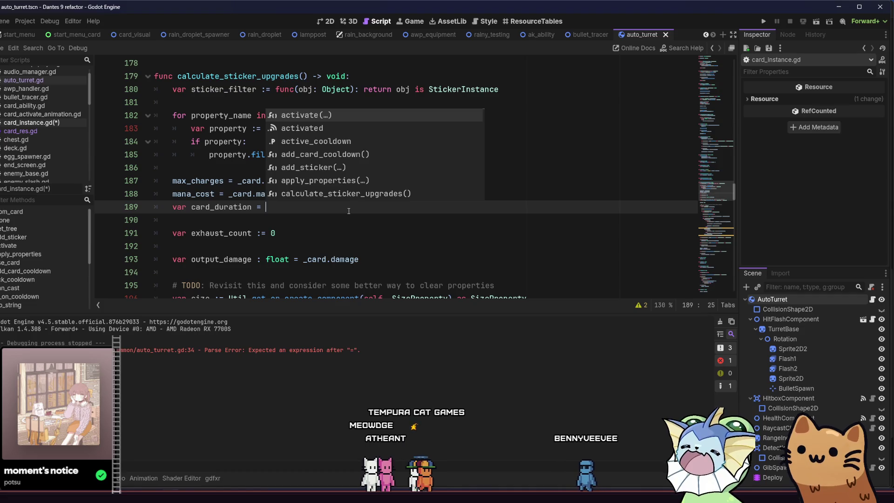
{"action": "type", "text": "_card.du"}
{"action": "key", "text": "Return"}
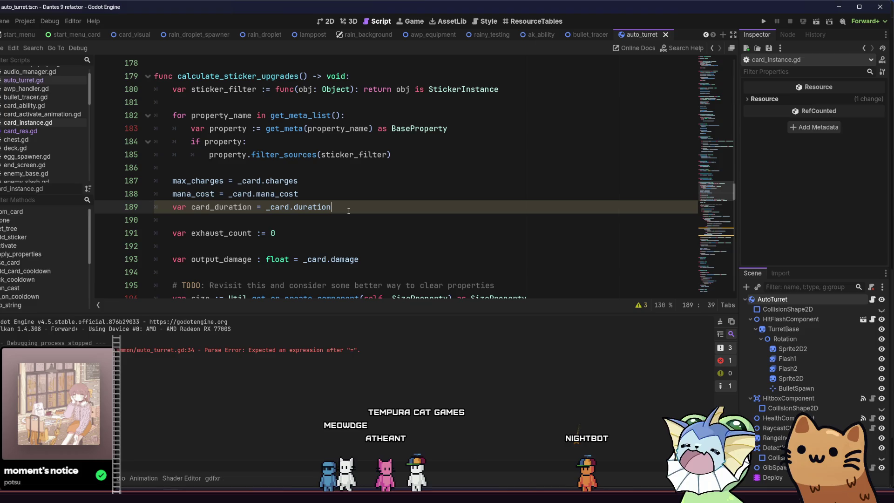
- Replace the card_duration line with duration = _card.duration and save card_instance.gd
{"action": "left_click", "coordinate": [365, 231]}
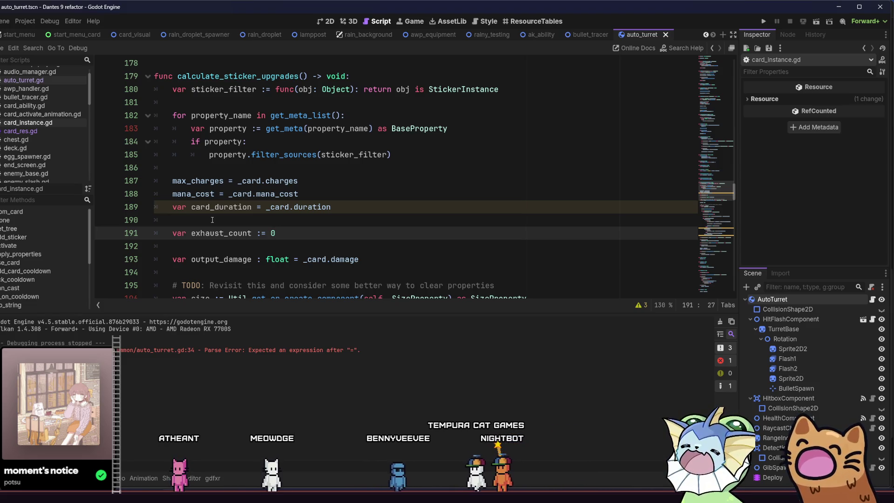
{"action": "left_click_drag", "start_coordinate": [331, 206], "coordinate": [149, 208]}
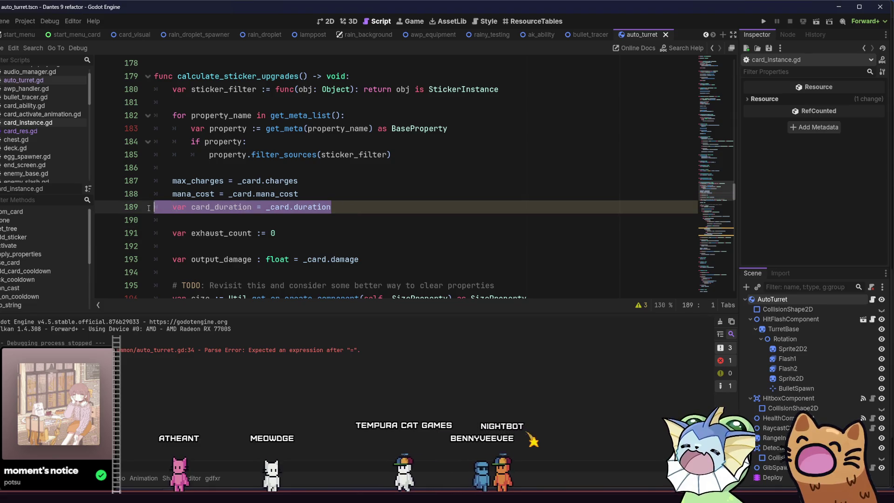
{"action": "key", "text": "BackSpace"}
{"action": "key", "text": "BackSpace"}
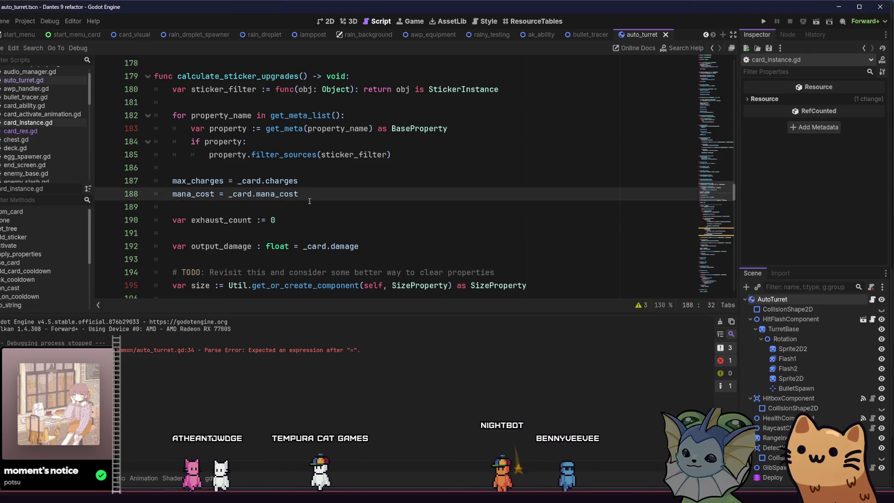
{"action": "key", "text": "Return"}
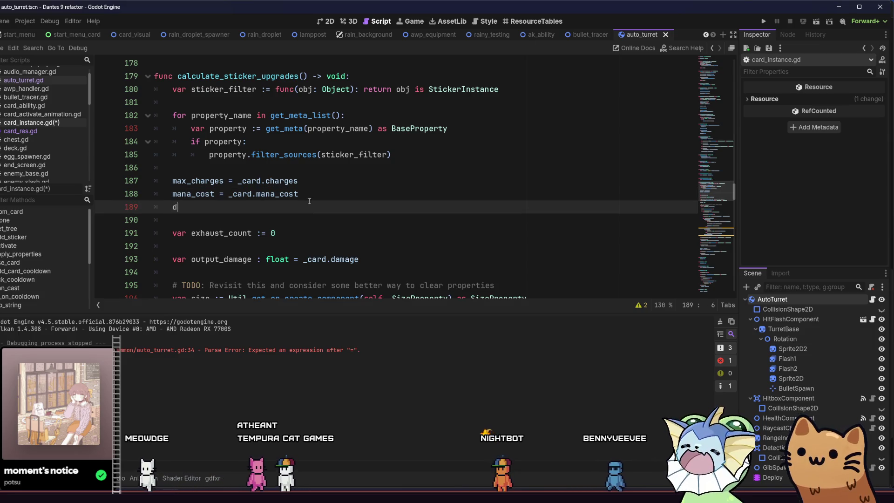
{"action": "type", "text": "uration = "}
{"action": "type", "text": "card_"}
{"action": "key", "text": "BackSpace"}
{"action": "key", "text": "BackSpace"}
{"action": "key", "text": "BackSpace"}
{"action": "key", "text": "BackSpace"}
{"action": "type", "text": "_card.dur"}
{"action": "key", "text": "Return"}
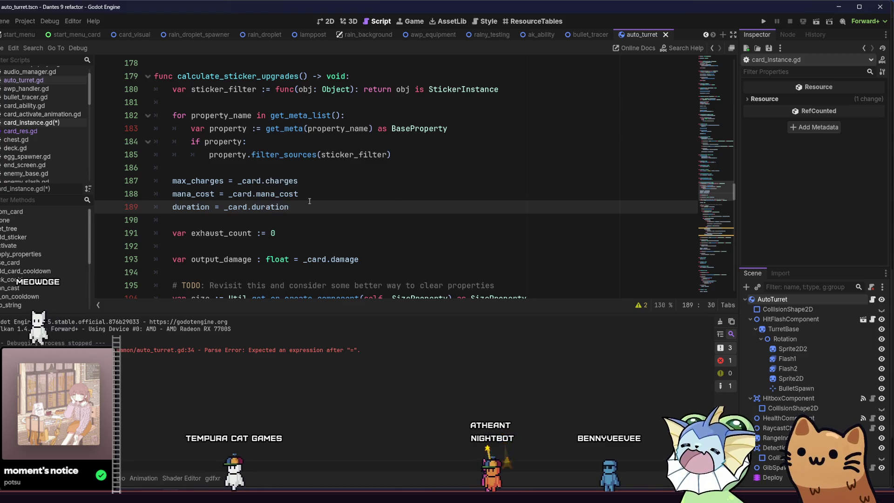
{"action": "key", "text": "ctrl+s"}
{"action": "scroll", "coordinate": [309, 204], "scroll_direction": "down", "scroll_amount": 4}
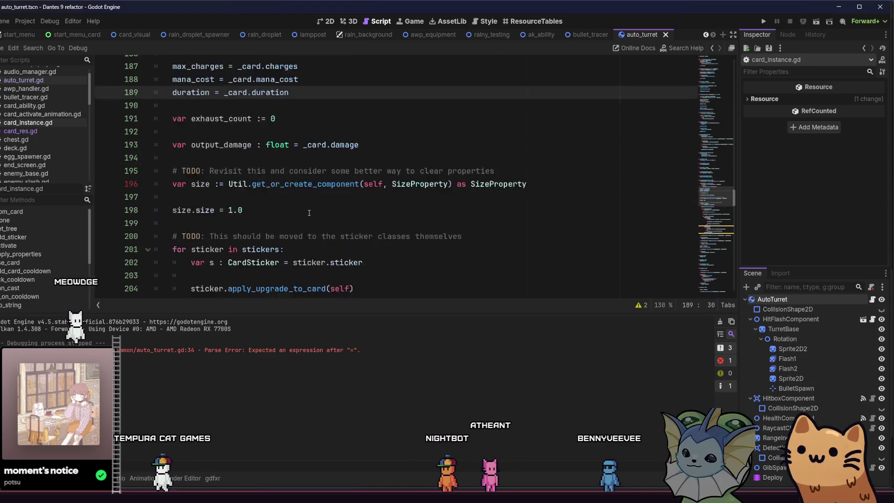
{"action": "scroll", "coordinate": [309, 213], "scroll_direction": "down", "scroll_amount": 10}
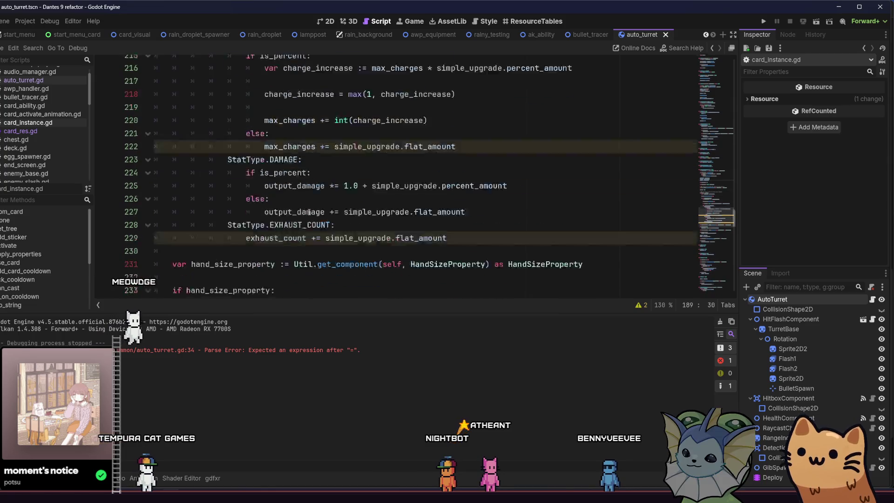
{"action": "scroll", "coordinate": [309, 212], "scroll_direction": "down", "scroll_amount": 8}
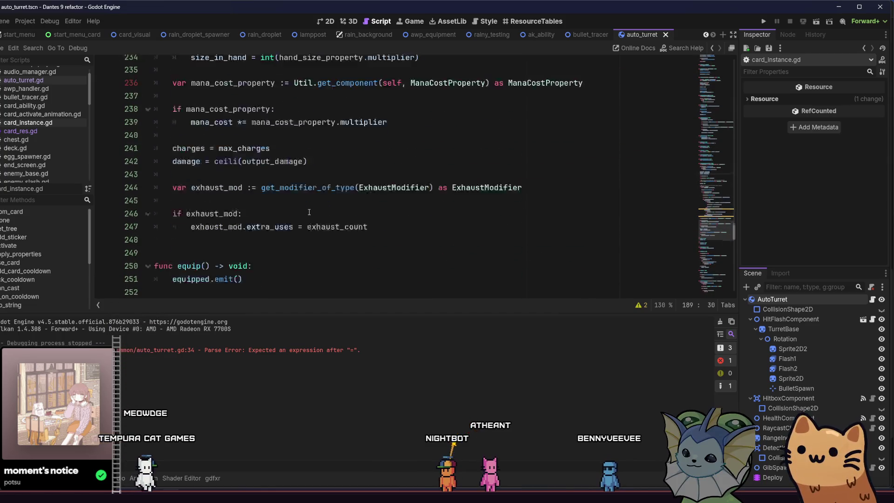
{"action": "scroll", "coordinate": [311, 210], "scroll_direction": "up", "scroll_amount": 1}
{"action": "scroll", "coordinate": [310, 202], "scroll_direction": "up", "scroll_amount": 4}
{"action": "scroll", "coordinate": [321, 201], "scroll_direction": "down", "scroll_amount": 4}
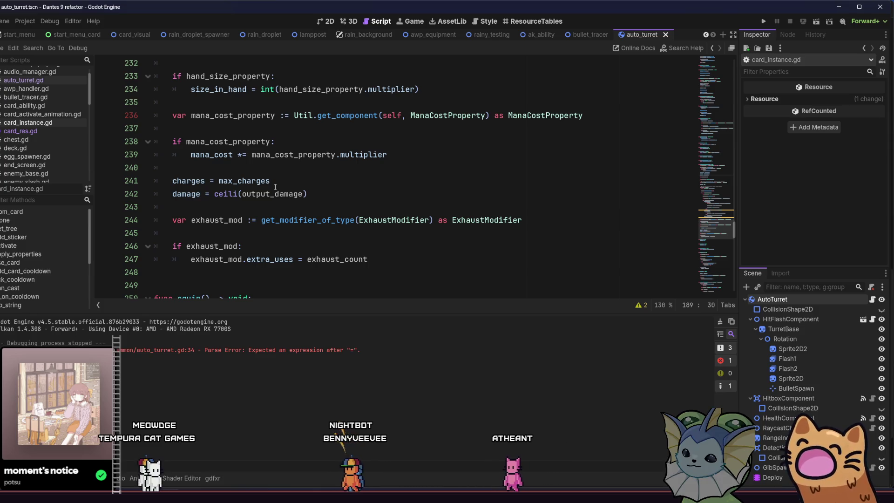
{"action": "scroll", "coordinate": [279, 191], "scroll_direction": "up", "scroll_amount": 15}
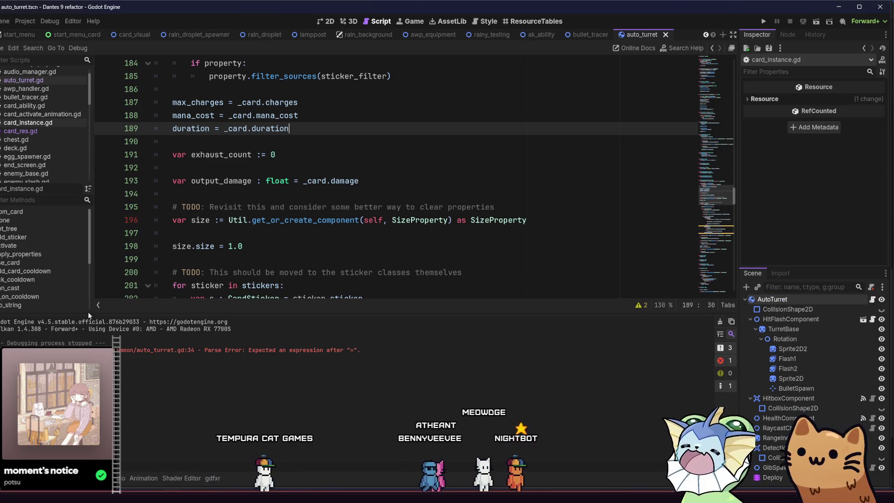
- In auto_turret.gd, complete line 34 as duration_time = card_instance.duration and save
{"action": "left_click", "coordinate": [66, 82]}
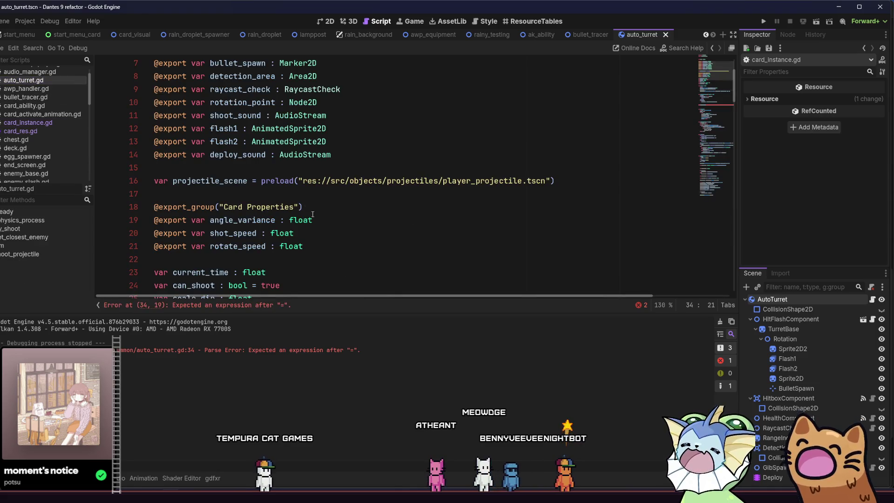
{"action": "scroll", "coordinate": [312, 214], "scroll_direction": "down", "scroll_amount": 5}
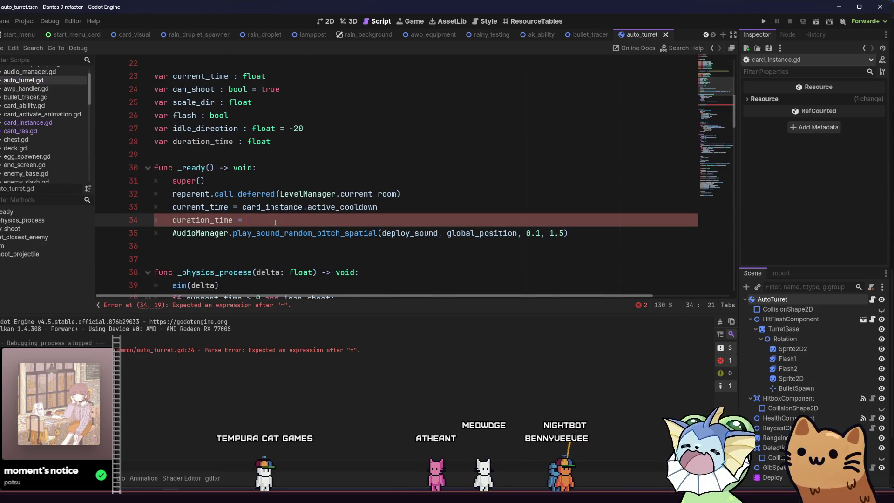
{"action": "type", "text": "_instance."}
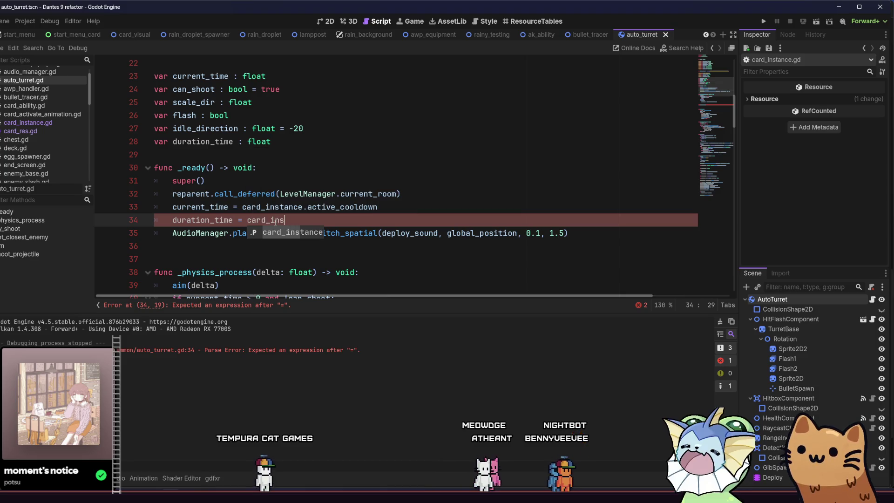
{"action": "type", "text": "duration"}
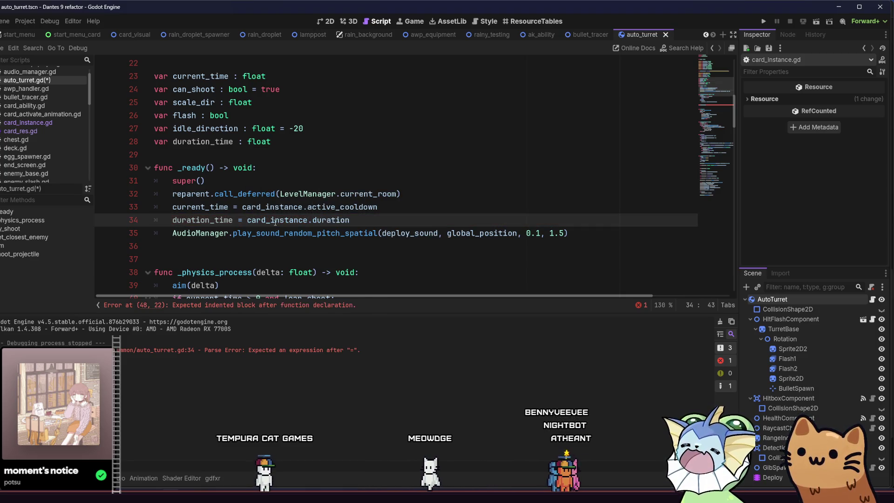
{"action": "left_click", "coordinate": [310, 232]}
{"action": "key", "text": "ctrl+s"}
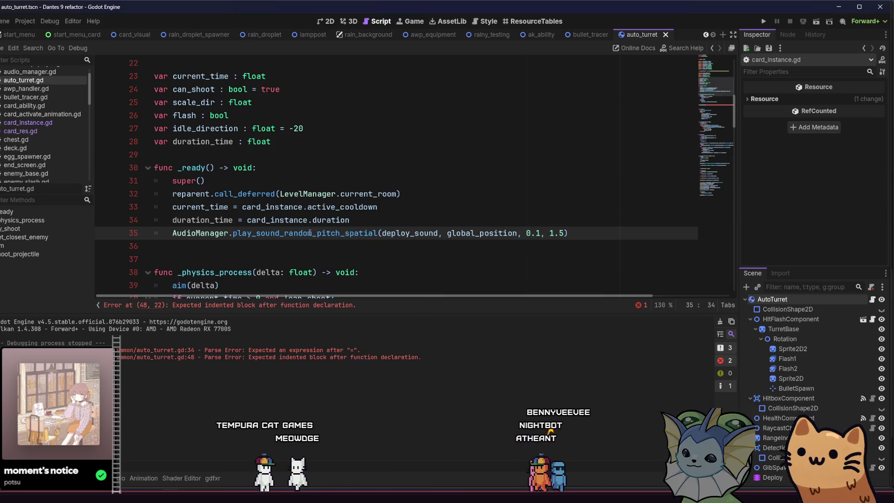
- Begin tick_duration's body with an 'if duration_time >' condition
{"action": "scroll", "coordinate": [298, 238], "scroll_direction": "down", "scroll_amount": 7}
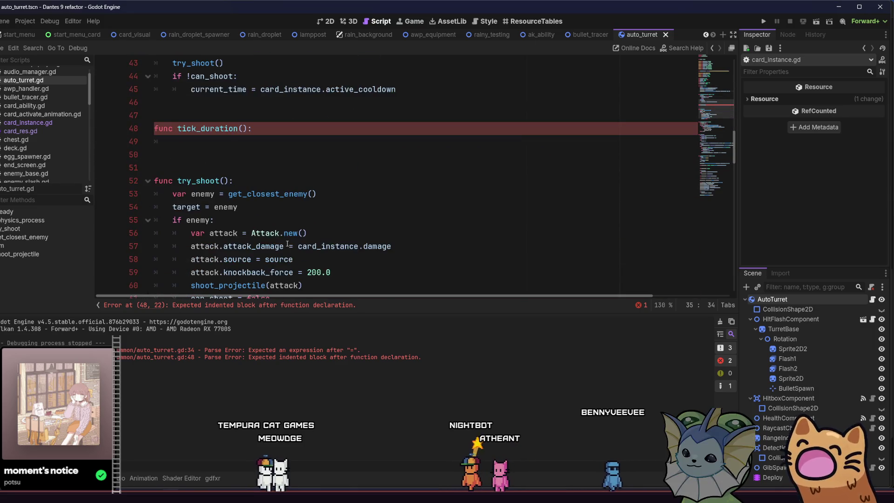
{"action": "left_click", "coordinate": [228, 143]}
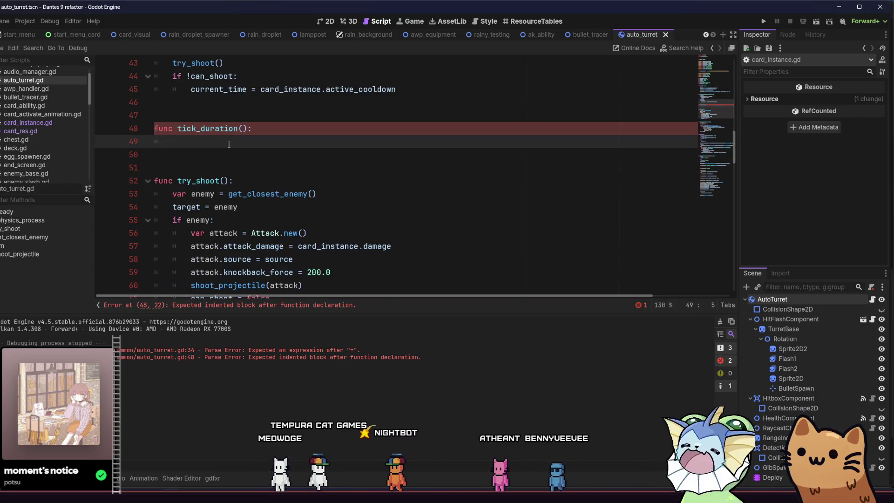
{"action": "type", "text": "dur"}
{"action": "key", "text": "Return"}
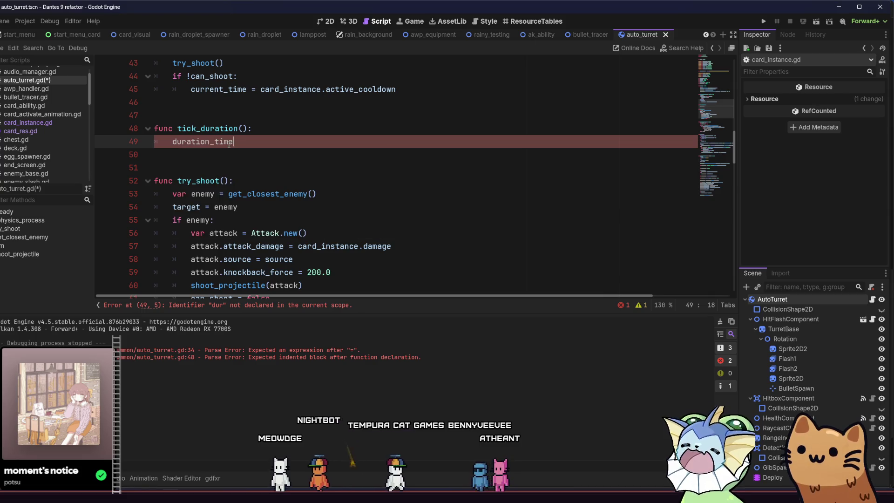
{"action": "key", "text": "BackSpace"}
{"action": "key", "text": "BackSpace"}
{"action": "key", "text": "BackSpace"}
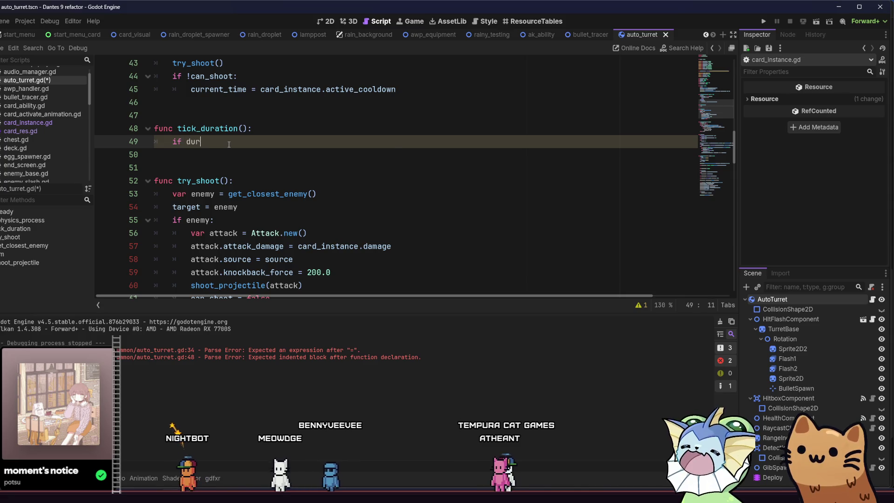
{"action": "key", "text": "Return"}
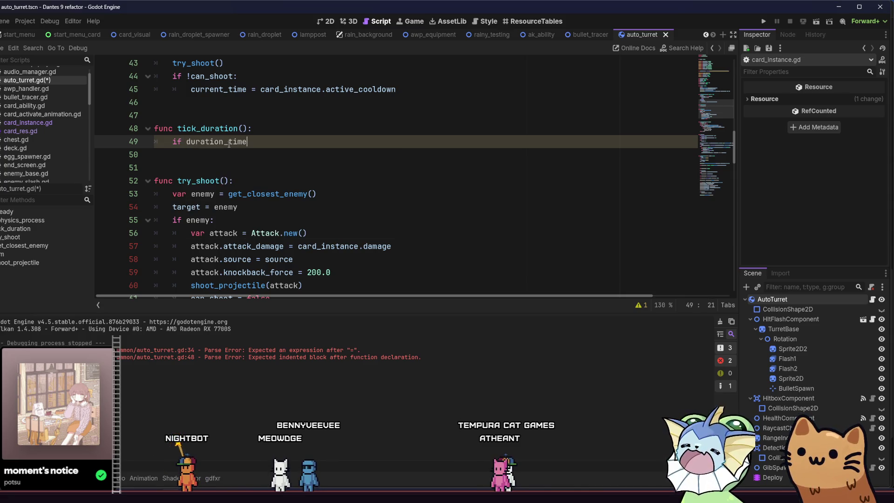
{"action": "type", "text": "> 0:"}
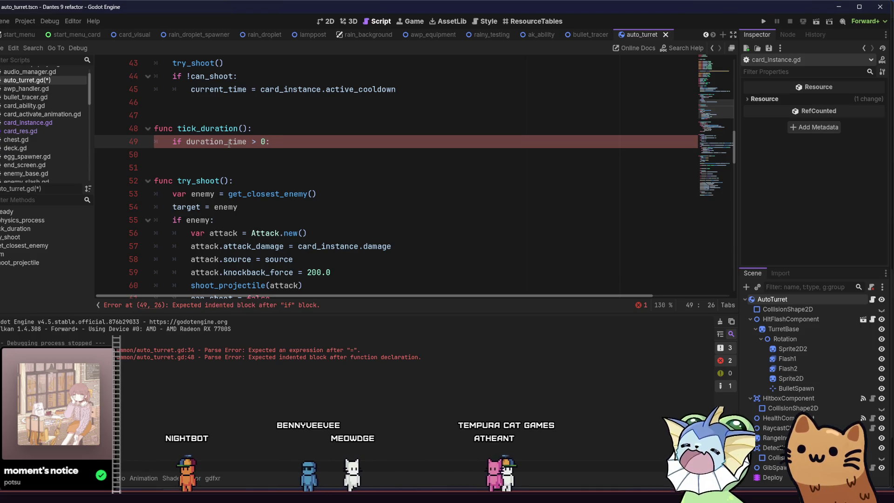
{"action": "key", "text": "Return"}
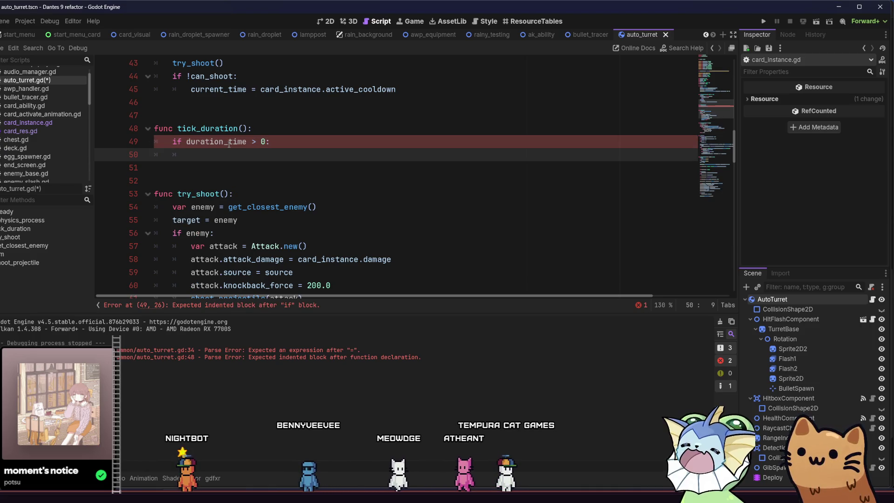
{"action": "key", "text": "BackSpace"}
{"action": "key", "text": "BackSpace"}
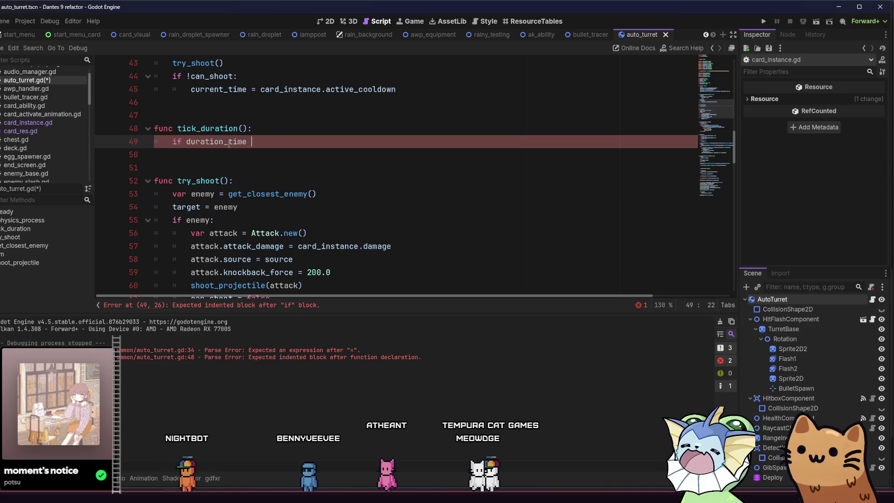
- Finish the condition as duration_time > 0.0 with current_time += delta inside it
{"action": "scroll", "coordinate": [228, 144], "scroll_direction": "up", "scroll_amount": 4}
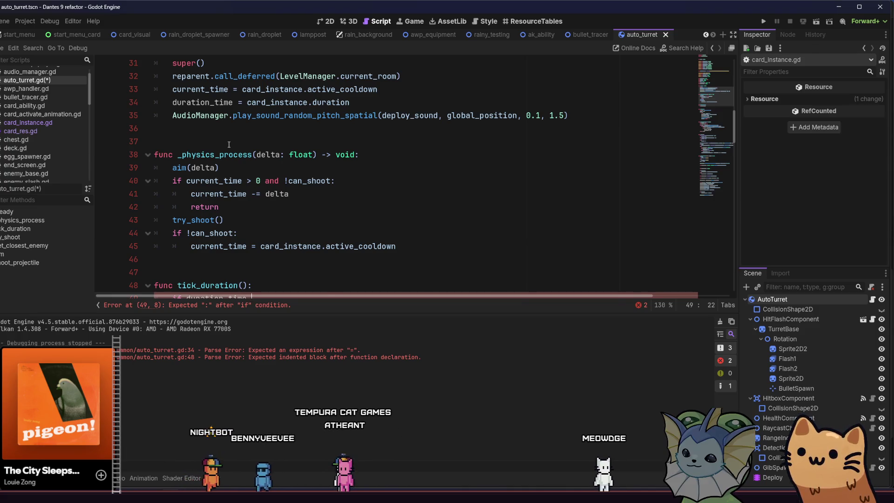
{"action": "scroll", "coordinate": [228, 144], "scroll_direction": "down", "scroll_amount": 1}
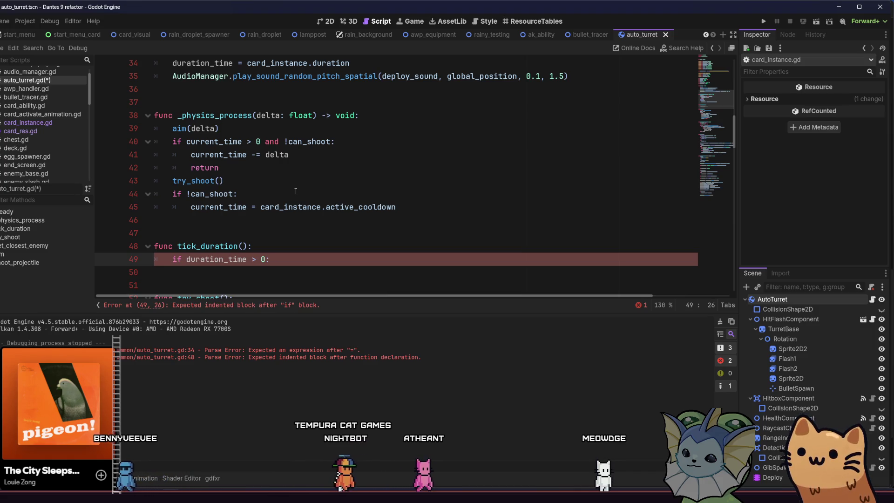
{"action": "key", "text": "BackSpace"}
{"action": "key", "text": "BackSpace"}
{"action": "type", "text": "0.0"}
{"action": "type", "text": ":"}
{"action": "key", "text": "Return"}
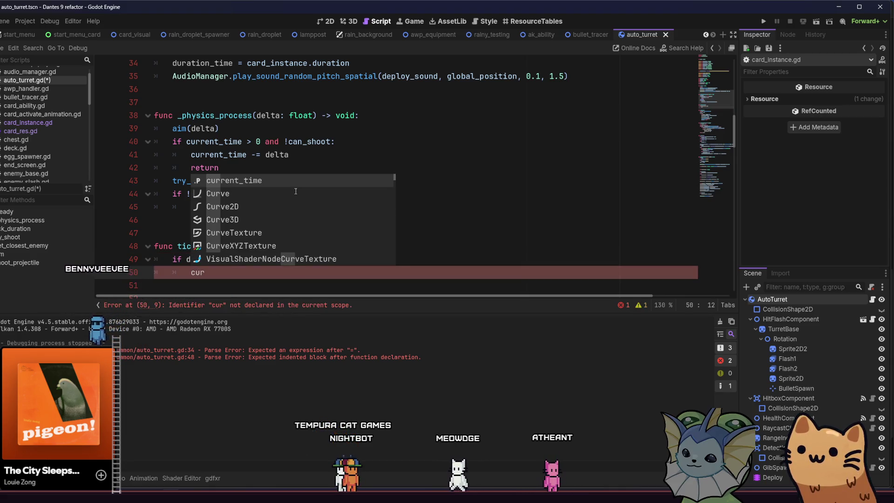
{"action": "key", "text": "Return"}
{"action": "type", "text": "_time"}
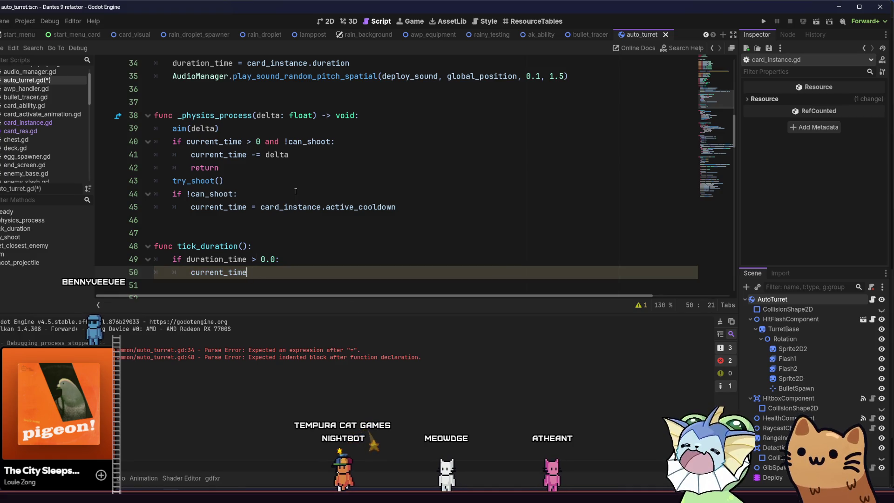
{"action": "type", "text": " += delta"}
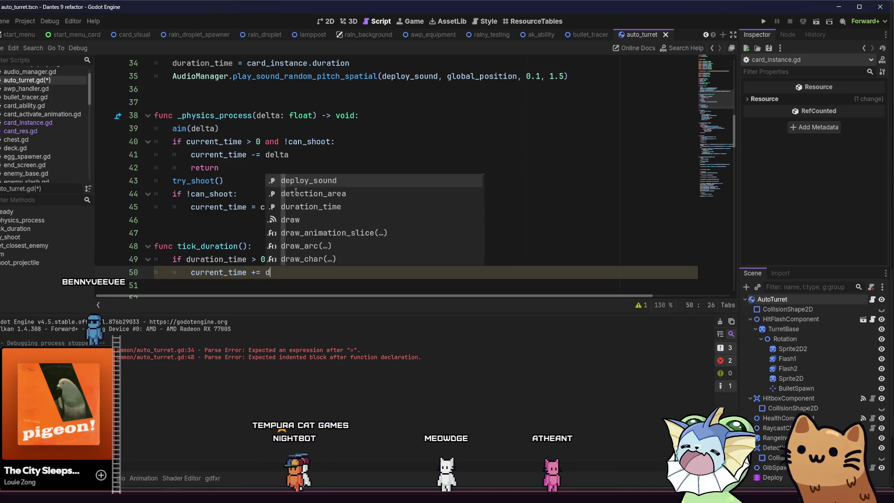
{"action": "key", "text": "Escape"}
- Add a delta parameter to tick_duration
{"action": "left_click", "coordinate": [241, 246]}
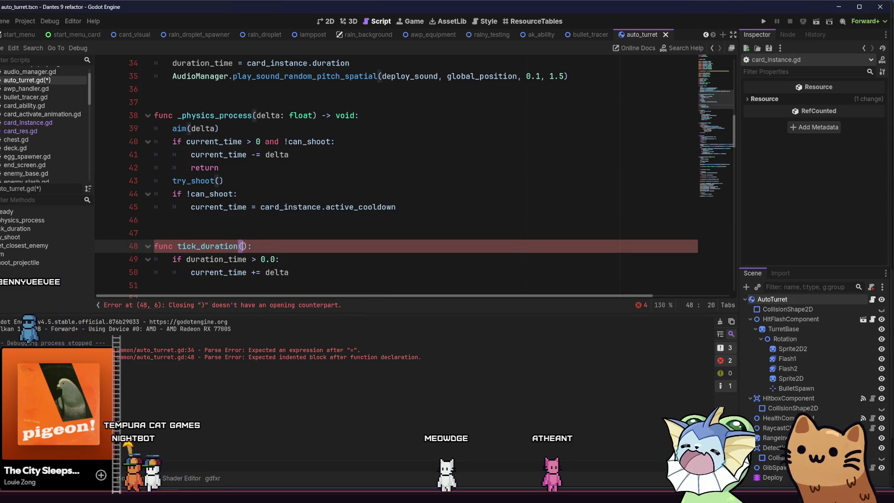
{"action": "type", "text": "a"}
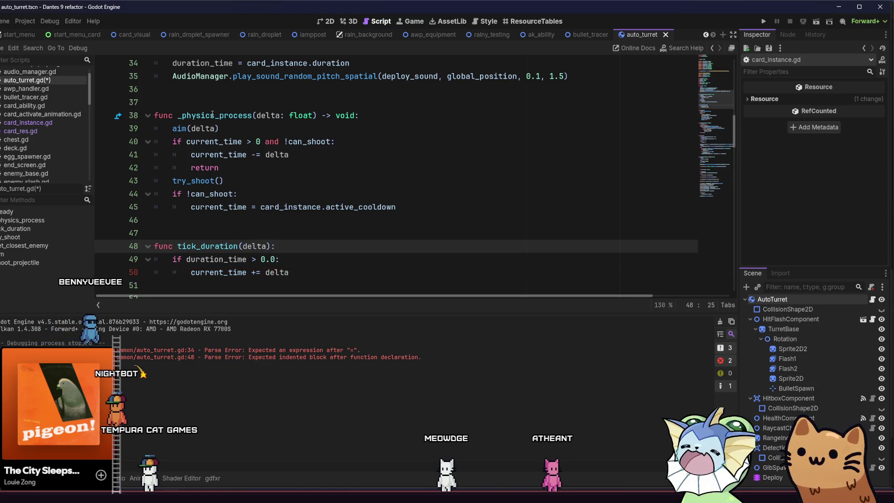
{"action": "left_click", "coordinate": [436, 220]}
- Call tick_duration(delta) on a new line under aim(delta) and save the script
{"action": "left_click", "coordinate": [368, 158]}
{"action": "left_click", "coordinate": [322, 129]}
{"action": "key", "text": "Return"}
{"action": "type", "text": "tick"}
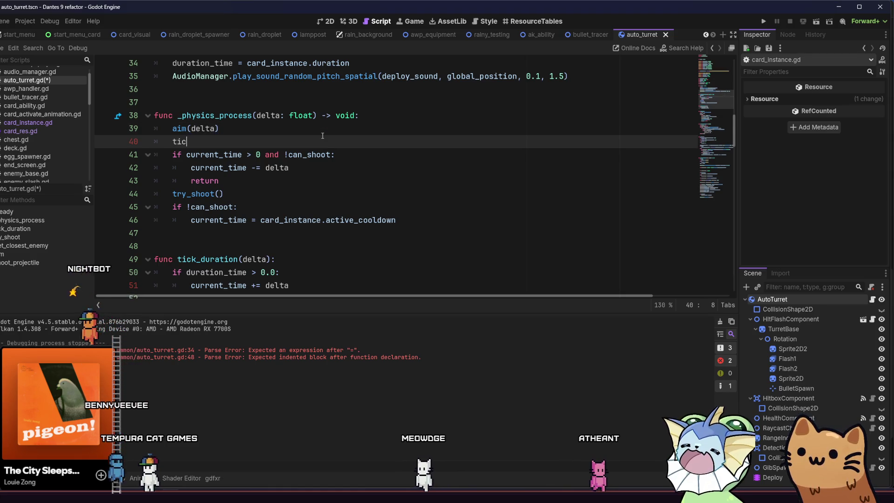
{"action": "key", "text": "Return"}
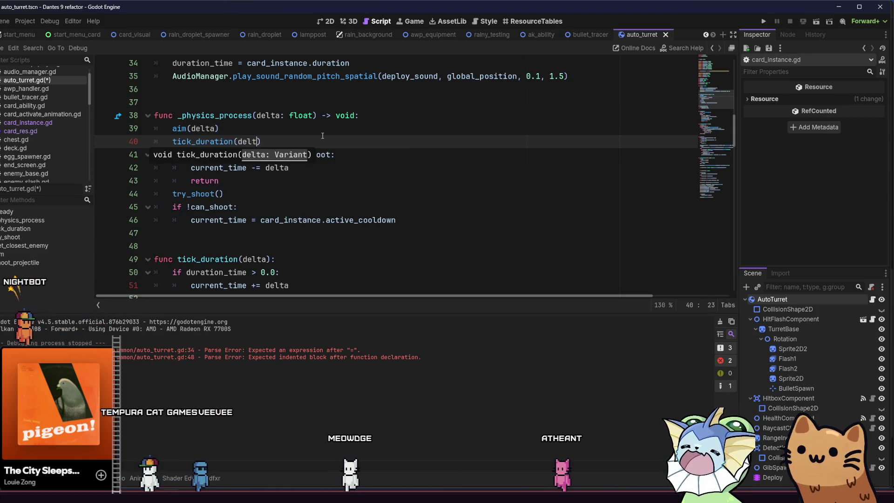
{"action": "type", "text": "delta"}
{"action": "left_click", "coordinate": [173, 181]}
{"action": "scroll", "coordinate": [219, 208], "scroll_direction": "down", "scroll_amount": 1}
{"action": "key", "text": "ctrl+s"}
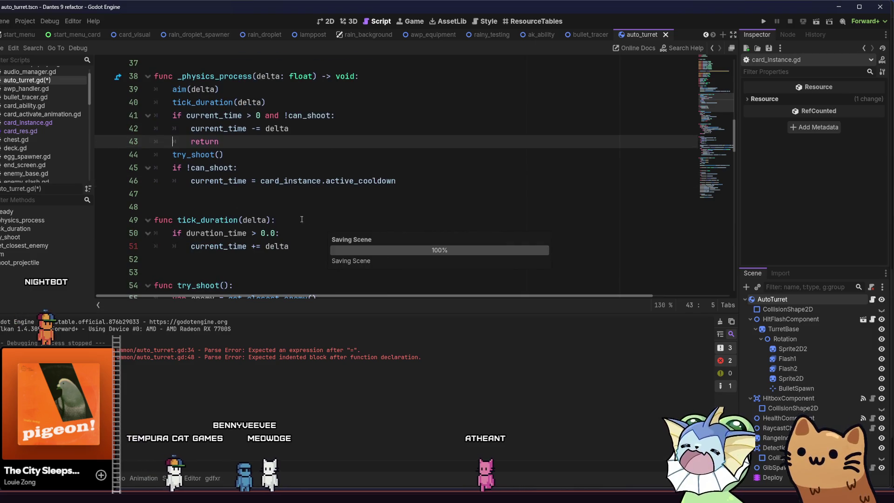
- Add a return line after current_time += delta and review the tick_duration code
{"action": "left_click", "coordinate": [304, 251]}
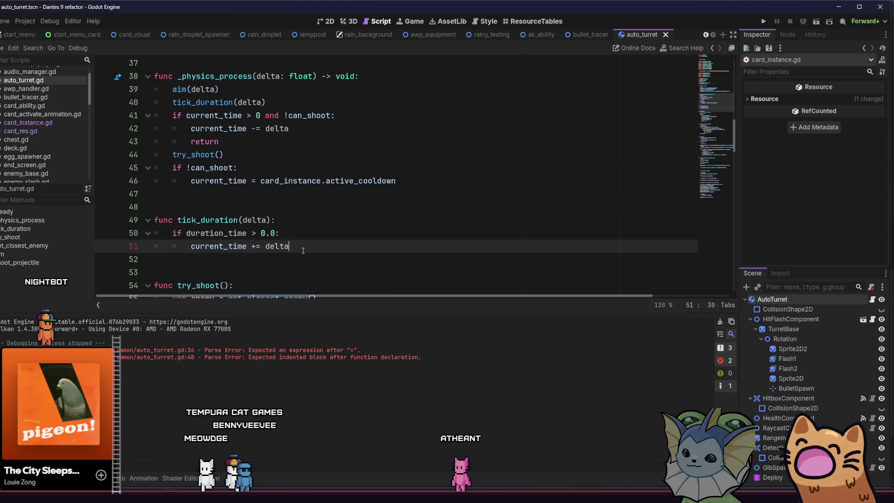
{"action": "key", "text": "Return"}
{"action": "type", "text": "ret"}
{"action": "key", "text": "Return"}
{"action": "key", "text": "Return"}
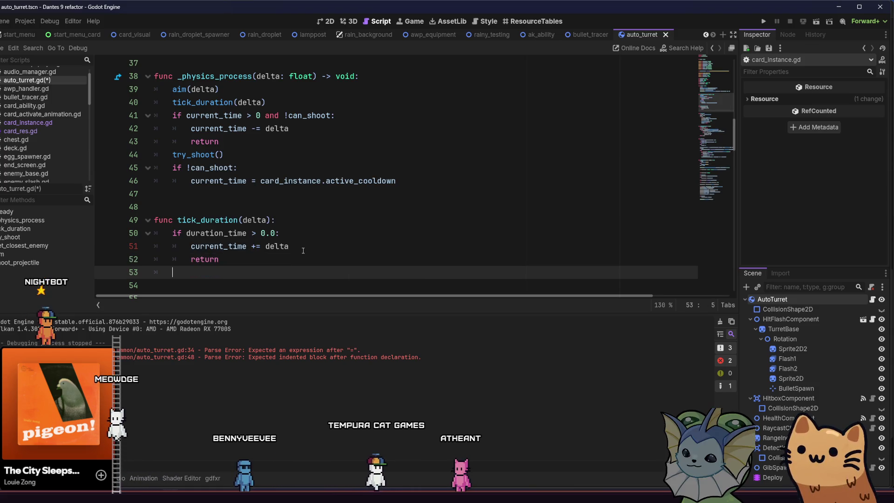
{"action": "scroll", "coordinate": [303, 251], "scroll_direction": "up", "scroll_amount": 1}
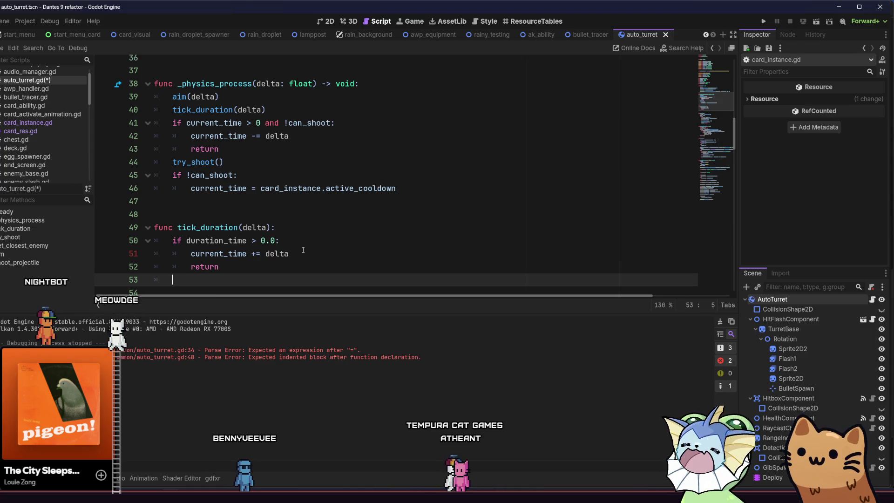
{"action": "scroll", "coordinate": [303, 250], "scroll_direction": "up", "scroll_amount": 3}
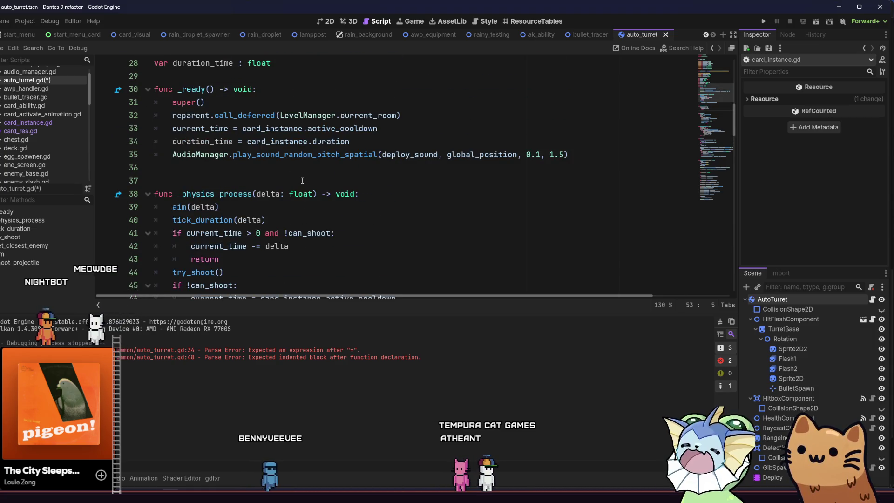
{"action": "scroll", "coordinate": [302, 181], "scroll_direction": "down", "scroll_amount": 5}
{"action": "scroll", "coordinate": [303, 181], "scroll_direction": "up", "scroll_amount": 5}
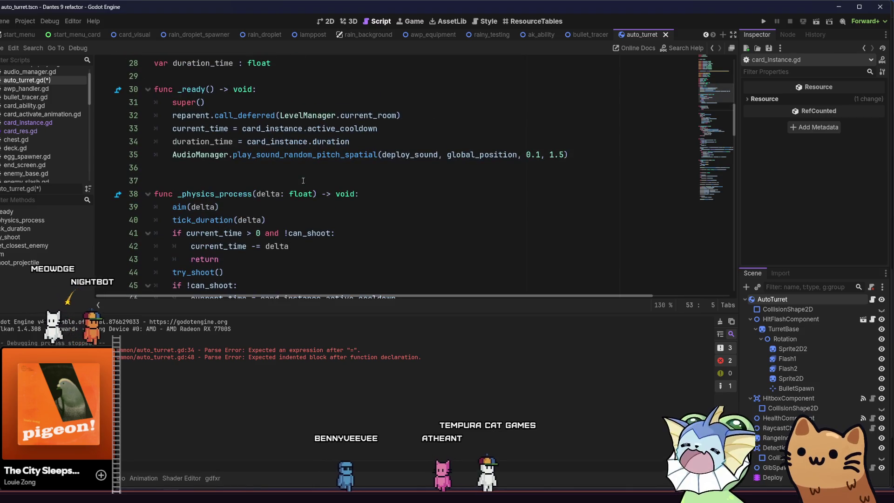
{"action": "scroll", "coordinate": [303, 181], "scroll_direction": "down", "scroll_amount": 8}
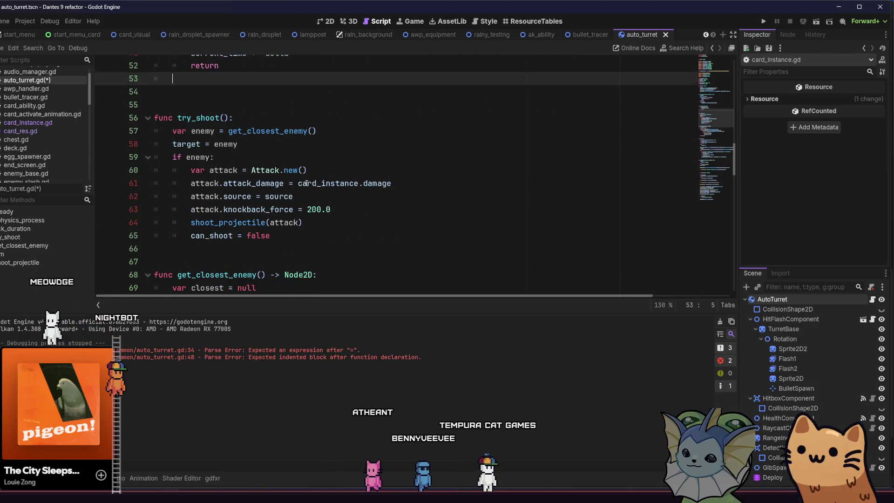
{"action": "scroll", "coordinate": [307, 183], "scroll_direction": "down", "scroll_amount": 2}
{"action": "scroll", "coordinate": [306, 183], "scroll_direction": "down", "scroll_amount": 3}
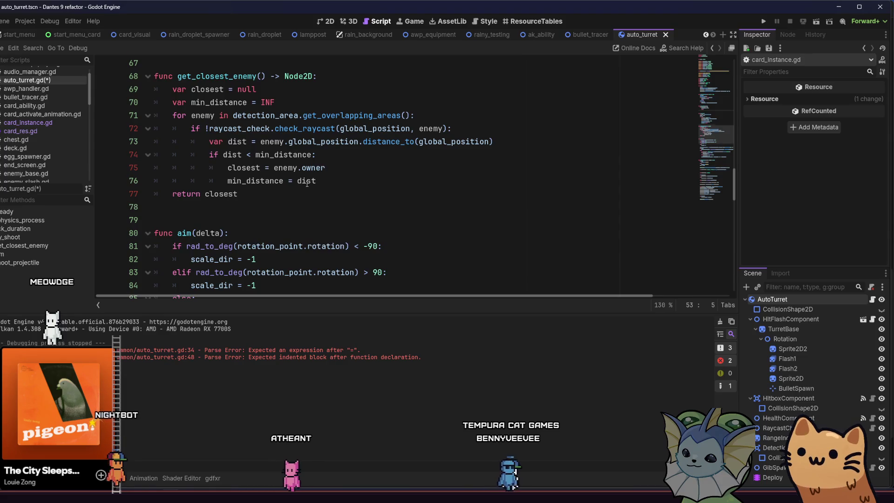
{"action": "scroll", "coordinate": [306, 183], "scroll_direction": "up", "scroll_amount": 9}
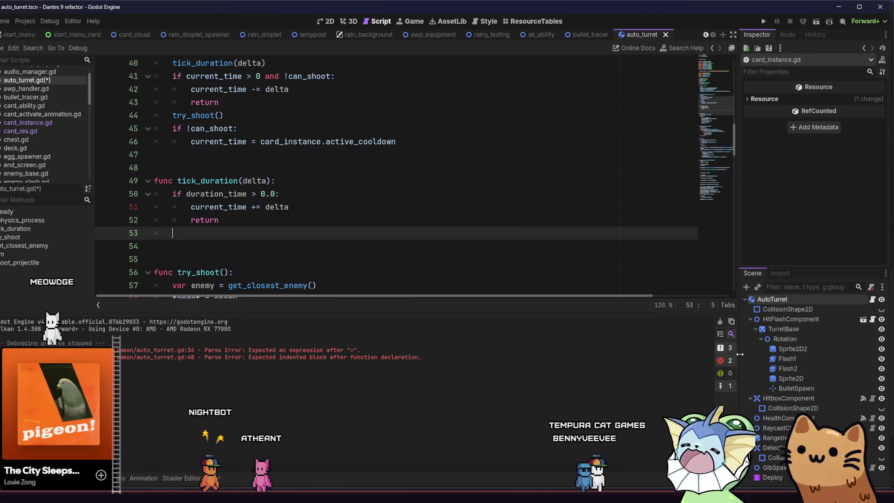
- Search project resources for 'eyeball' and open eyeball.tscn
{"action": "key", "text": "shift+alt+o"}
{"action": "type", "text": "eyeball"}
{"action": "key", "text": "Return"}
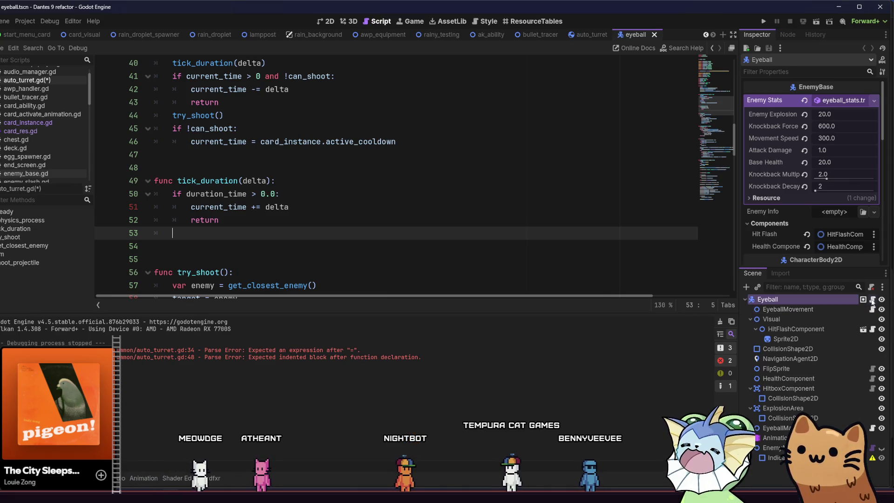
- Open eyeball_manager.gd from EyeballManager and read its _ready, die and explode functions
{"action": "left_click", "coordinate": [873, 429]}
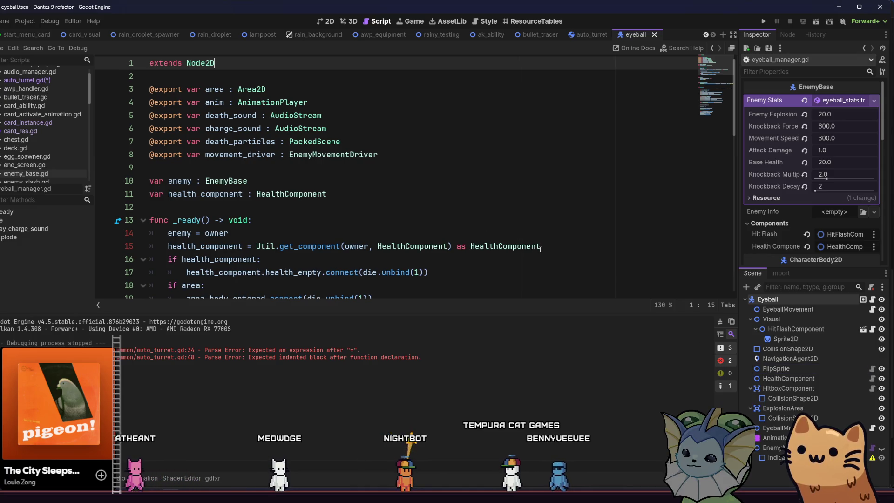
{"action": "scroll", "coordinate": [540, 249], "scroll_direction": "down", "scroll_amount": 1}
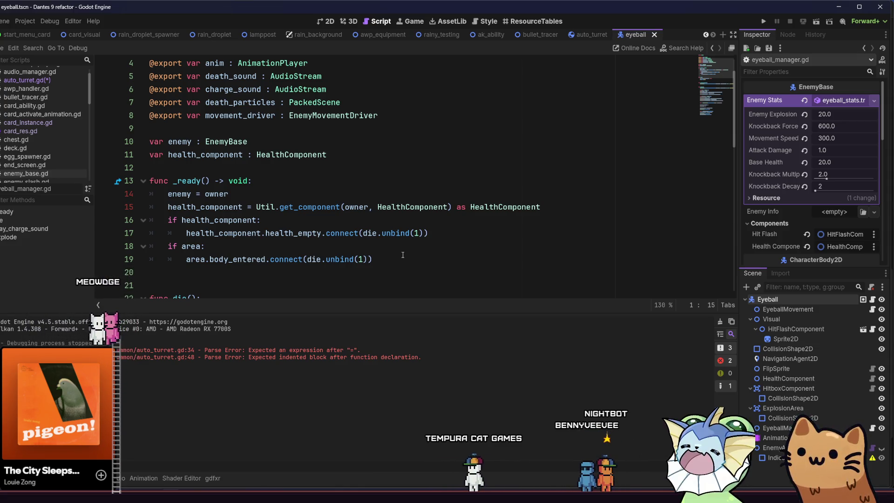
{"action": "scroll", "coordinate": [385, 247], "scroll_direction": "down", "scroll_amount": 1}
{"action": "left_click", "coordinate": [317, 219]}
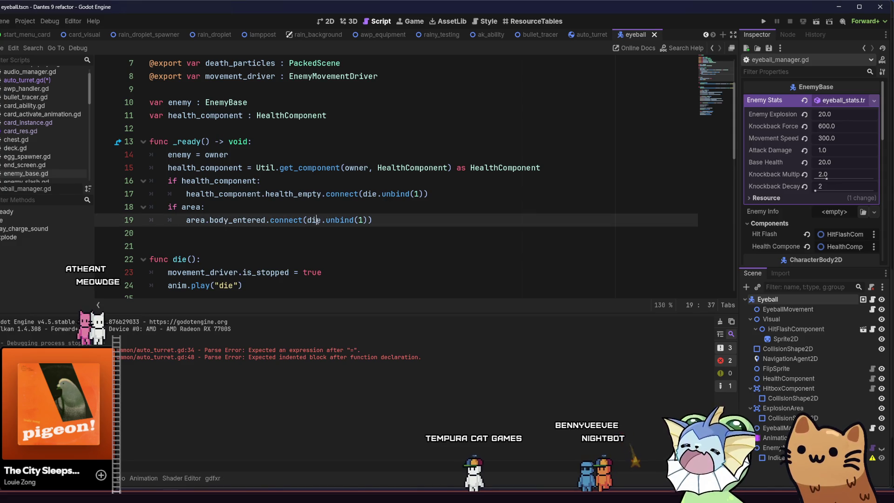
{"action": "scroll", "coordinate": [396, 213], "scroll_direction": "down", "scroll_amount": 3}
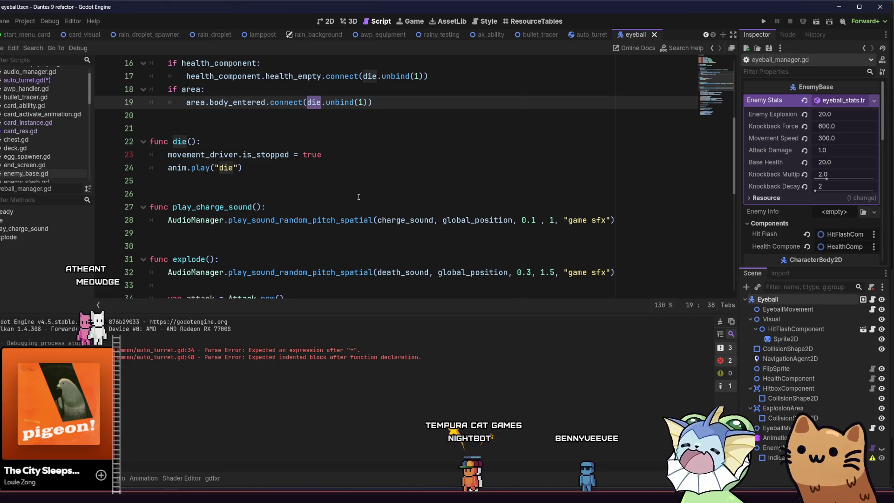
{"action": "scroll", "coordinate": [359, 197], "scroll_direction": "up", "scroll_amount": 2}
{"action": "scroll", "coordinate": [334, 199], "scroll_direction": "down", "scroll_amount": 2}
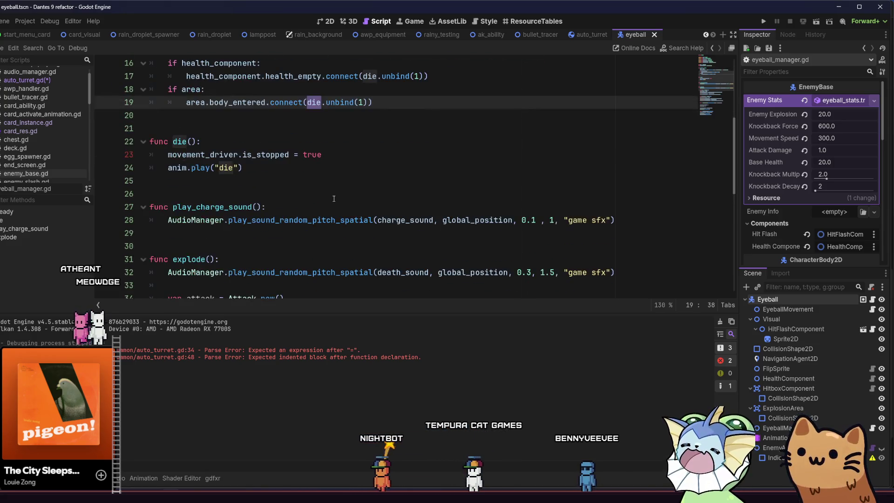
{"action": "scroll", "coordinate": [329, 194], "scroll_direction": "down", "scroll_amount": 1}
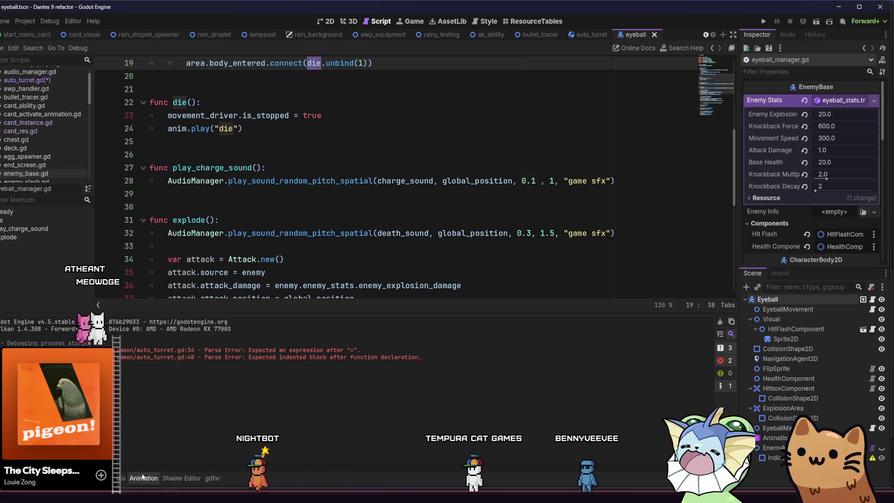
- Show the AnimationPlayer's die animation and inspect its explode method key at 1.3 s
{"action": "left_click", "coordinate": [143, 476]}
{"action": "left_click", "coordinate": [774, 438]}
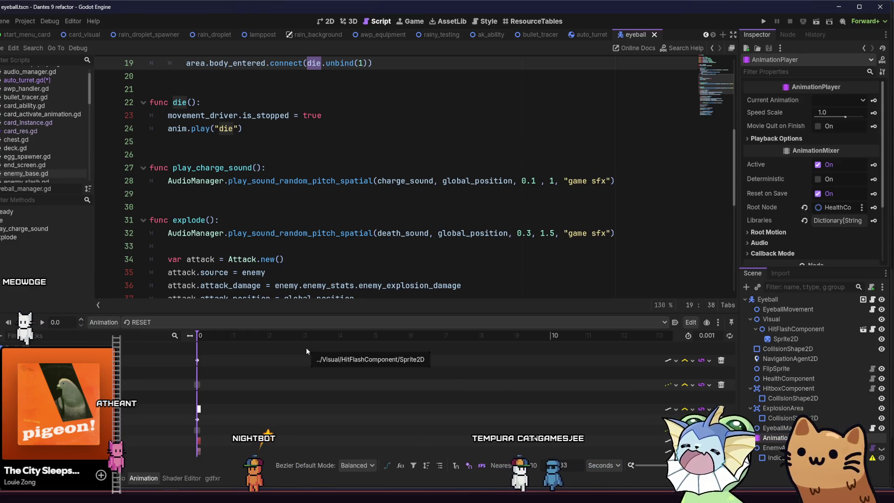
{"action": "left_click", "coordinate": [201, 324]}
{"action": "left_click", "coordinate": [195, 344]}
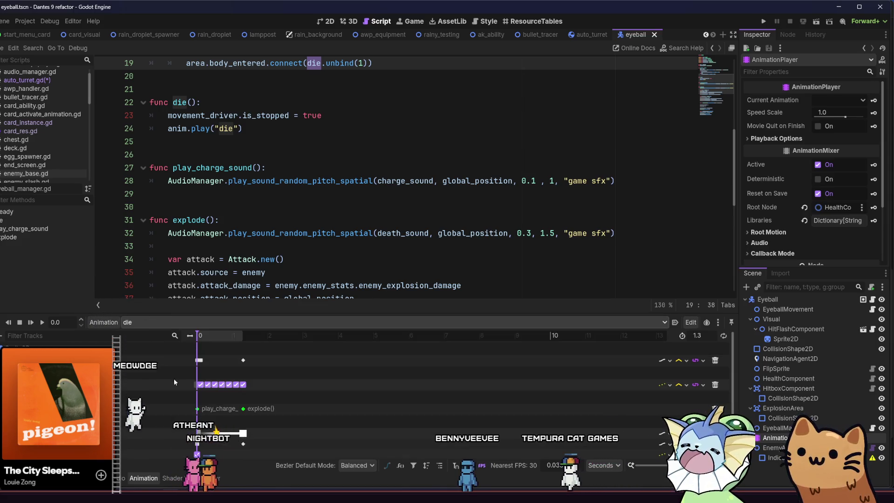
{"action": "left_click", "coordinate": [244, 409]}
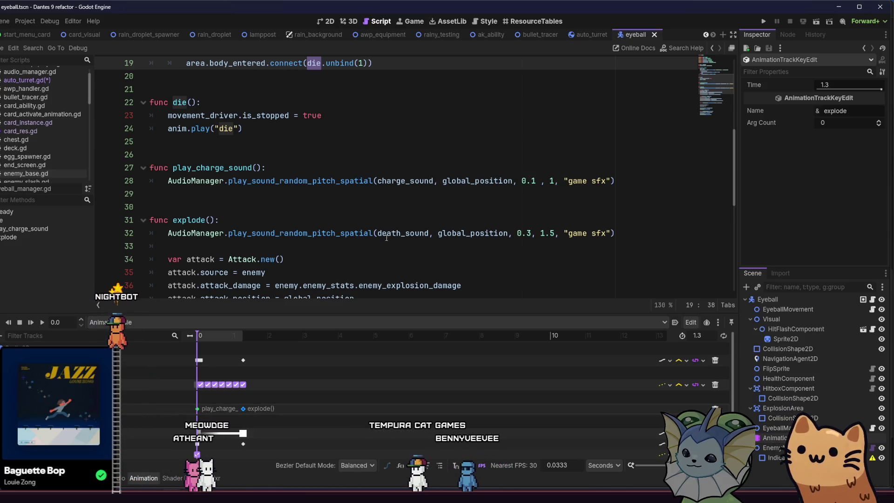
{"action": "scroll", "coordinate": [386, 238], "scroll_direction": "down", "scroll_amount": 6}
{"action": "scroll", "coordinate": [386, 240], "scroll_direction": "down", "scroll_amount": 2}
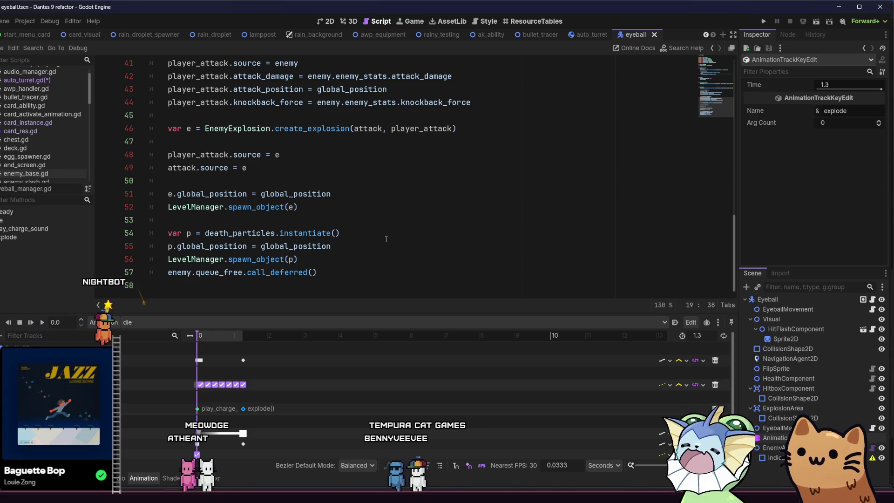
{"action": "scroll", "coordinate": [386, 240], "scroll_direction": "up", "scroll_amount": 4}
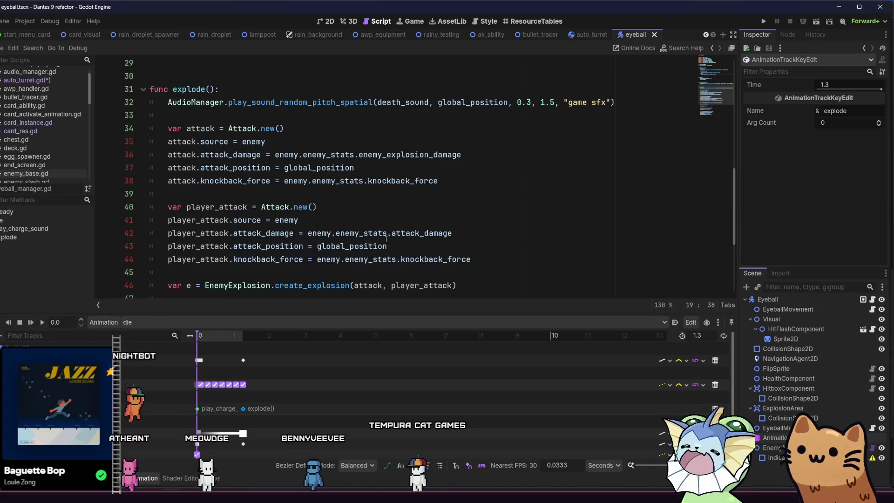
- Copy the health component lookup on line 15 of eyeball_manager.gd, then return to auto_turret.gd
{"action": "mouse_move", "coordinate": [392, 232]}
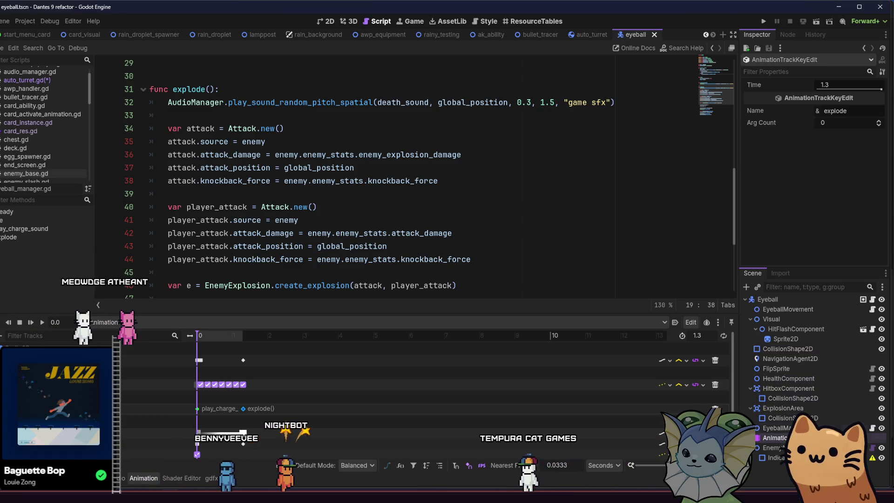
{"action": "scroll", "coordinate": [630, 286], "scroll_direction": "down", "scroll_amount": 4}
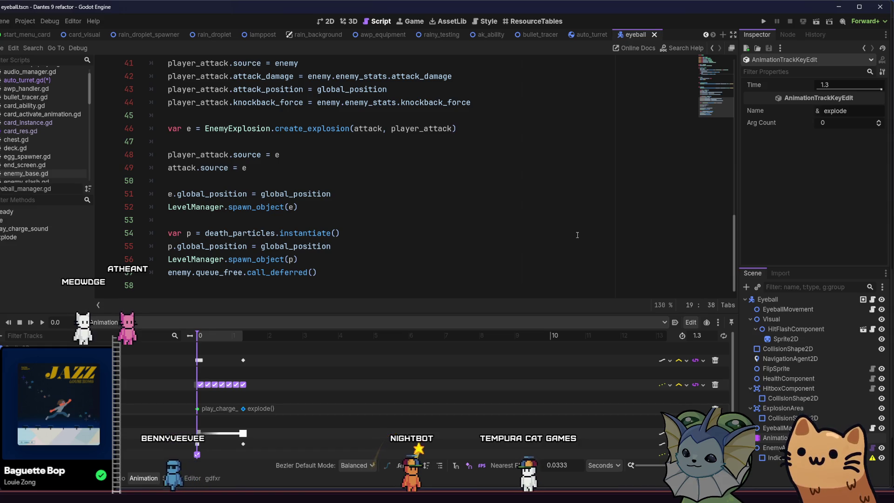
{"action": "scroll", "coordinate": [577, 234], "scroll_direction": "up", "scroll_amount": 11}
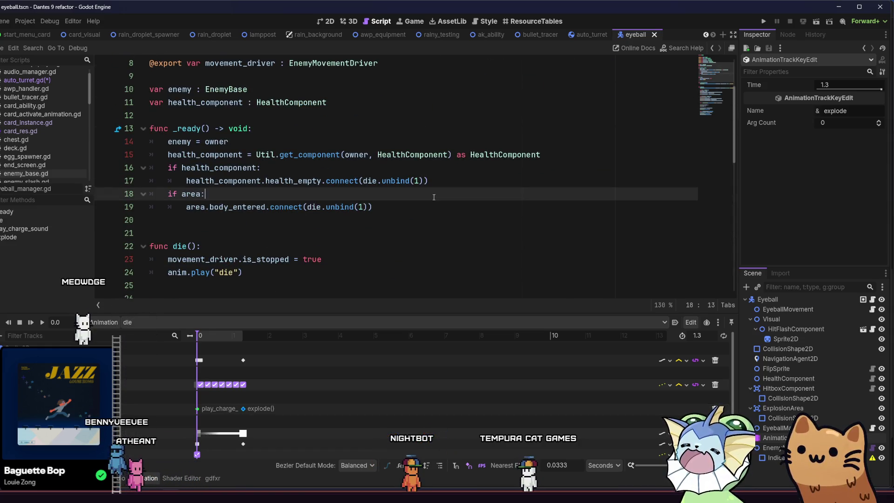
{"action": "left_click", "coordinate": [712, 48]}
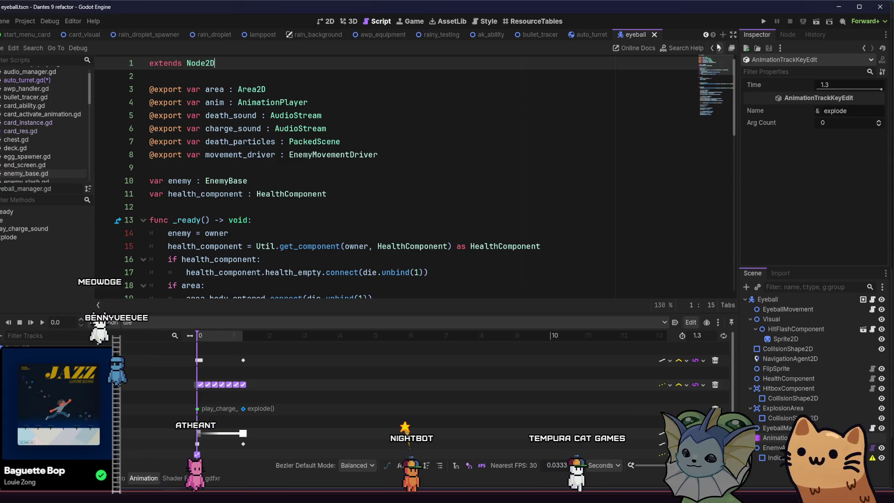
{"action": "left_click_drag", "start_coordinate": [540, 246], "coordinate": [149, 247]}
{"action": "key", "text": "ctrl+c"}
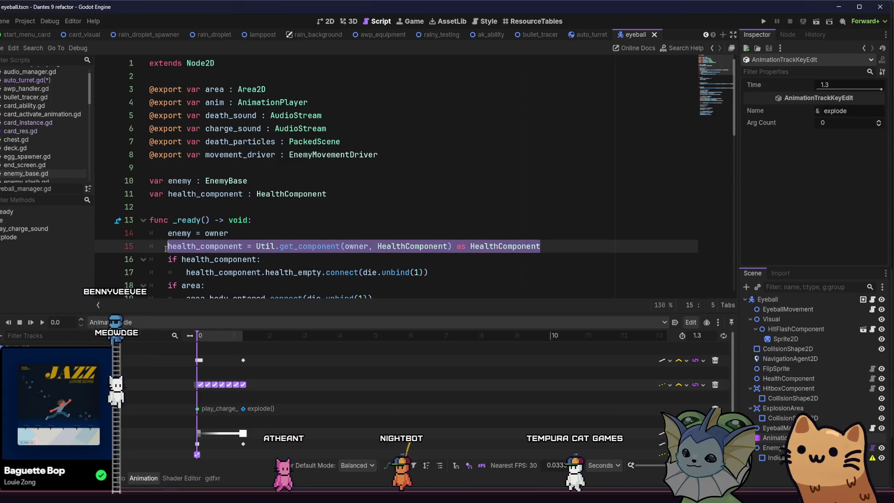
{"action": "left_click", "coordinate": [261, 233]}
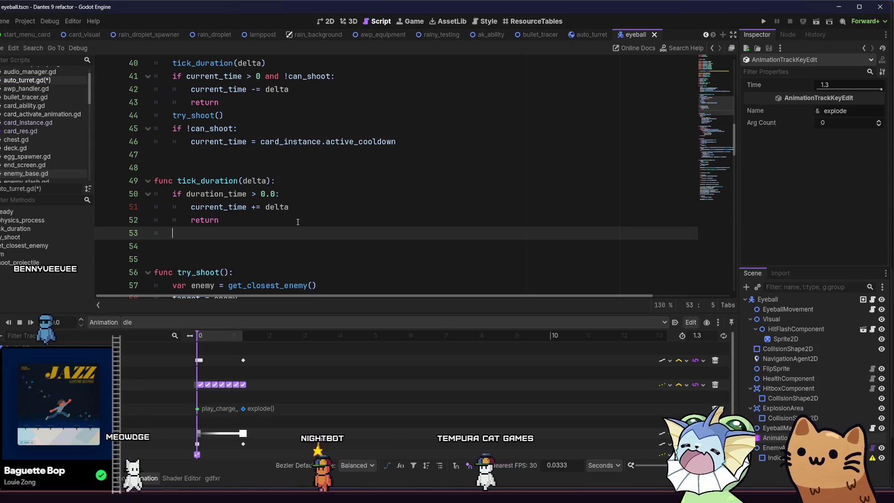
- Paste the health component lookup into tick_duration as a local health_component variable
{"action": "left_click", "coordinate": [325, 233]}
{"action": "key", "text": "ctrl+v"}
{"action": "key", "text": "ctrl+z"}
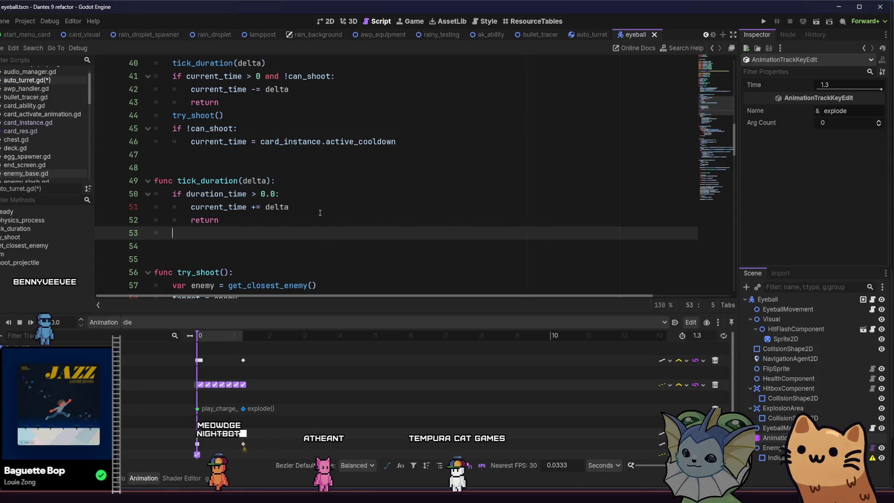
{"action": "key", "text": "ctrl+v"}
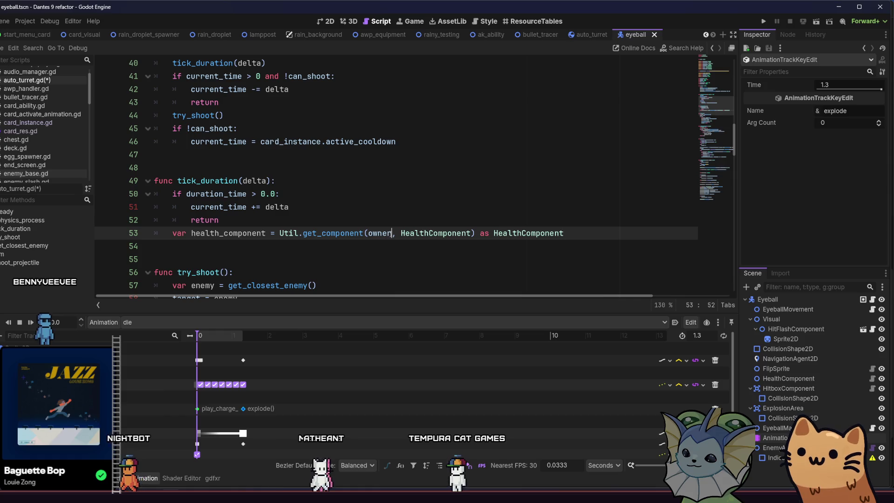
{"action": "left_click", "coordinate": [587, 236]}
{"action": "key", "text": "Return"}
- Start a health_component.add_health call on line 54 after trying other members
{"action": "type", "text": "ealth"}
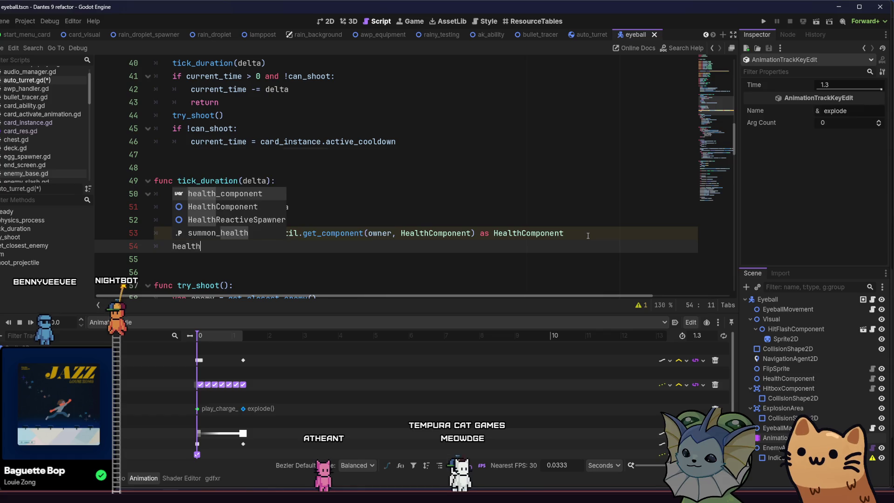
{"action": "key", "text": "Return"}
{"action": "type", "text": ".hea"}
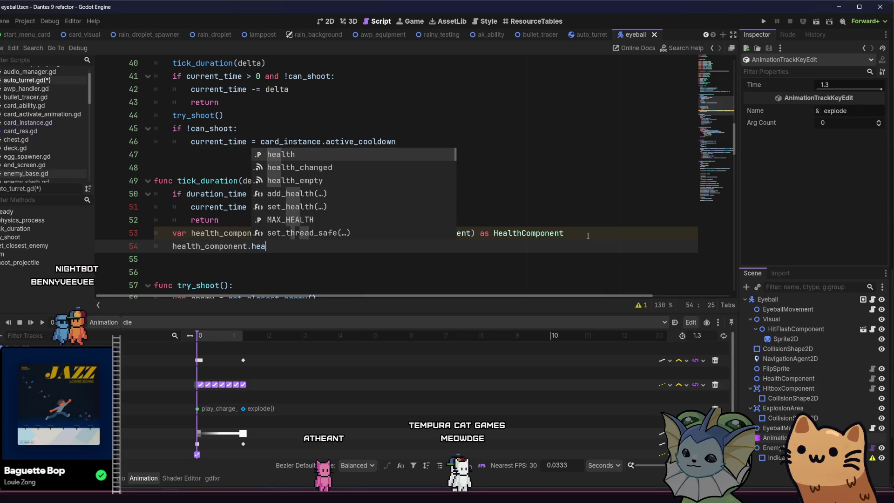
{"action": "key", "text": "Return"}
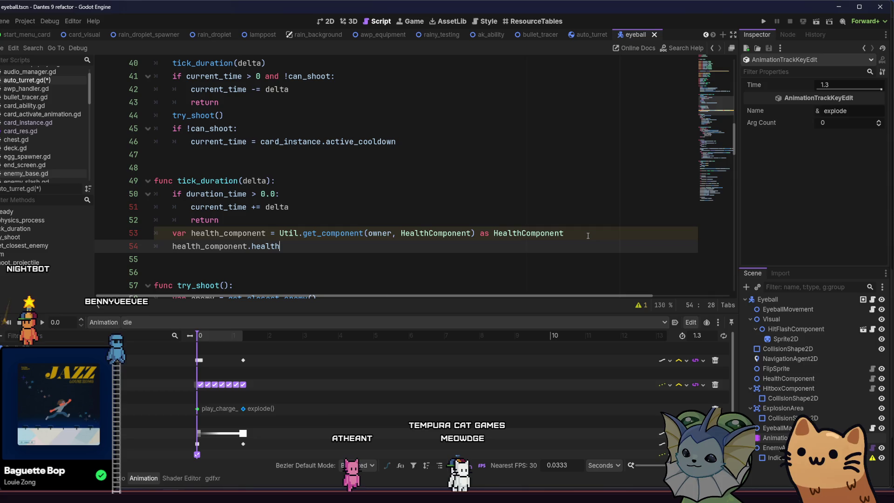
{"action": "key", "text": "BackSpace"}
{"action": "key", "text": "BackSpace"}
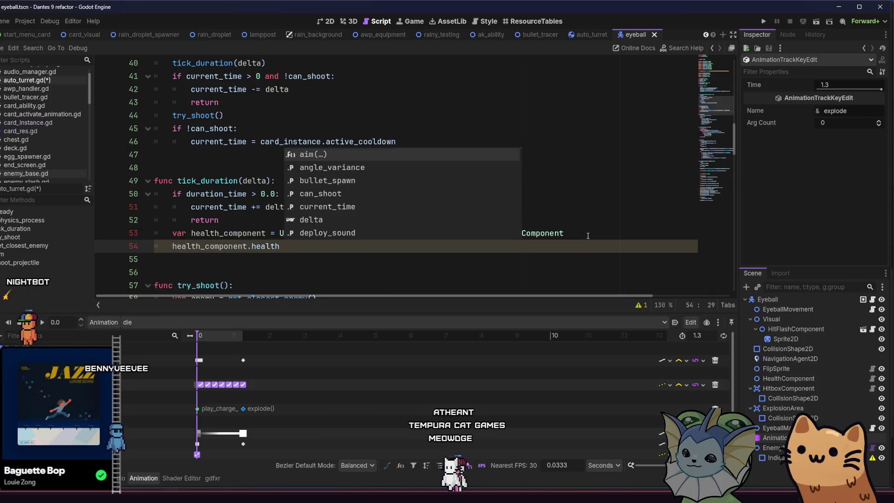
{"action": "key", "text": "BackSpace"}
{"action": "key", "text": "BackSpace"}
{"action": "key", "text": "BackSpace"}
{"action": "type", "text": "ad"}
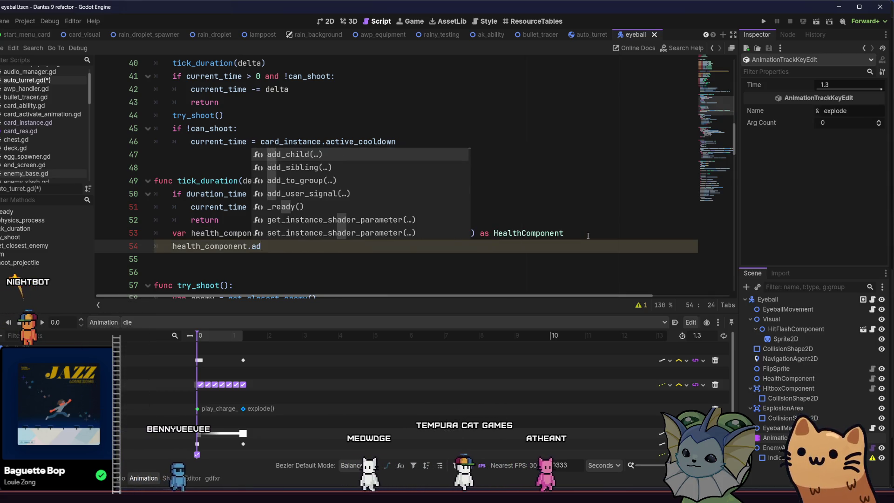
{"action": "key", "text": "BackSpace"}
{"action": "key", "text": "BackSpace"}
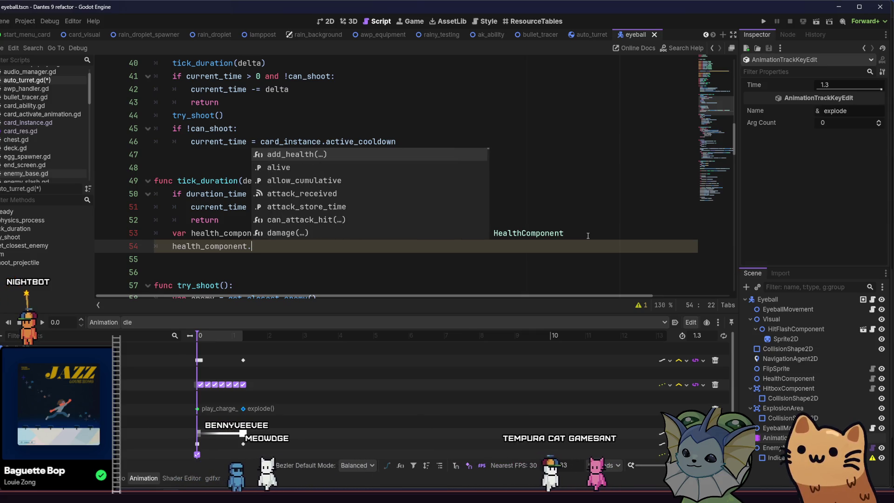
{"action": "type", "text": "da"}
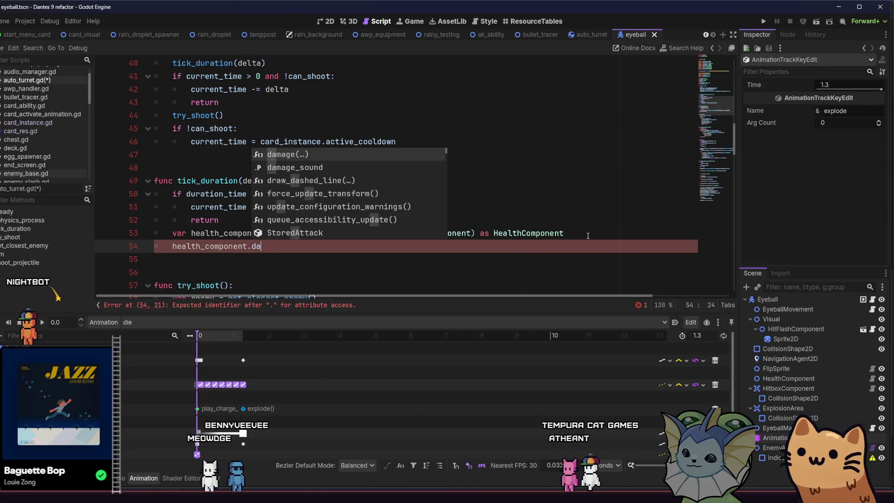
{"action": "key", "text": "Return"}
{"action": "key", "text": "BackSpace"}
{"action": "key", "text": "BackSpace"}
{"action": "key", "text": "BackSpace"}
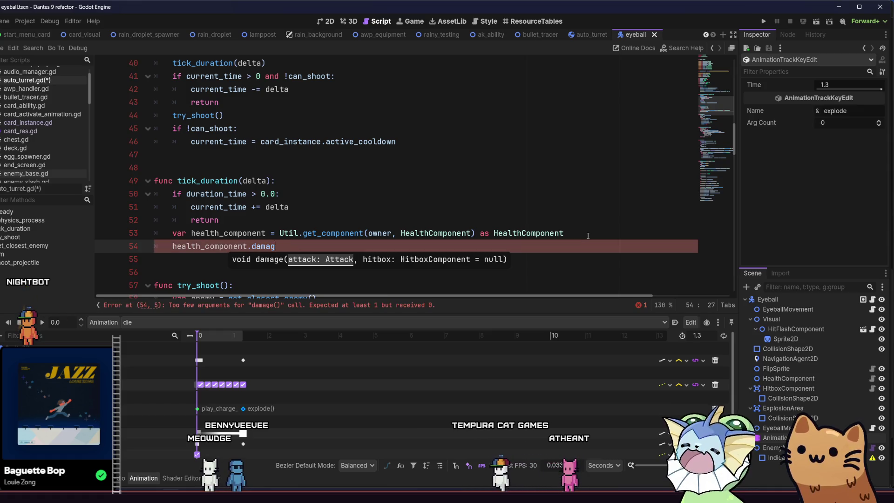
{"action": "type", "text": "ad"}
{"action": "key", "text": "Return"}
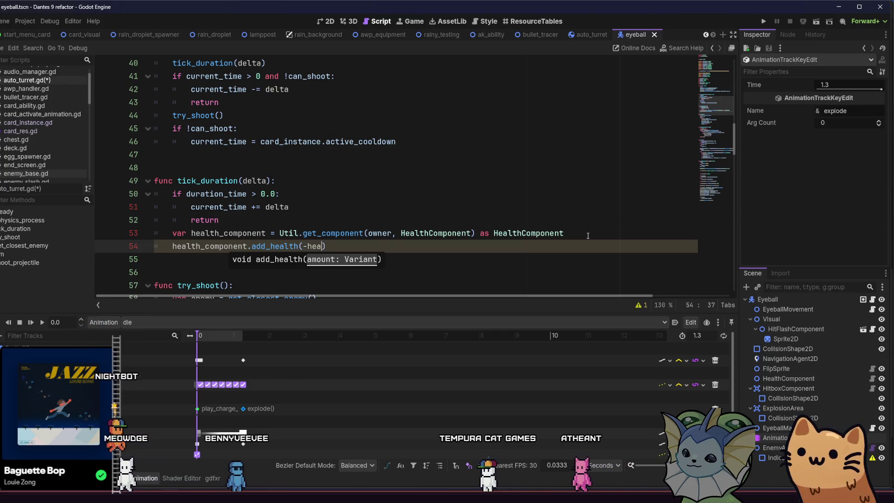
- Pass -health_component.health as add_health's argument and save the script
{"action": "type", "text": "health_component."}
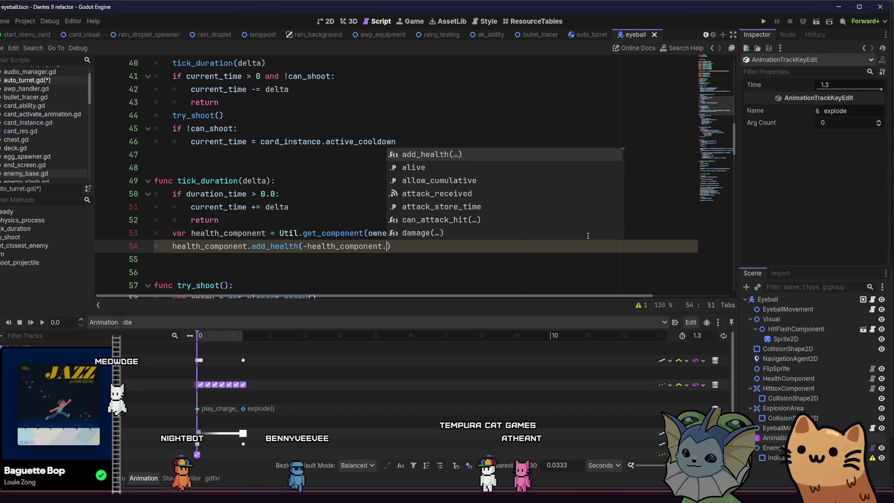
{"action": "type", "text": "h"}
{"action": "key", "text": "Return"}
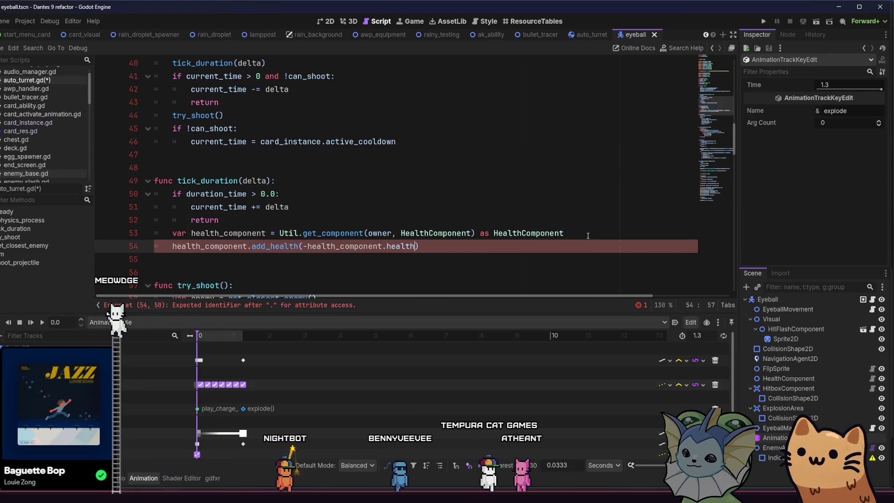
{"action": "left_click", "coordinate": [433, 249]}
{"action": "key", "text": "ctrl+s"}
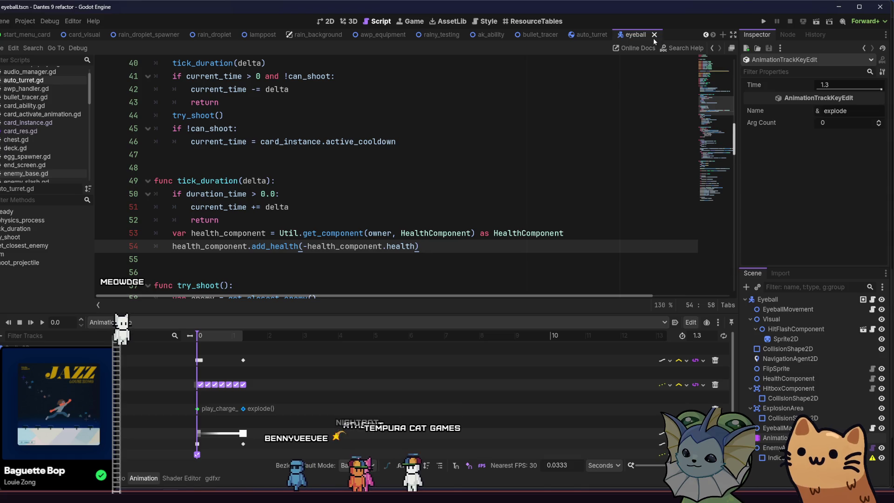
- Switch to the auto_turret scene and quick-search project resources for 'auto_'
{"action": "left_click", "coordinate": [591, 35]}
{"action": "left_click", "coordinate": [578, 232]}
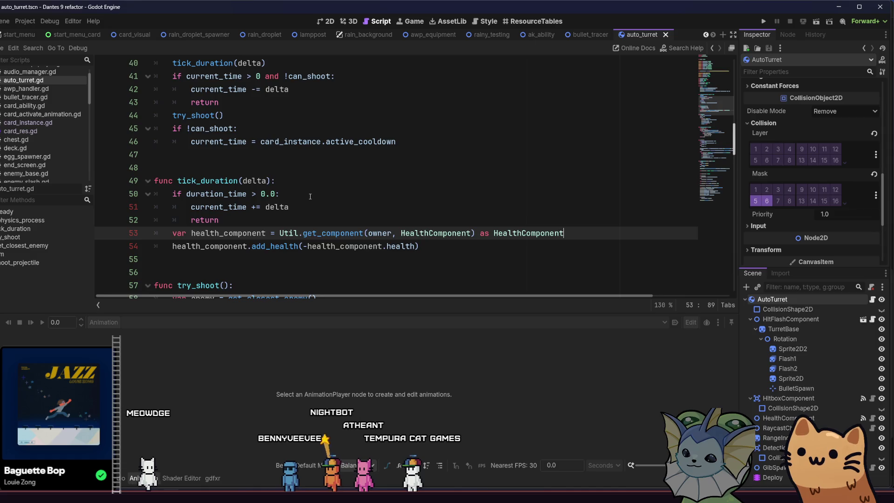
{"action": "scroll", "coordinate": [310, 196], "scroll_direction": "up", "scroll_amount": 5}
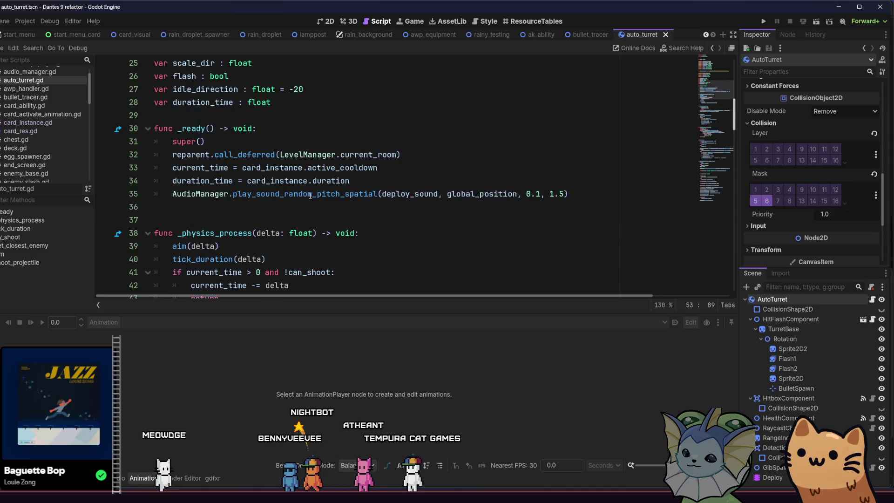
{"action": "left_click", "coordinate": [389, 169]}
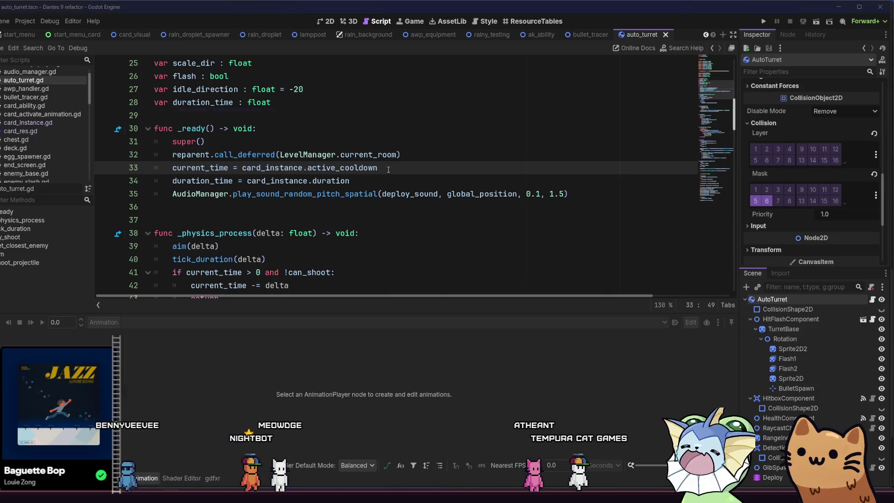
{"action": "key", "text": "shift+alt+o"}
{"action": "type", "text": "auto"}
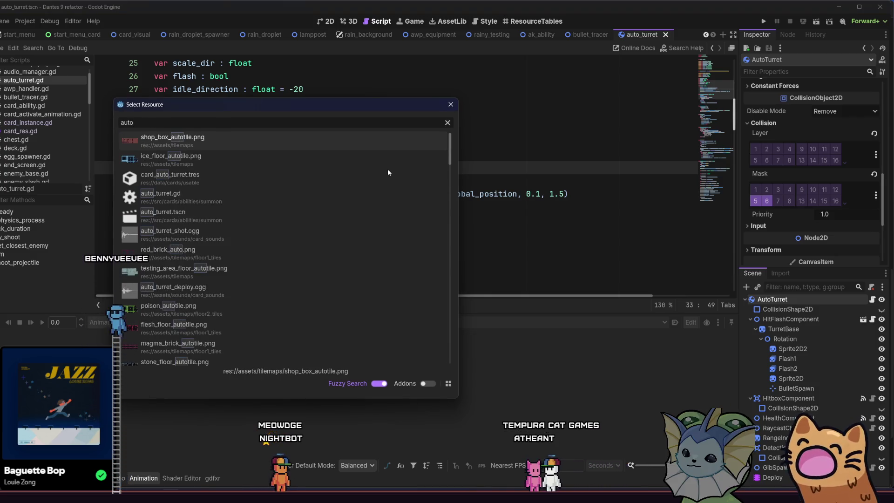
{"action": "type", "text": "_"}
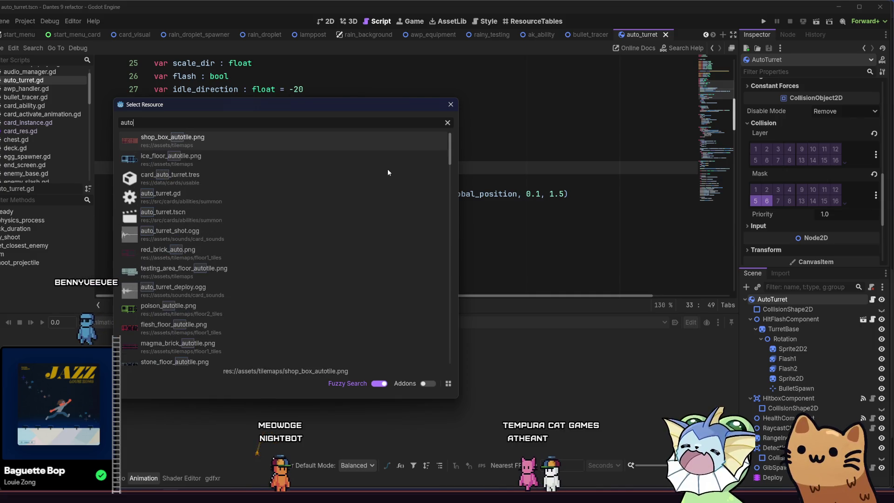
- Load card_auto_turret.tres to review its stats (Summon, damage 3.0, cooldown 0.2), then open card_res.gd
{"action": "key", "text": "Return"}
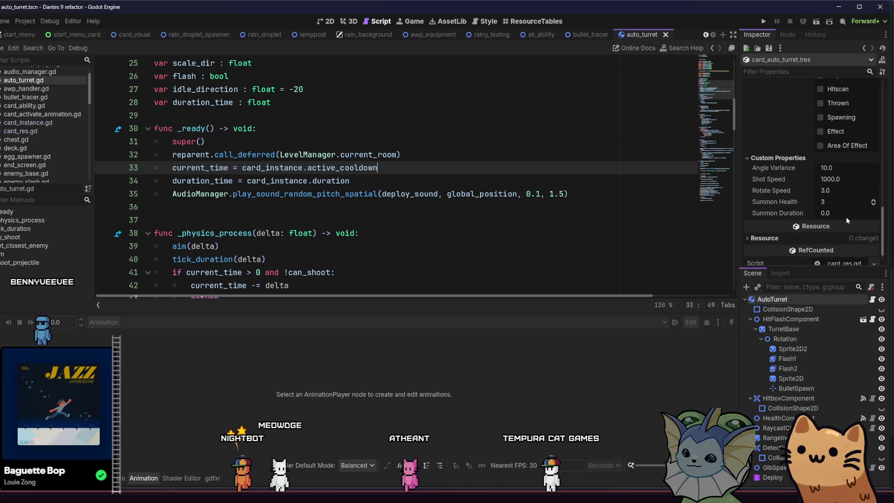
{"action": "scroll", "coordinate": [780, 199], "scroll_direction": "up", "scroll_amount": 5}
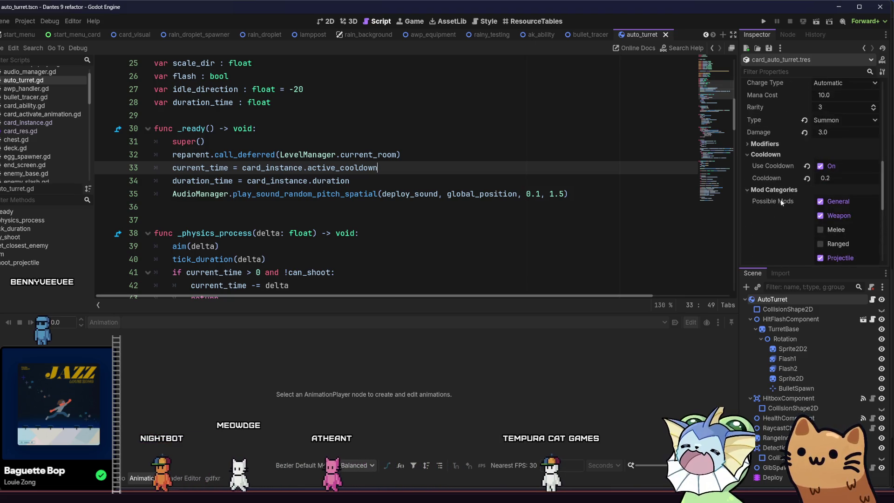
{"action": "left_click", "coordinate": [787, 142]}
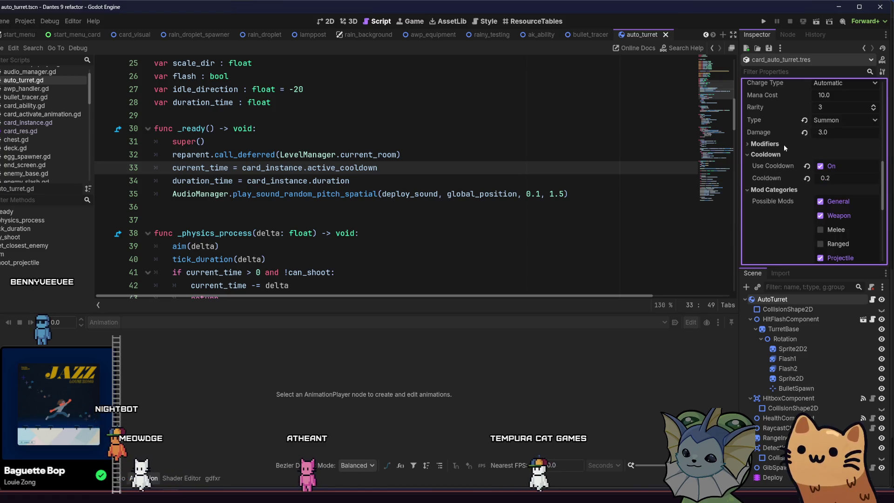
{"action": "scroll", "coordinate": [784, 145], "scroll_direction": "up", "scroll_amount": 2}
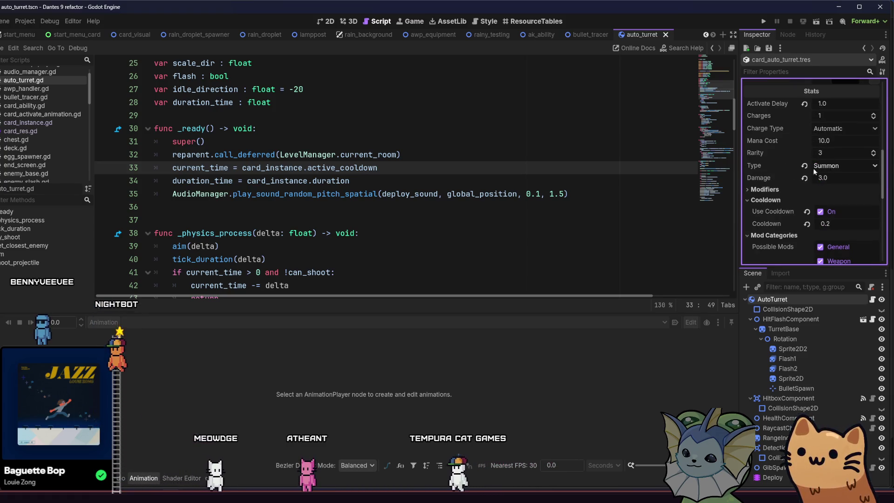
{"action": "left_click", "coordinate": [512, 154]}
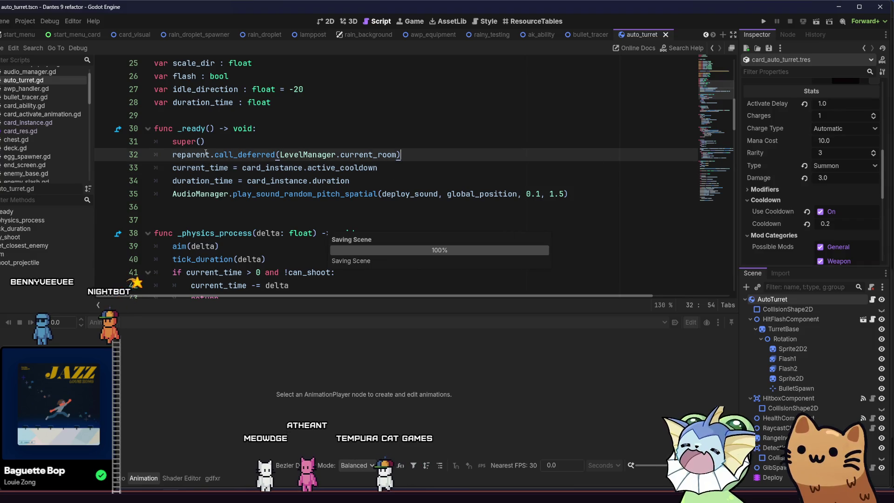
{"action": "scroll", "coordinate": [54, 126], "scroll_direction": "down", "scroll_amount": 1}
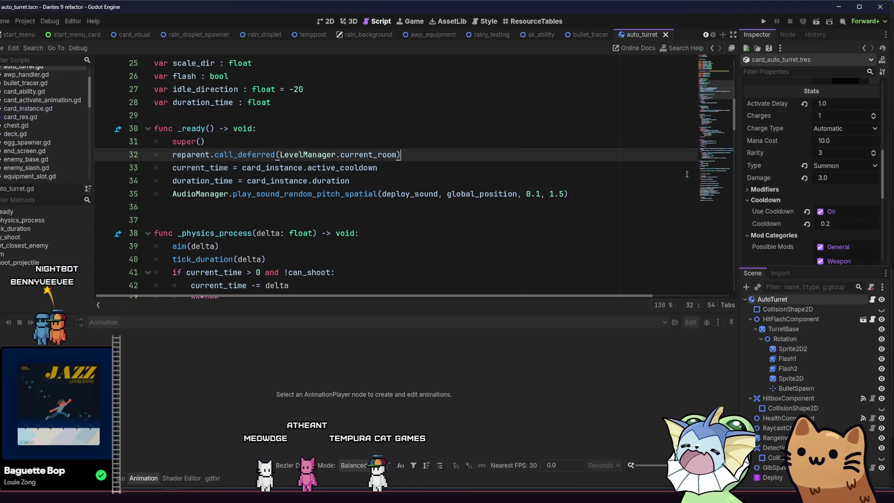
{"action": "left_click", "coordinate": [764, 190]}
{"action": "left_click", "coordinate": [764, 190]}
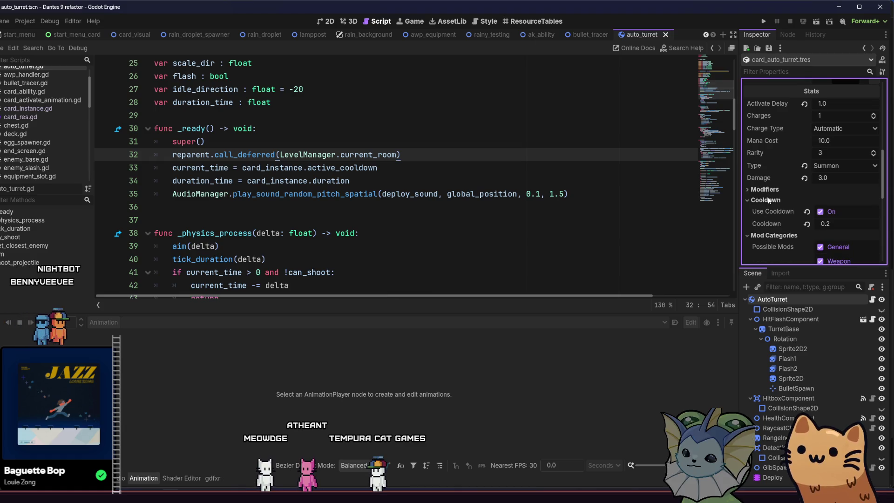
{"action": "scroll", "coordinate": [778, 166], "scroll_direction": "up", "scroll_amount": 2}
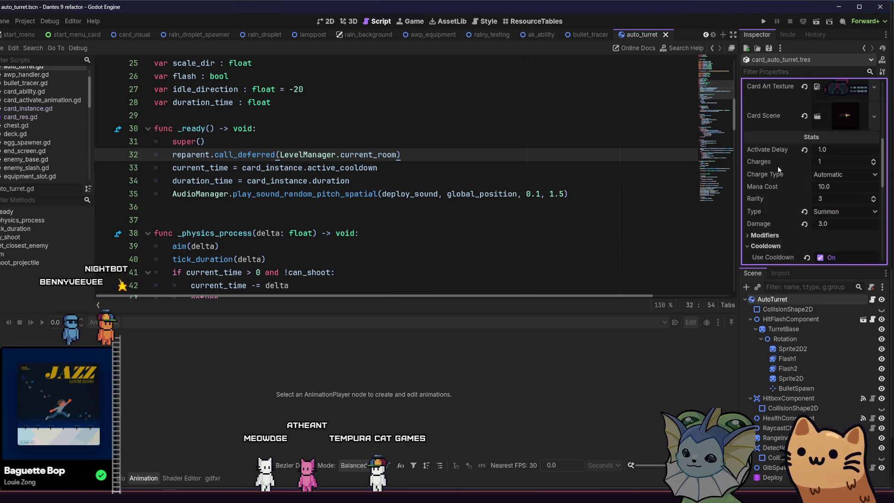
{"action": "scroll", "coordinate": [786, 176], "scroll_direction": "down", "scroll_amount": 8}
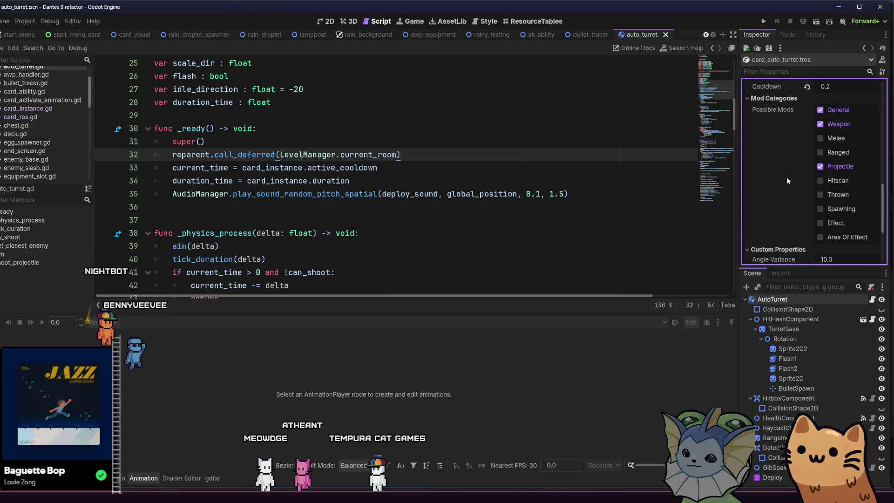
{"action": "scroll", "coordinate": [787, 177], "scroll_direction": "up", "scroll_amount": 10}
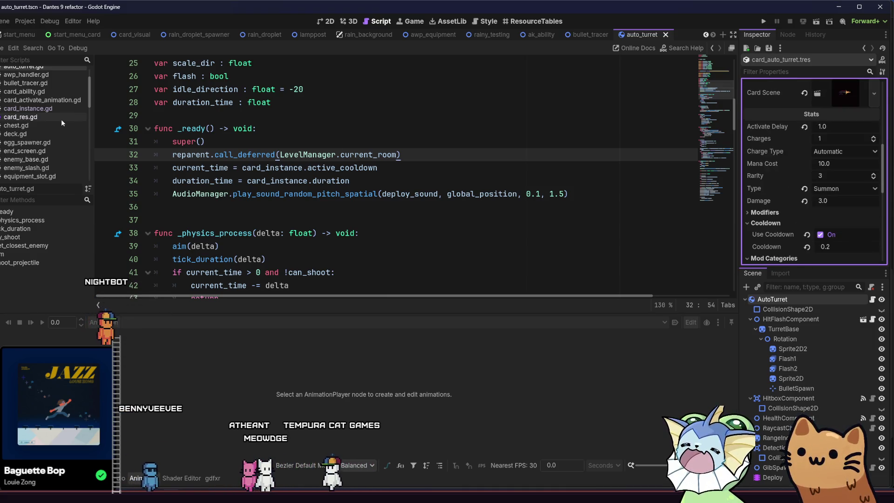
{"action": "left_click", "coordinate": [49, 117]}
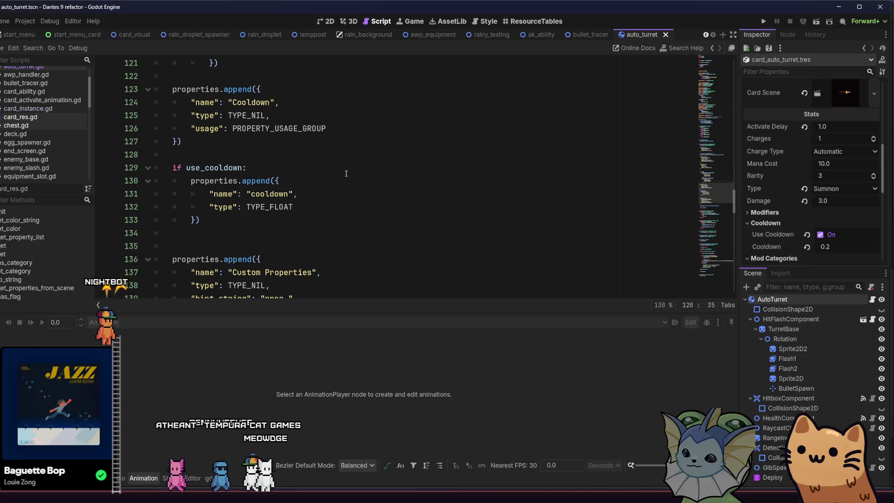
{"action": "scroll", "coordinate": [342, 182], "scroll_direction": "up", "scroll_amount": 4}
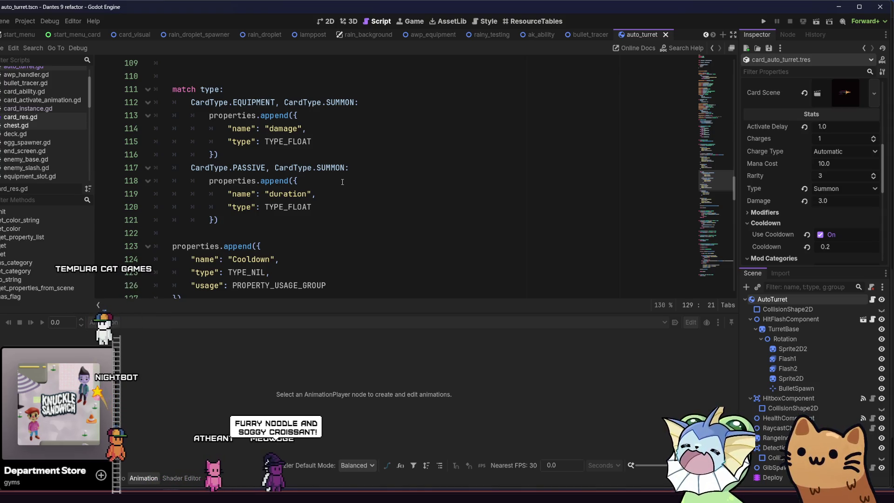
{"action": "left_click", "coordinate": [343, 182]}
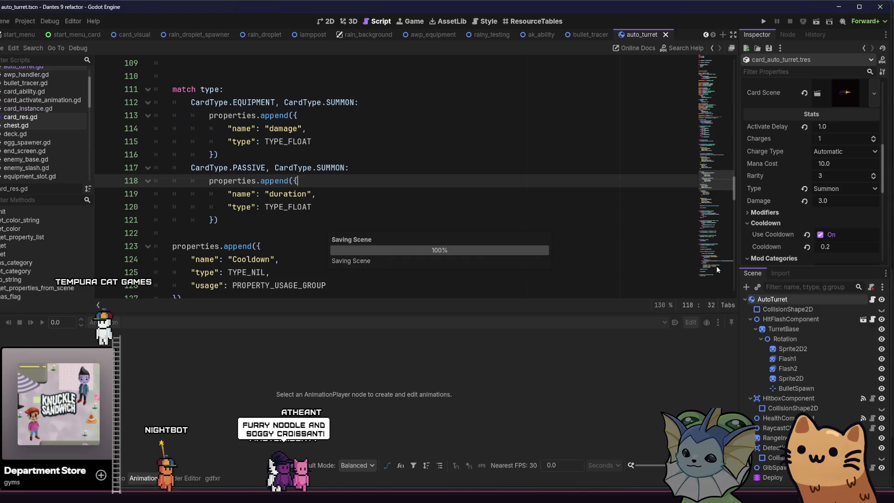
{"action": "left_click", "coordinate": [776, 302]}
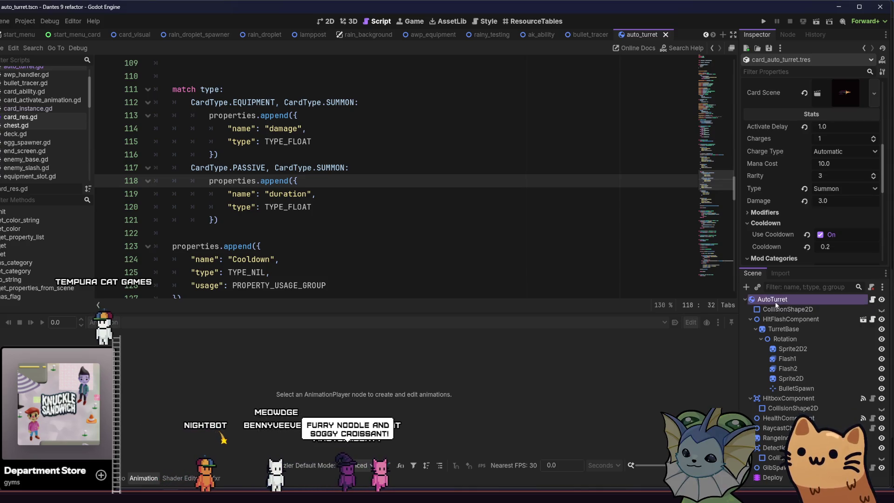
{"action": "key", "text": "shift+alt+o"}
{"action": "type", "text": "auto"}
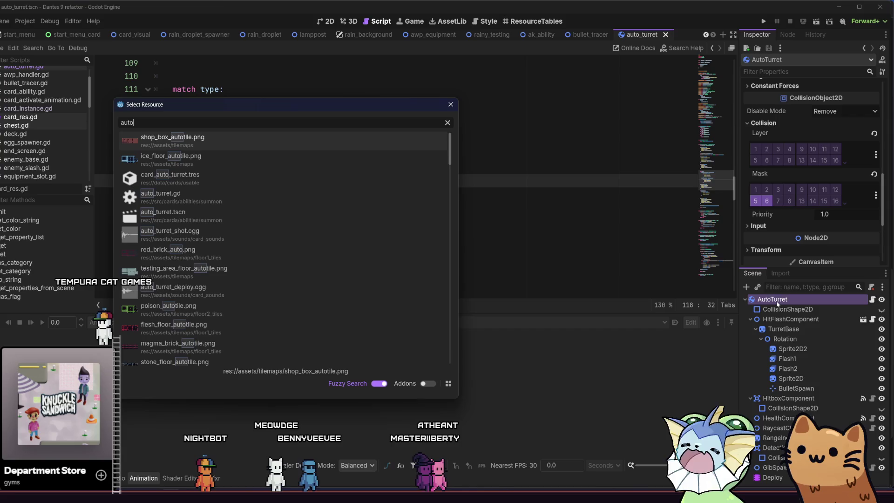
{"action": "type", "text": "_tu"}
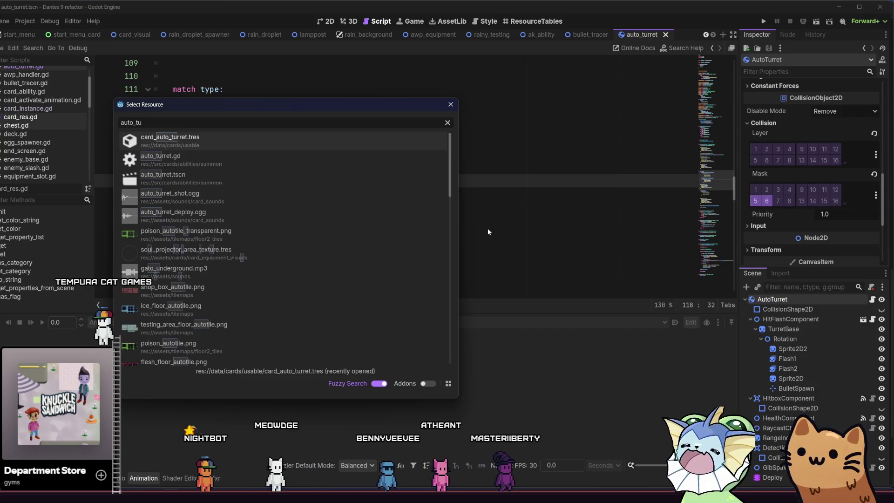
{"action": "double_click", "coordinate": [316, 143]}
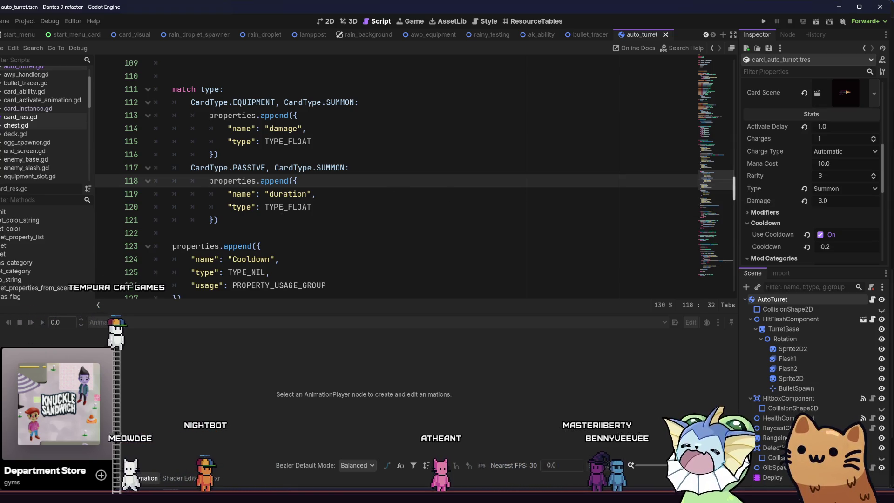
{"action": "left_click", "coordinate": [325, 209]}
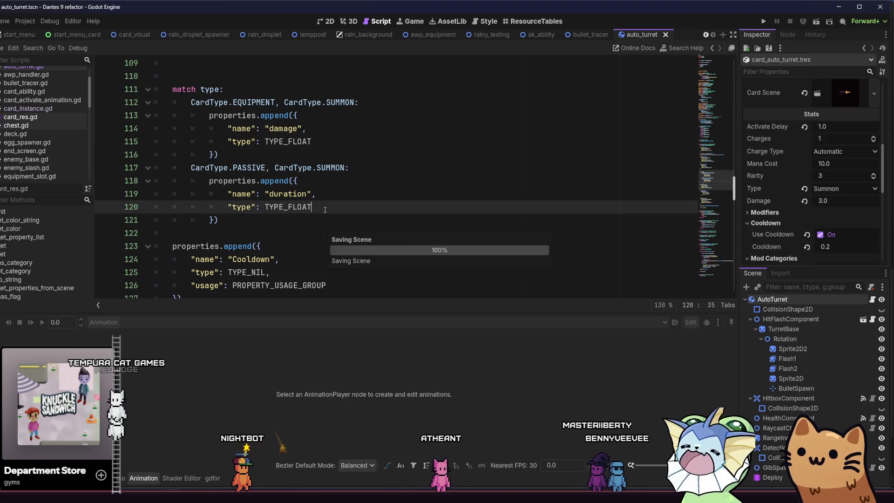
{"action": "left_click", "coordinate": [25, 21]}
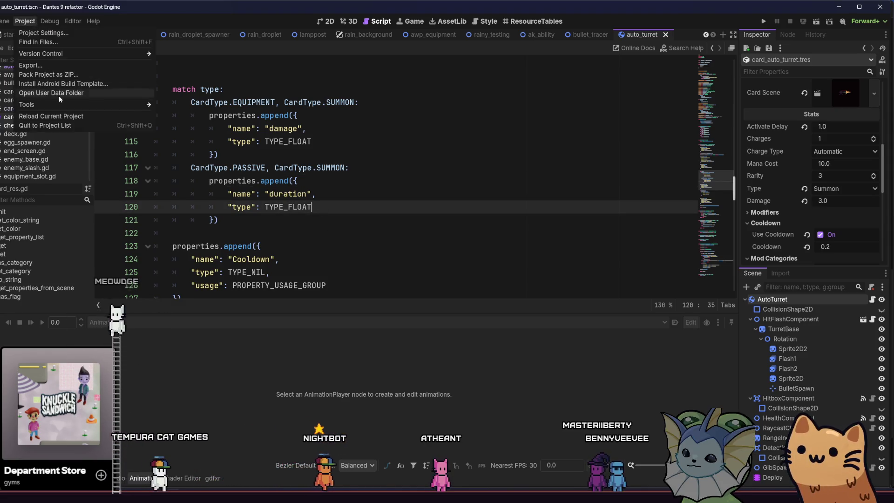
- Copy the 'match type:' line 111 and insert a blank line after the damage block
{"action": "left_click", "coordinate": [73, 114]}
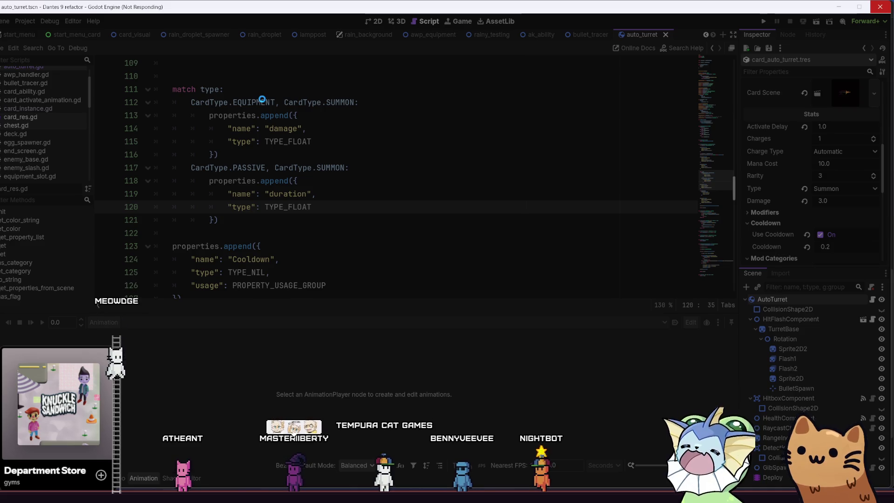
{"action": "key", "text": "alt+Tab"}
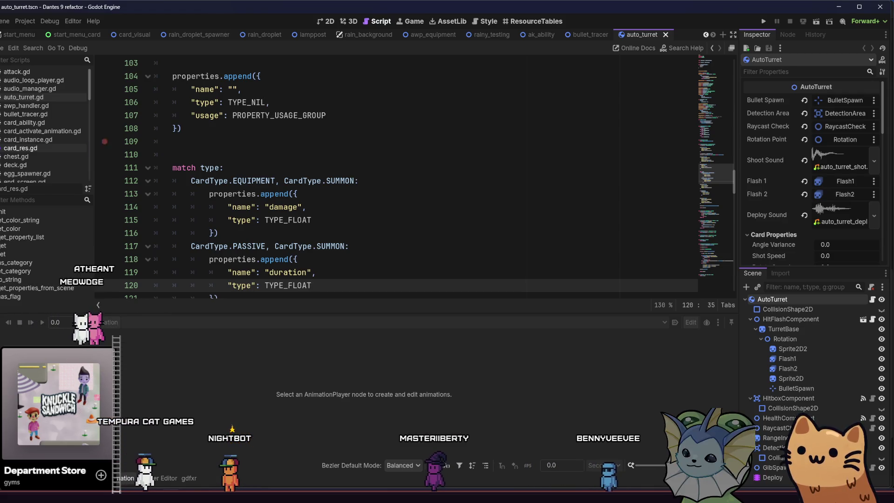
{"action": "scroll", "coordinate": [366, 194], "scroll_direction": "down", "scroll_amount": 1}
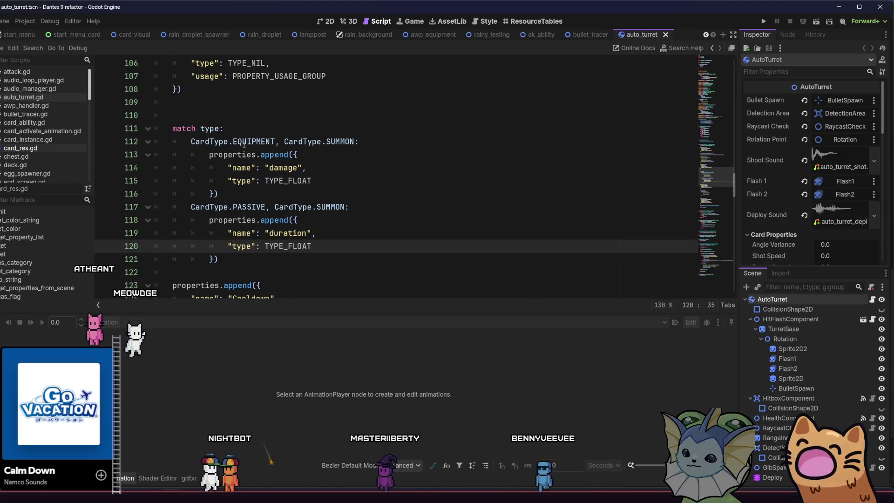
{"action": "left_click", "coordinate": [236, 124]}
{"action": "key", "text": "shift+Home"}
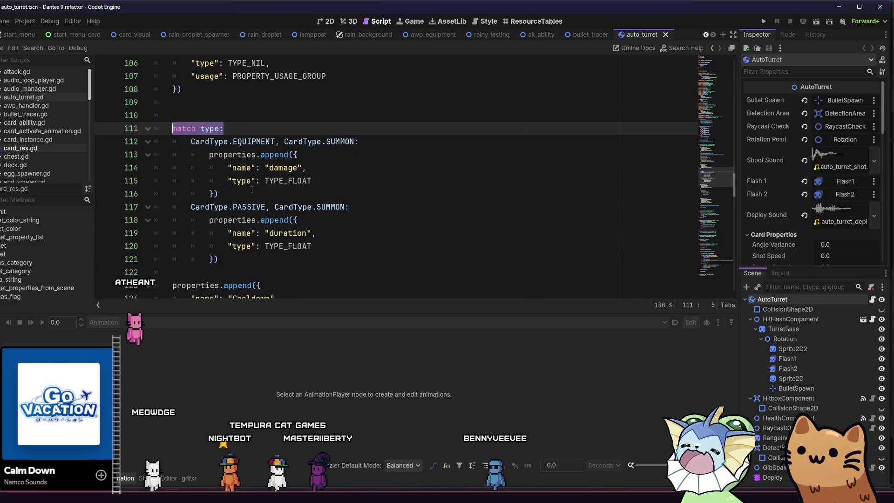
{"action": "left_click", "coordinate": [251, 200]}
{"action": "key", "text": "Return"}
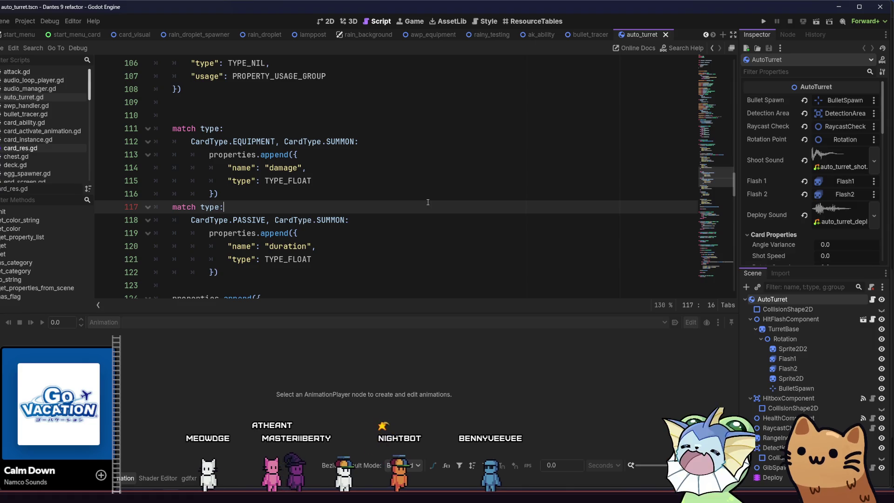
- Set card_auto_turret.tres Duration to 5.0, save, and launch the game
{"action": "key", "text": "shift+alt+o"}
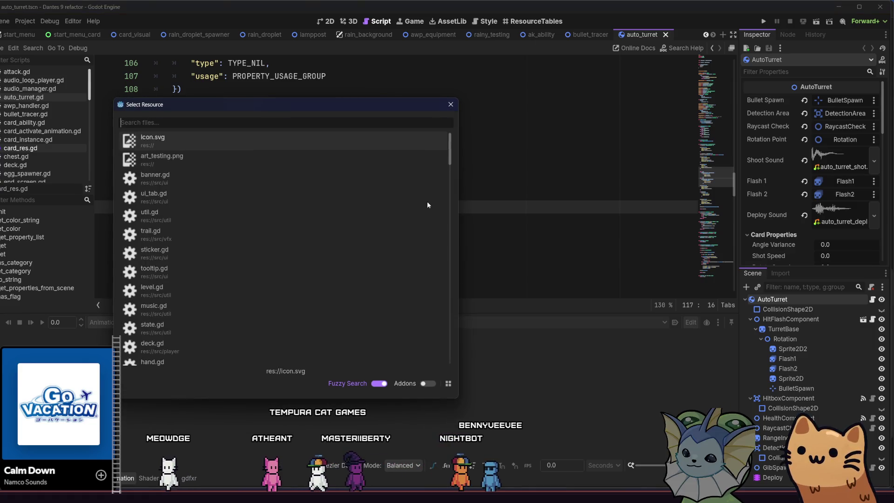
{"action": "type", "text": "auto_"}
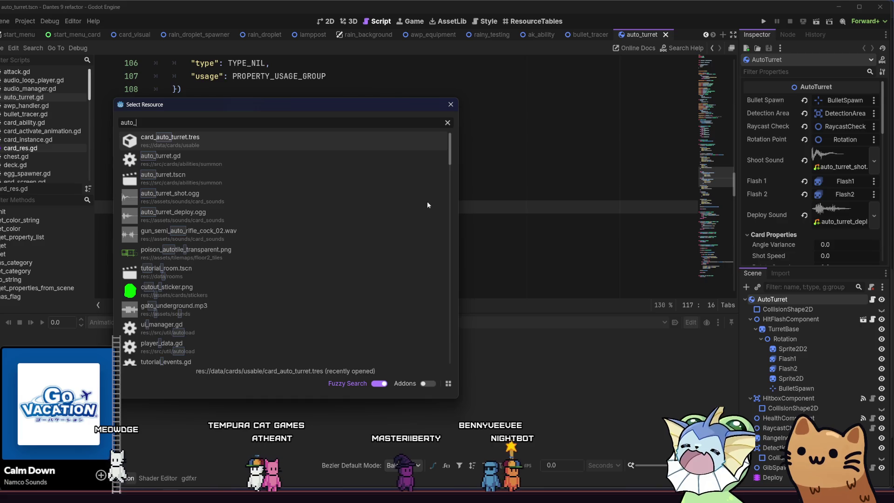
{"action": "key", "text": "Return"}
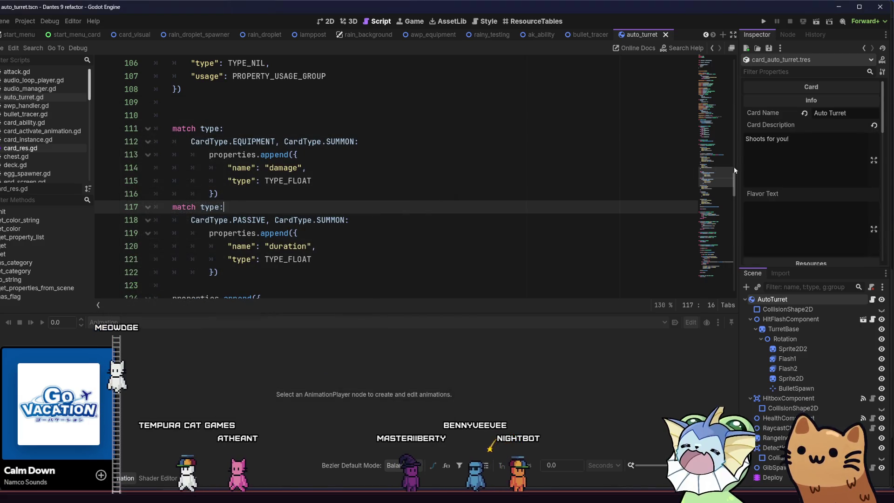
{"action": "scroll", "coordinate": [768, 170], "scroll_direction": "down", "scroll_amount": 8}
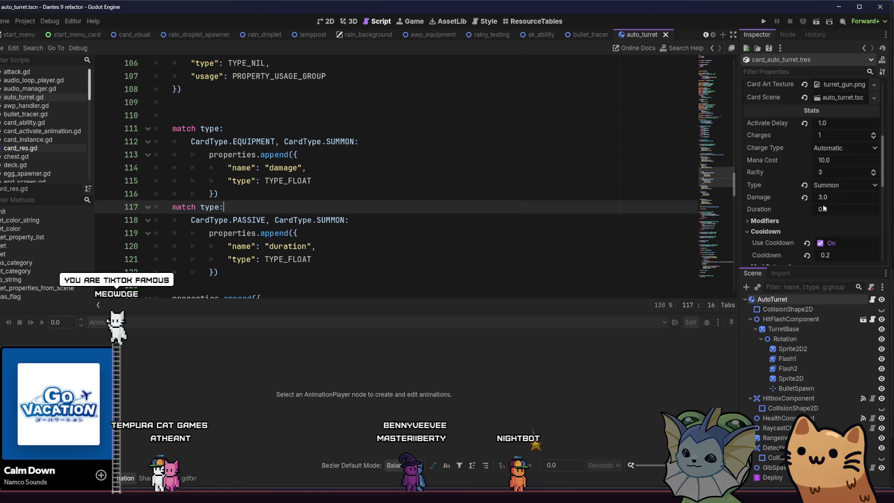
{"action": "left_click", "coordinate": [825, 208]}
{"action": "type", "text": "5"}
{"action": "key", "text": "Return"}
{"action": "key", "text": "ctrl+s"}
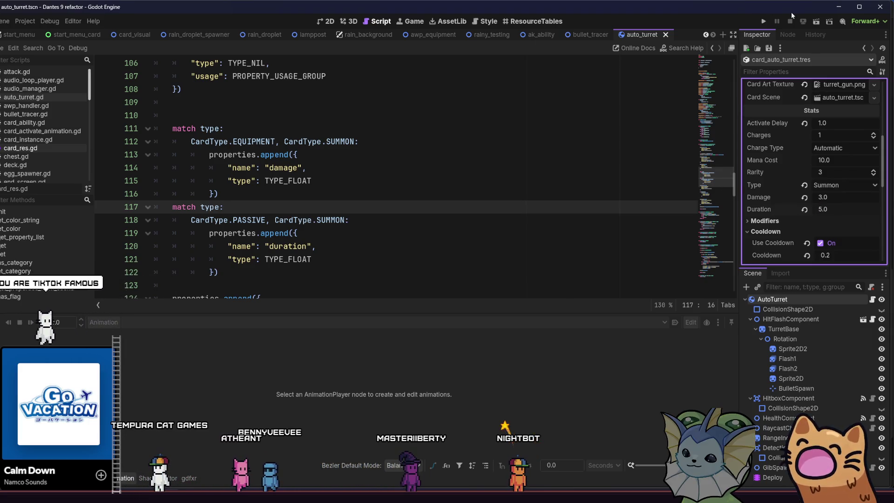
{"action": "left_click", "coordinate": [770, 21]}
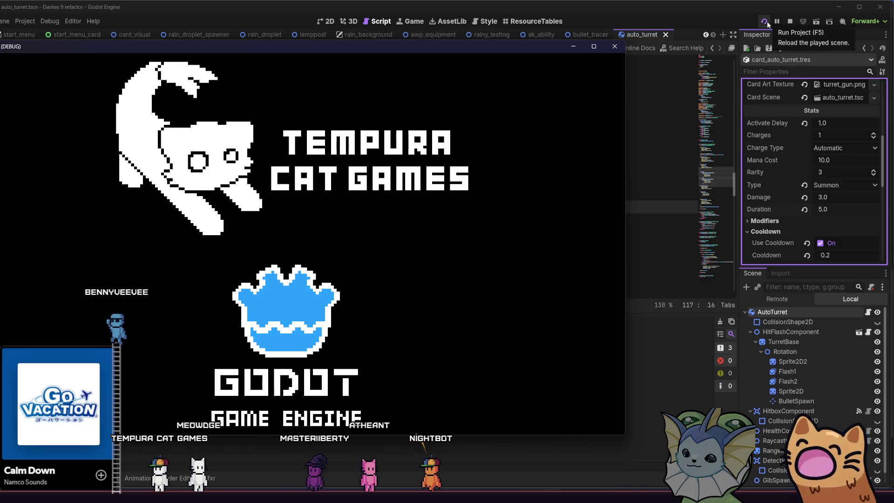
- Maximize the game, start a new run, and add an Auto Turret card from the debug menu
{"action": "left_click", "coordinate": [768, 23]}
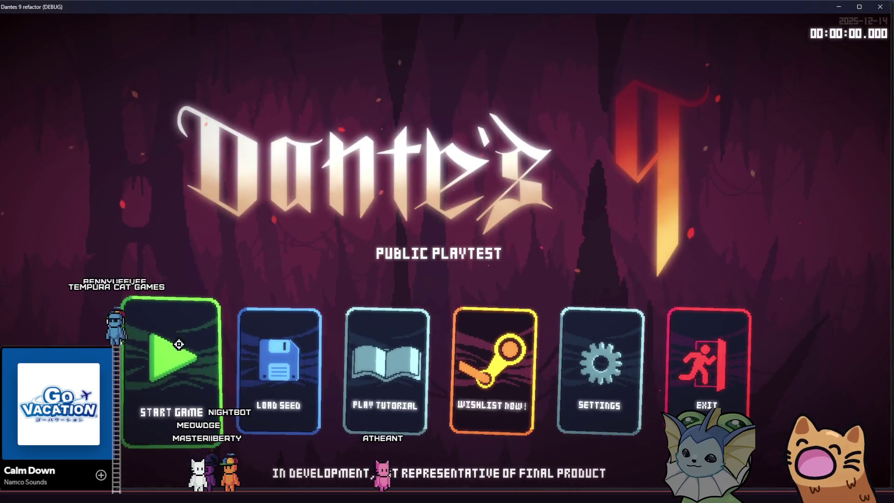
{"action": "left_click", "coordinate": [179, 344]}
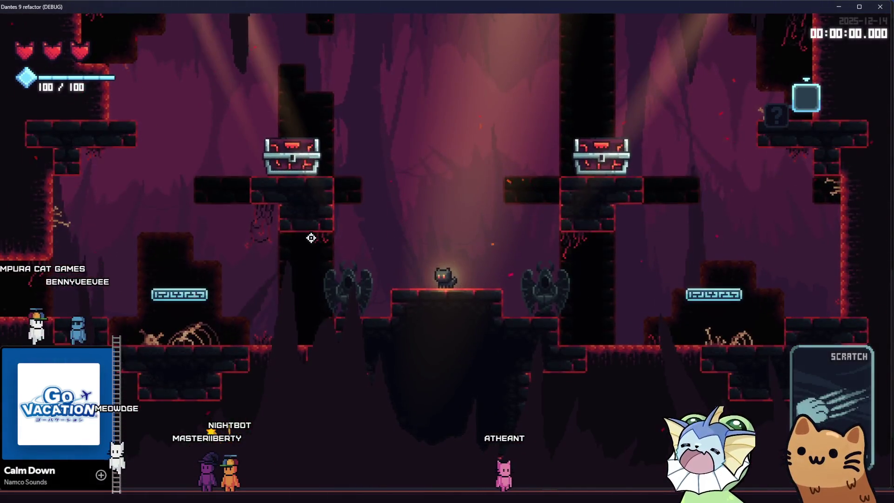
{"action": "key", "text": "grave"}
{"action": "left_click", "coordinate": [88, 122]}
{"action": "left_click", "coordinate": [718, 121]}
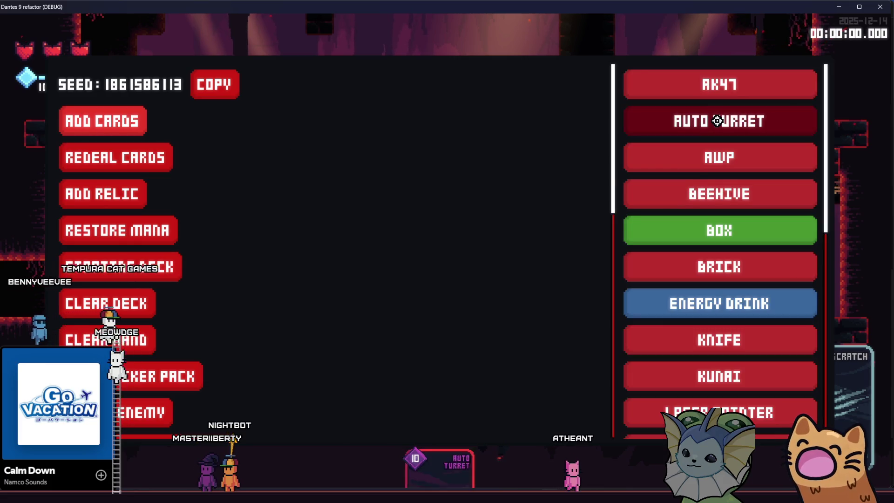
{"action": "key", "text": "grave"}
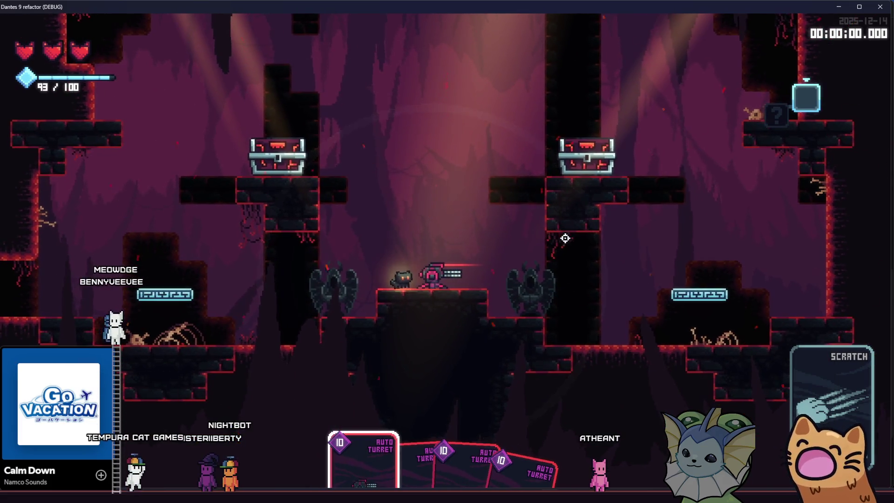
- Deploy turrets beside the cat, then add more Auto Turret cards through the debug menu
{"action": "key", "text": "d"}
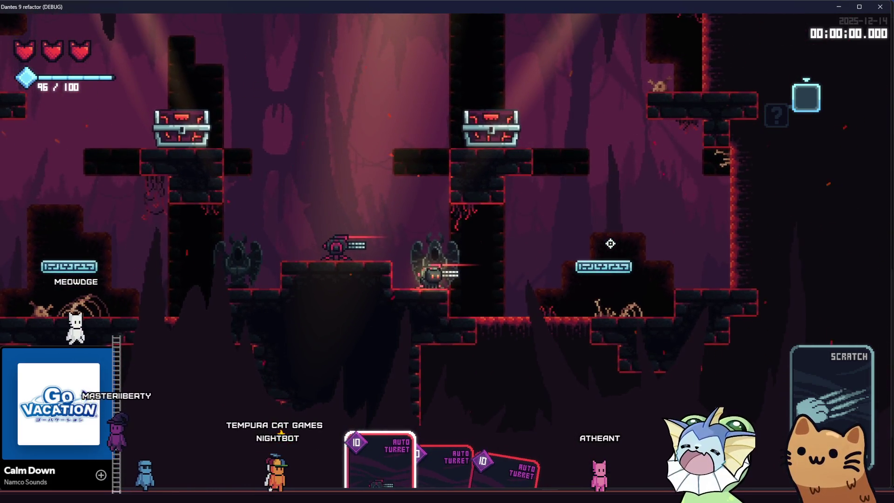
{"action": "left_click", "coordinate": [610, 243]}
{"action": "key", "text": "a"}
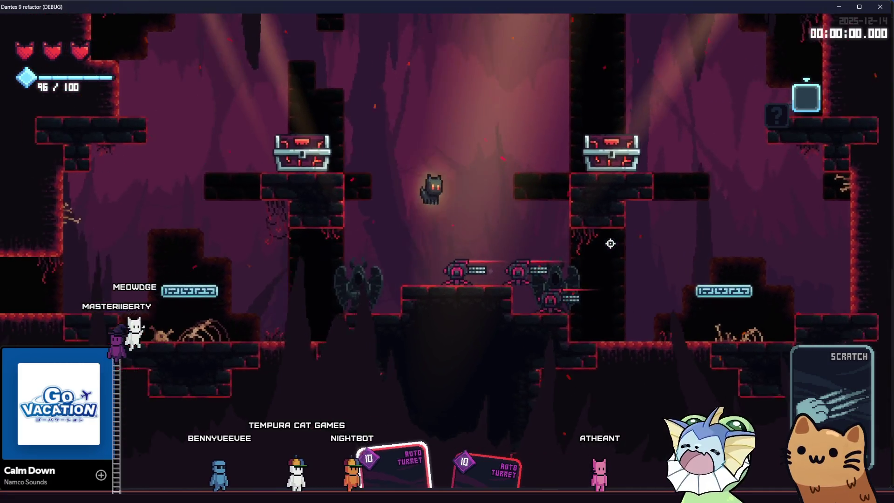
{"action": "left_click", "coordinate": [610, 244]}
{"action": "key", "text": "F1"}
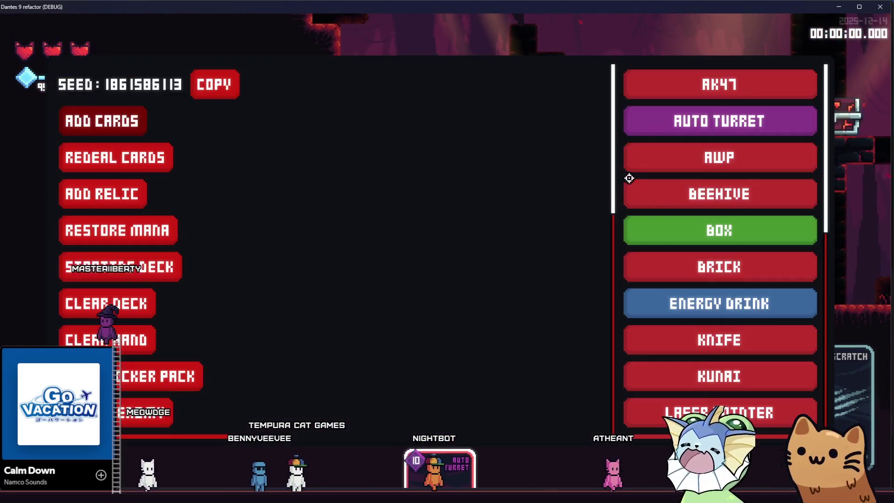
{"action": "left_click", "coordinate": [653, 132]}
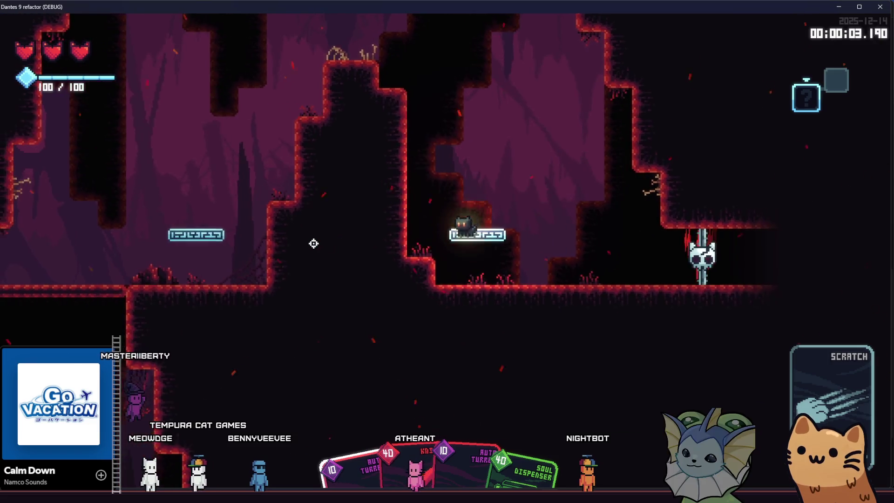
- Move the cat right along the ledge, attacking nearby enemies and running through the cave
{"action": "key", "text": "space"}
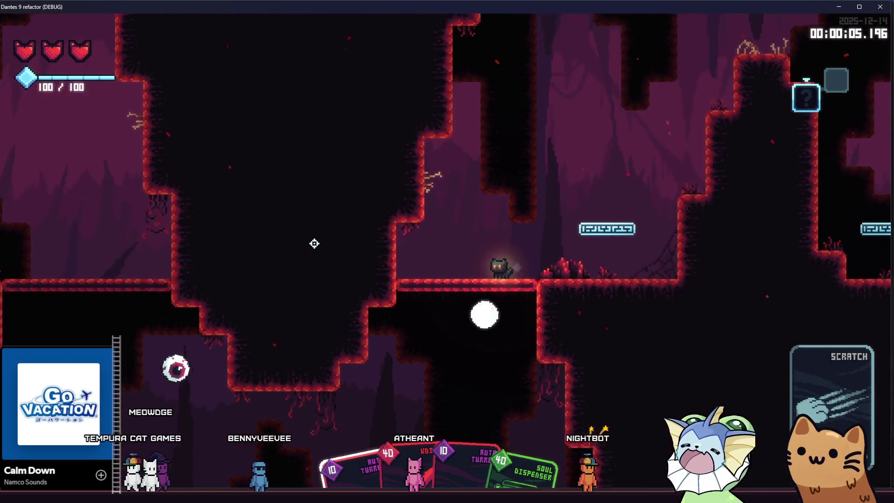
{"action": "key", "text": "d"}
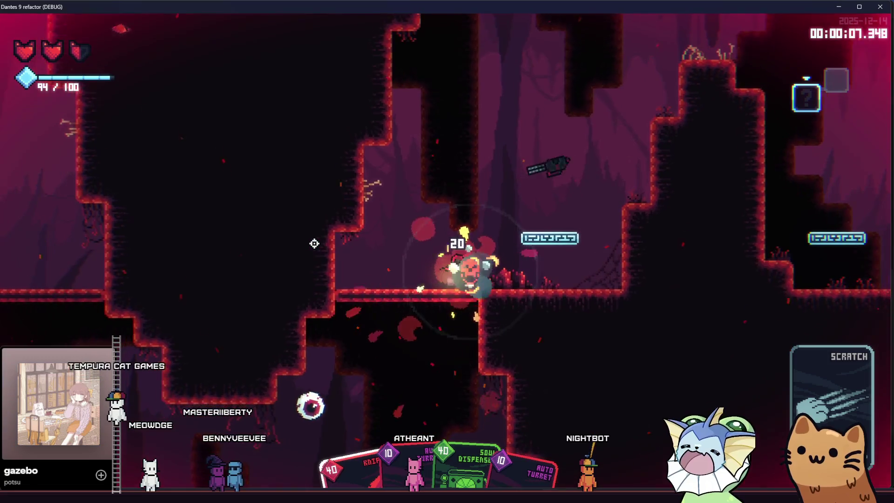
{"action": "key", "text": "d"}
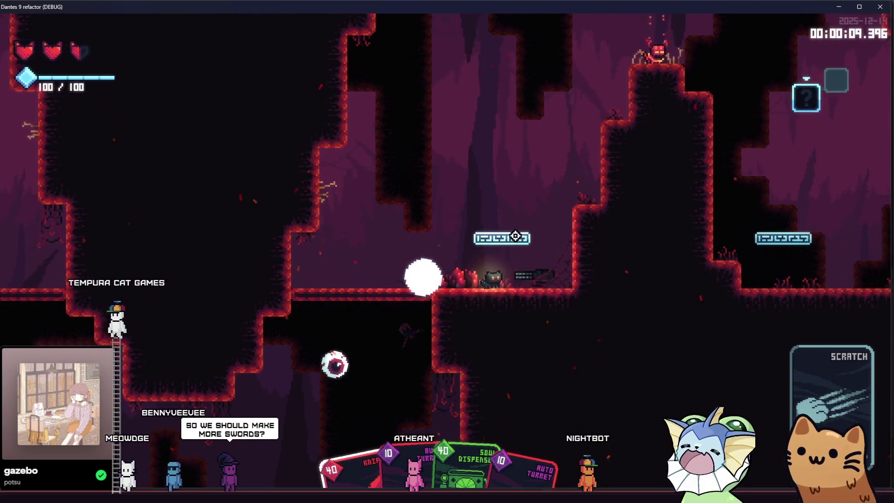
{"action": "left_click", "coordinate": [515, 236]}
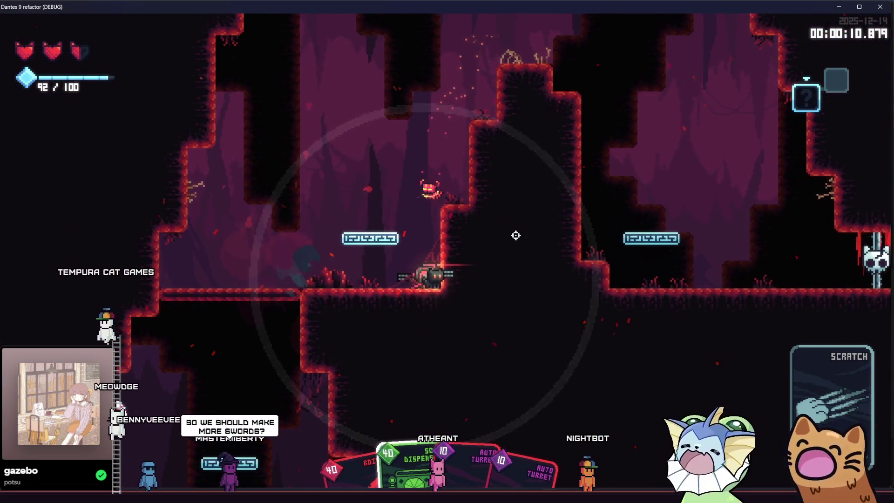
{"action": "key", "text": "a"}
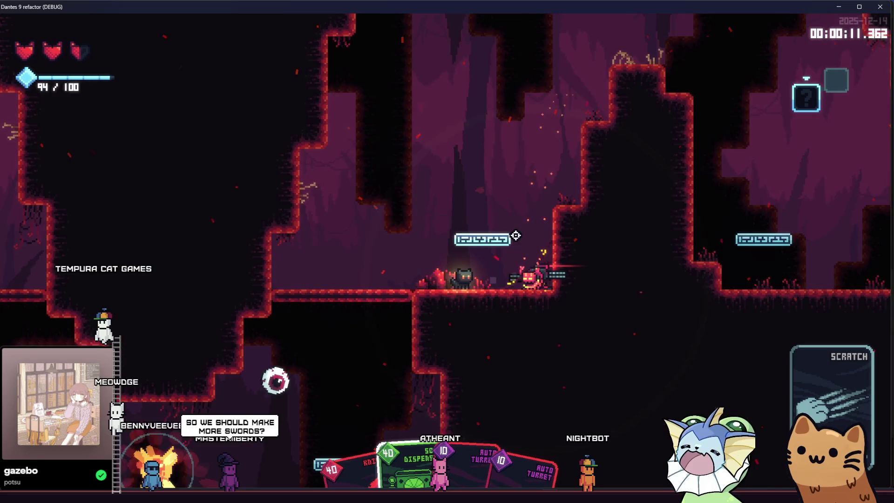
{"action": "key", "text": "space"}
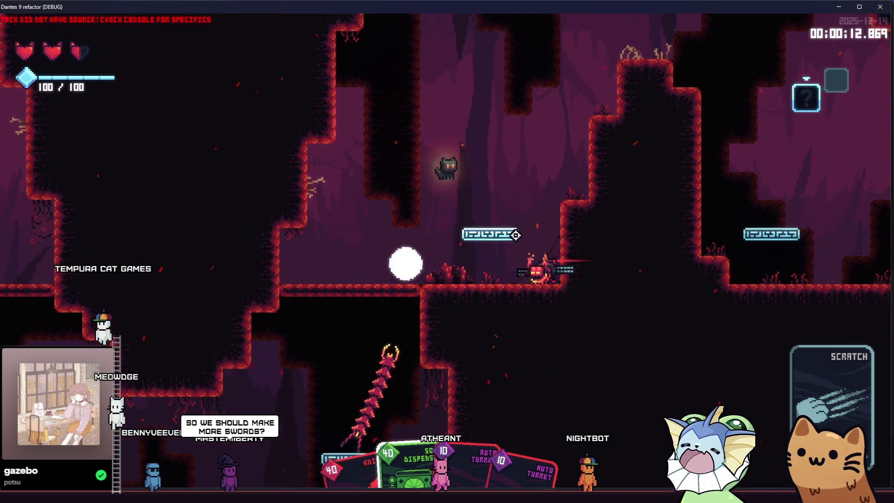
{"action": "left_click", "coordinate": [515, 235]}
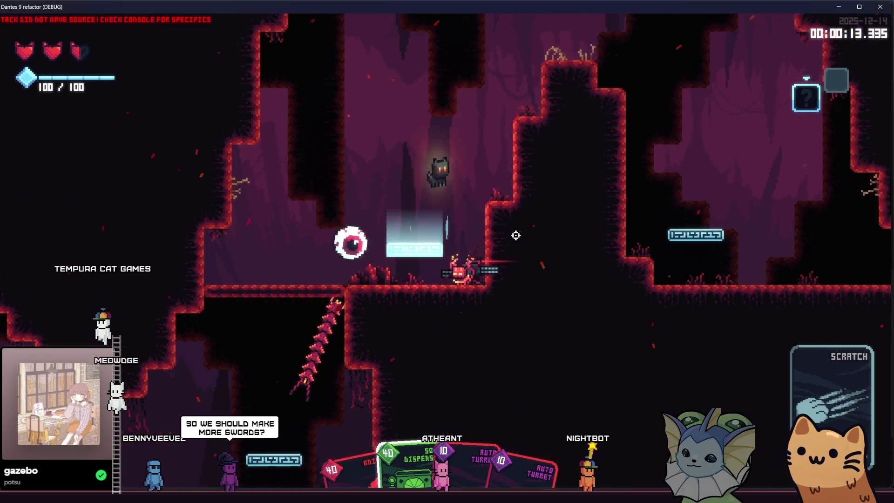
{"action": "key", "text": "d"}
{"action": "key", "text": "space"}
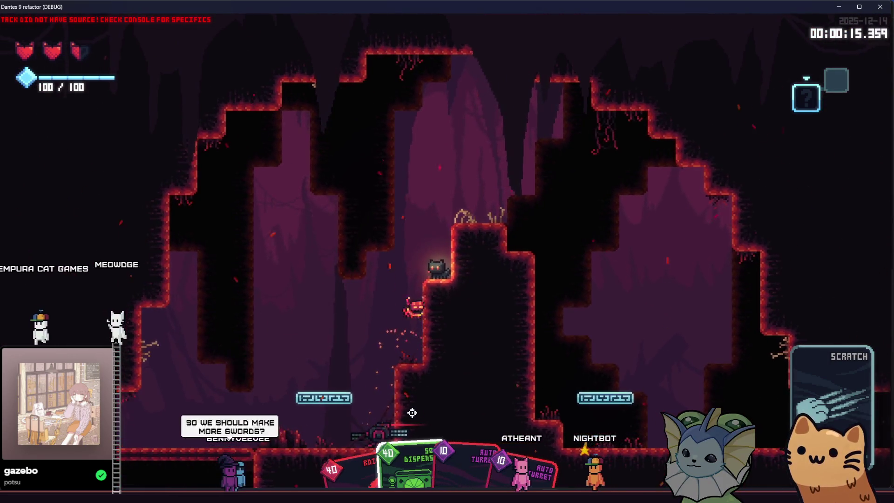
{"action": "key", "text": "space"}
{"action": "key", "text": "d"}
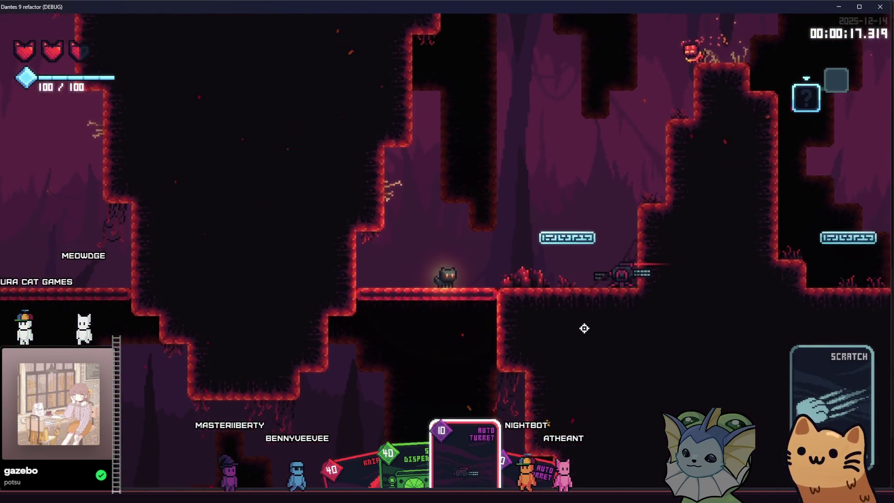
- Jump the cat across the glowing platforms onto the higher plant ledge, then return to Godot
{"action": "key", "text": "a"}
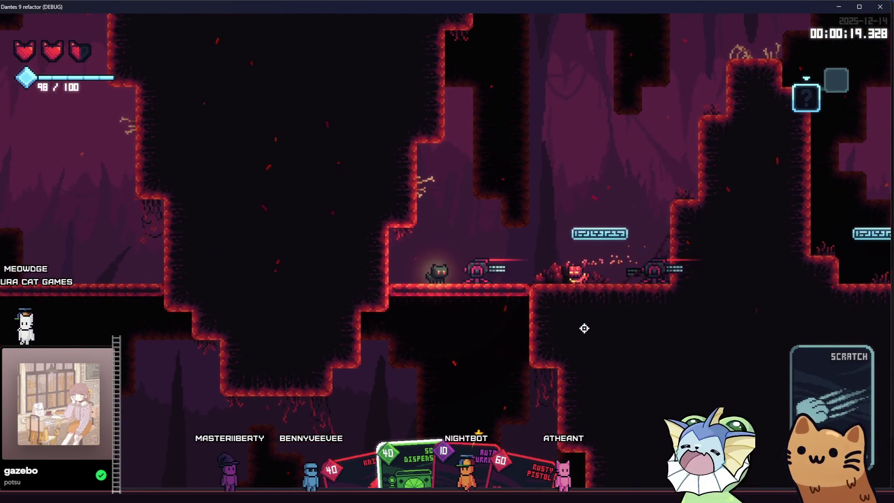
{"action": "key", "text": "d"}
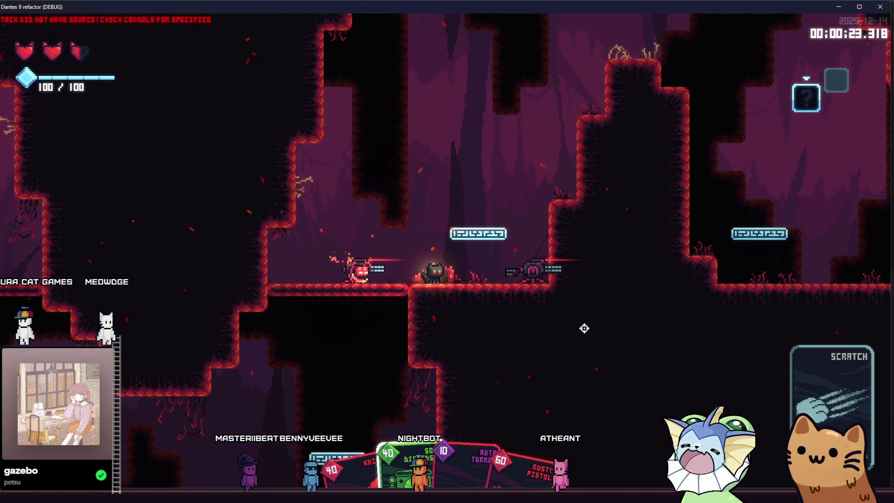
{"action": "key", "text": "a"}
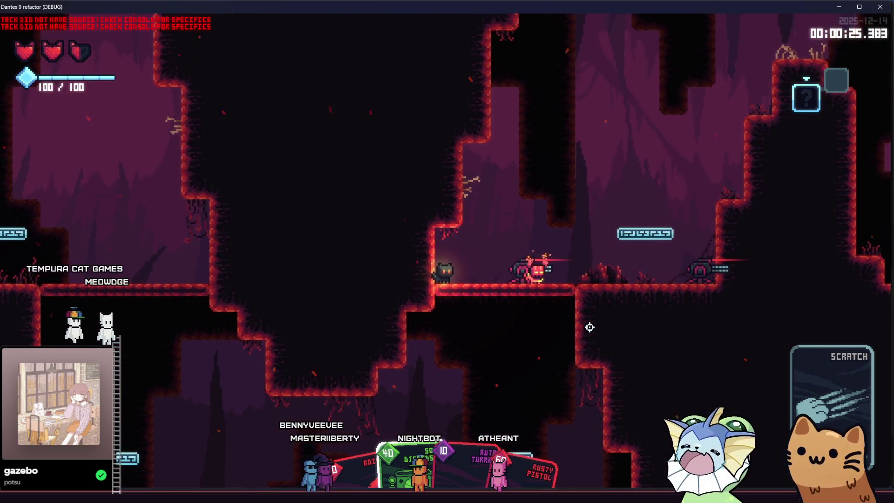
{"action": "key", "text": "space"}
{"action": "key", "text": "d"}
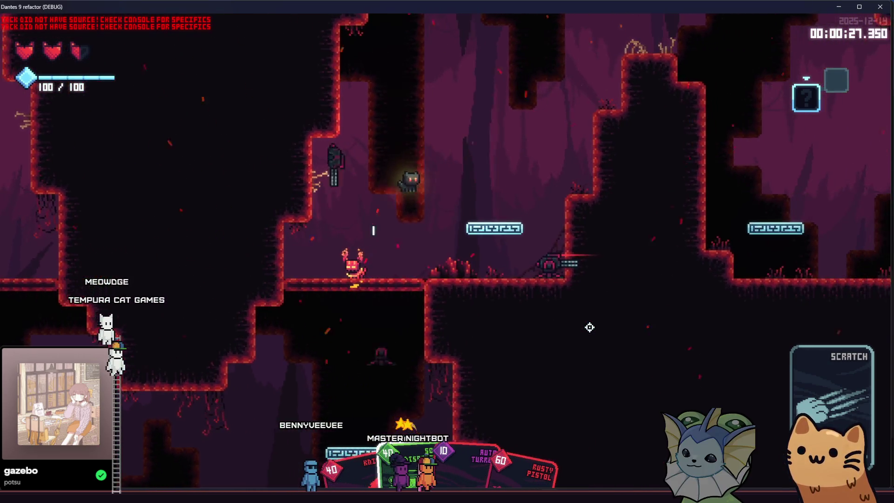
{"action": "key", "text": "space"}
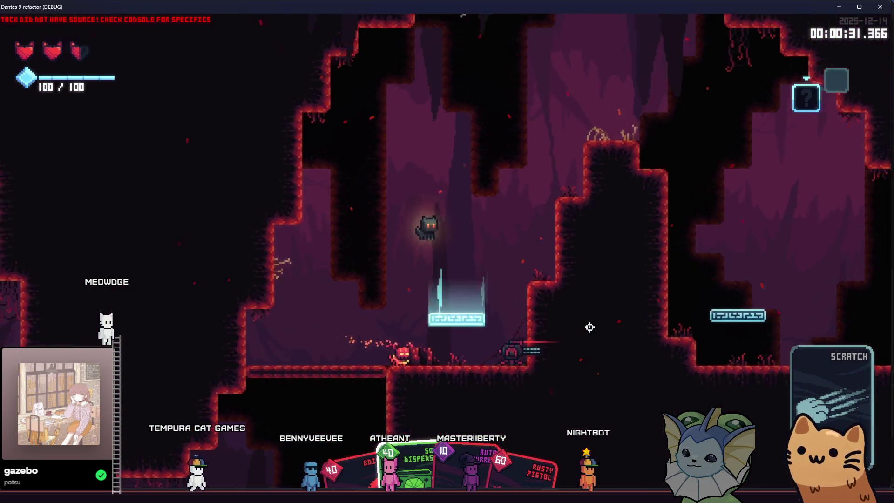
{"action": "key", "text": "a"}
{"action": "key", "text": "d"}
{"action": "key", "text": "space"}
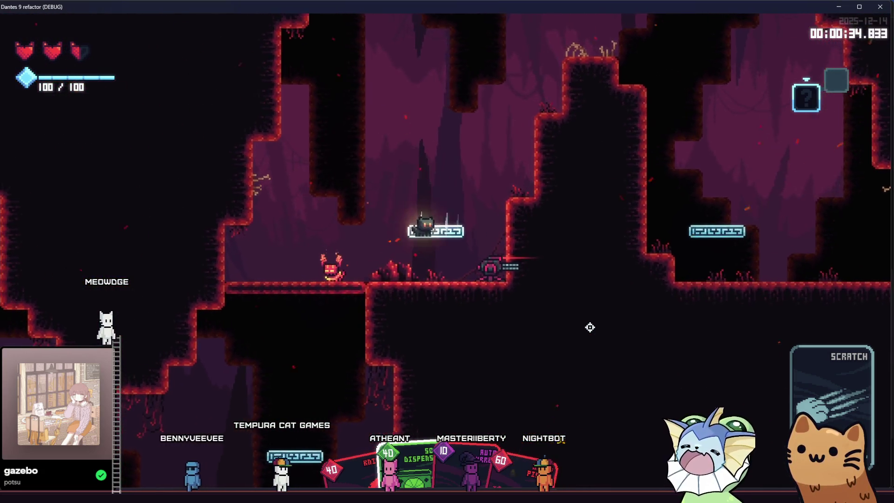
{"action": "key", "text": "space"}
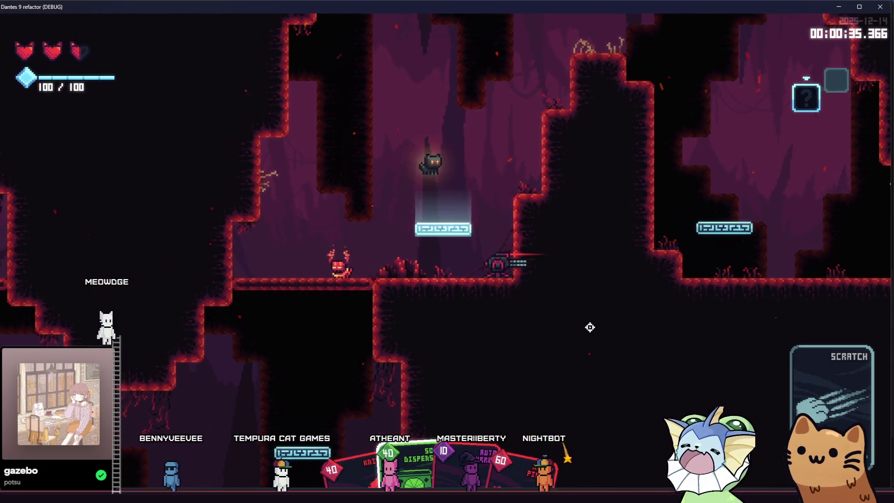
{"action": "key", "text": "space"}
{"action": "key", "text": "d"}
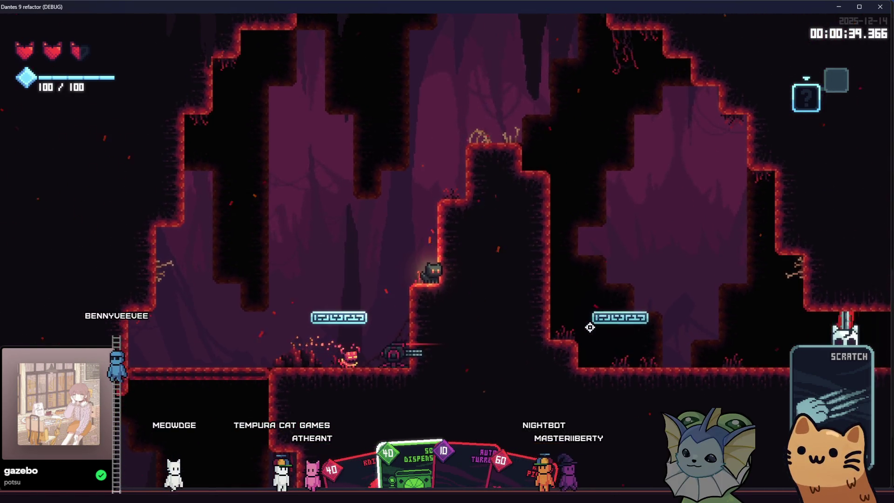
{"action": "key", "text": "space"}
{"action": "key", "text": "d"}
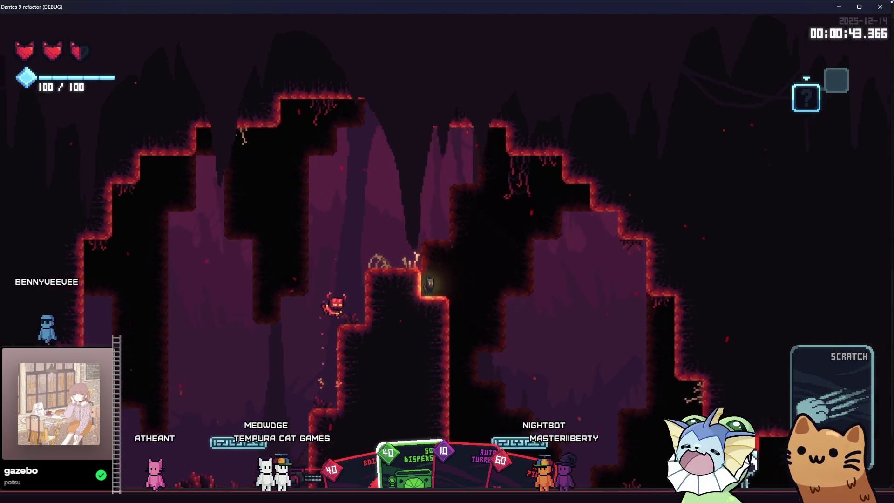
{"action": "key", "text": "alt+Tab"}
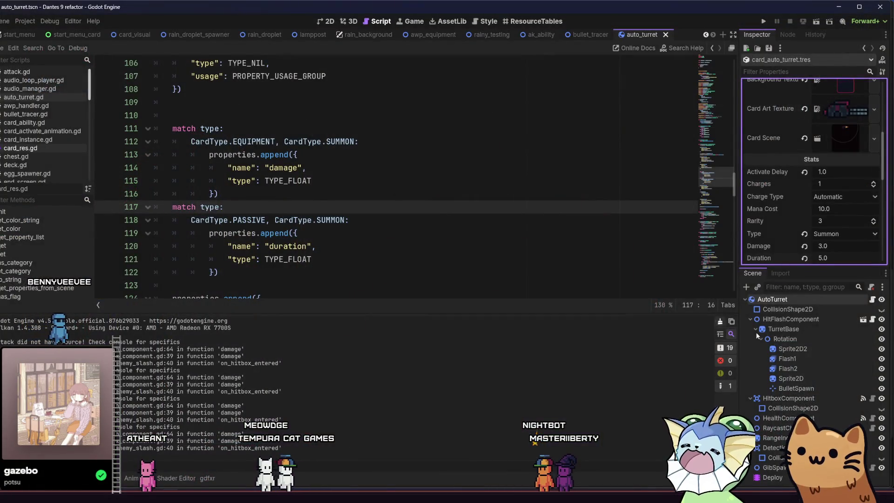
- In auto_turret.gd's tick_duration, replace the add_health line with a health_component.damage() call
{"action": "left_click", "coordinate": [867, 300]}
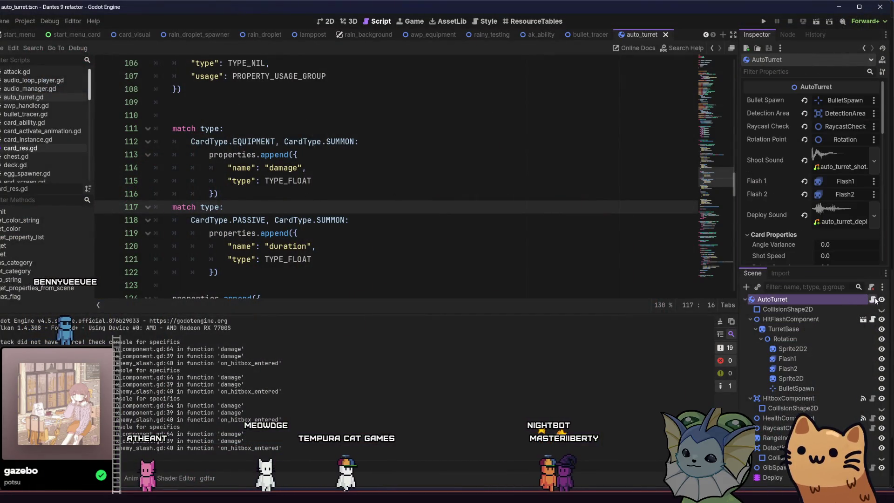
{"action": "left_click", "coordinate": [874, 300]}
{"action": "scroll", "coordinate": [428, 197], "scroll_direction": "down", "scroll_amount": 10}
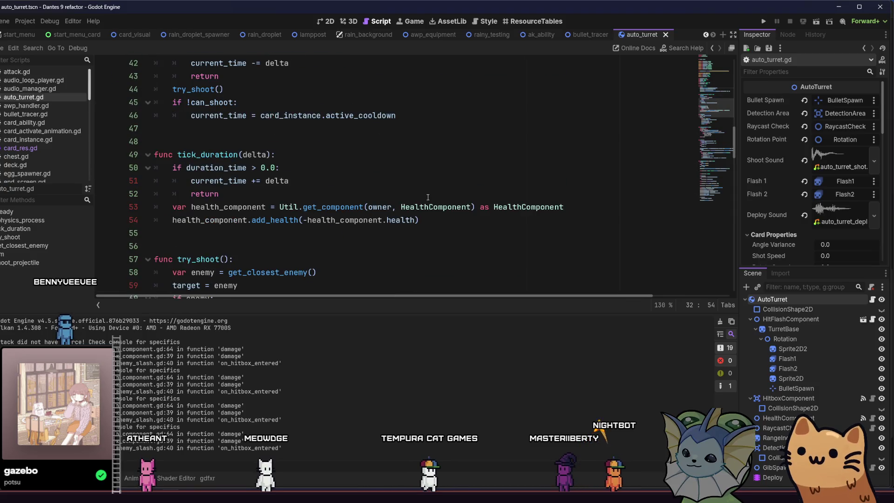
{"action": "left_click", "coordinate": [385, 222]}
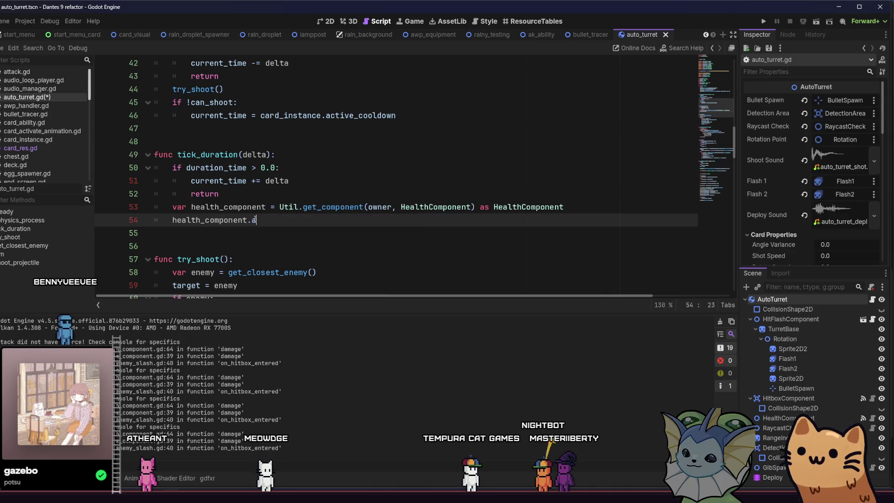
{"action": "type", "text": "e"}
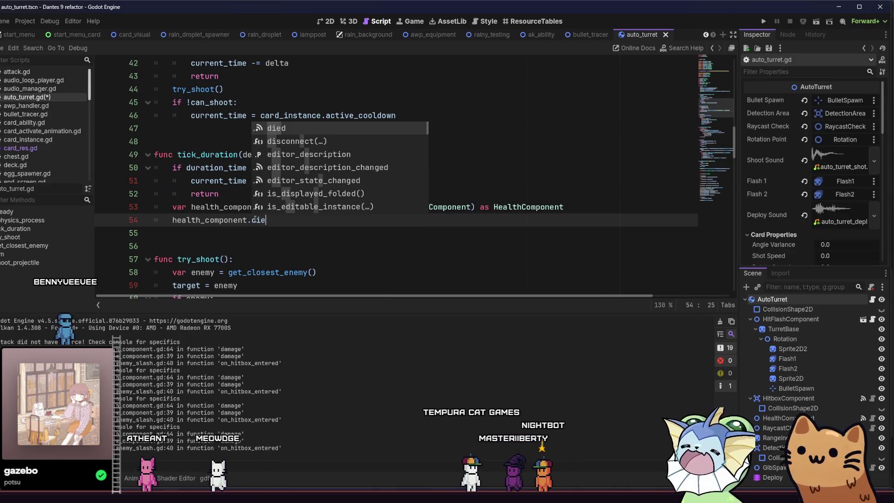
{"action": "key", "text": "BackSpace"}
{"action": "key", "text": "BackSpace"}
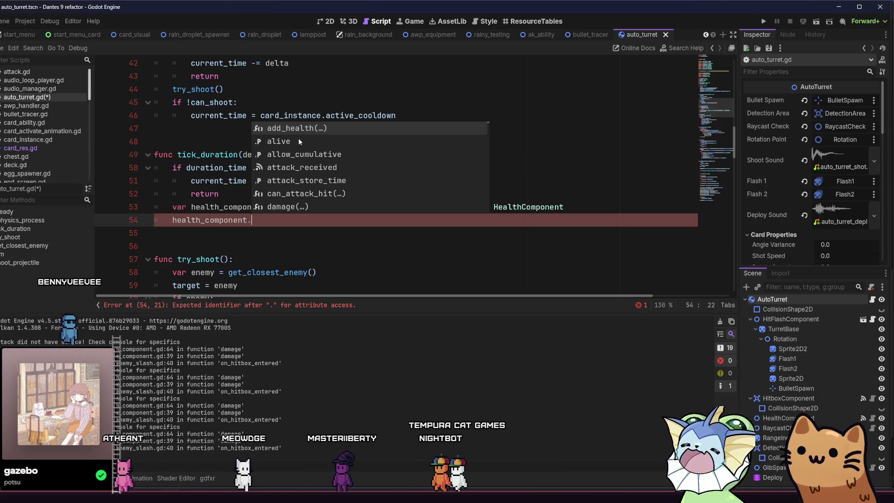
{"action": "key", "text": "Down"}
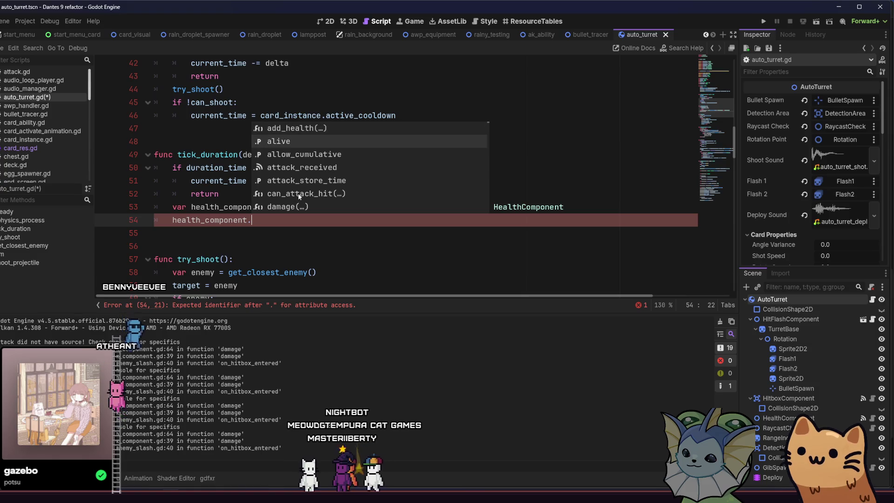
{"action": "key", "text": "Down"}
{"action": "key", "text": "Down"}
{"action": "key", "text": "Down"}
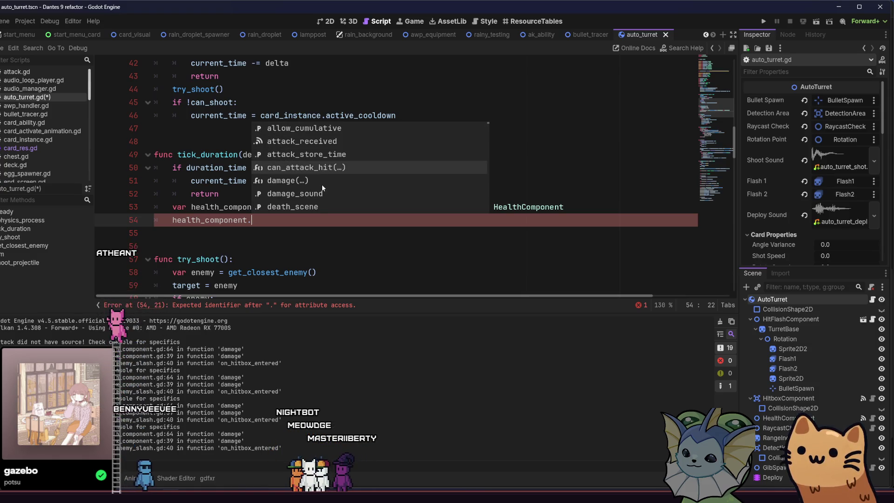
{"action": "key", "text": "Down"}
{"action": "key", "text": "Down"}
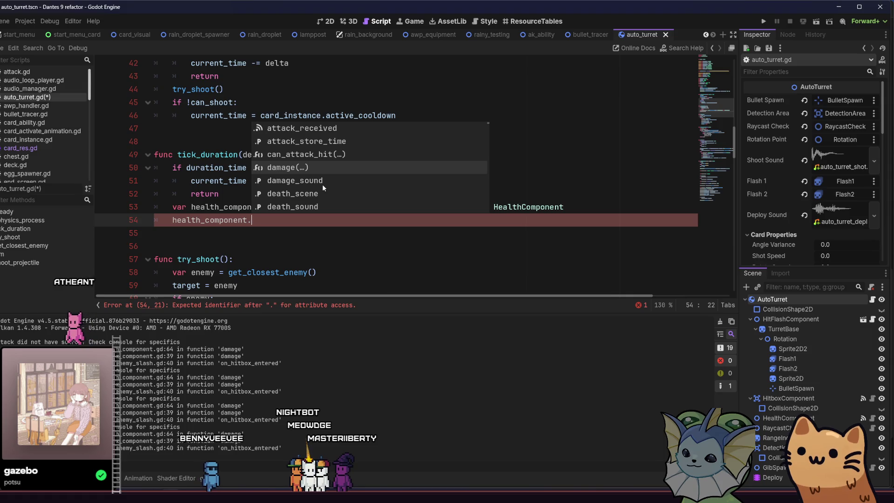
{"action": "key", "text": "Down"}
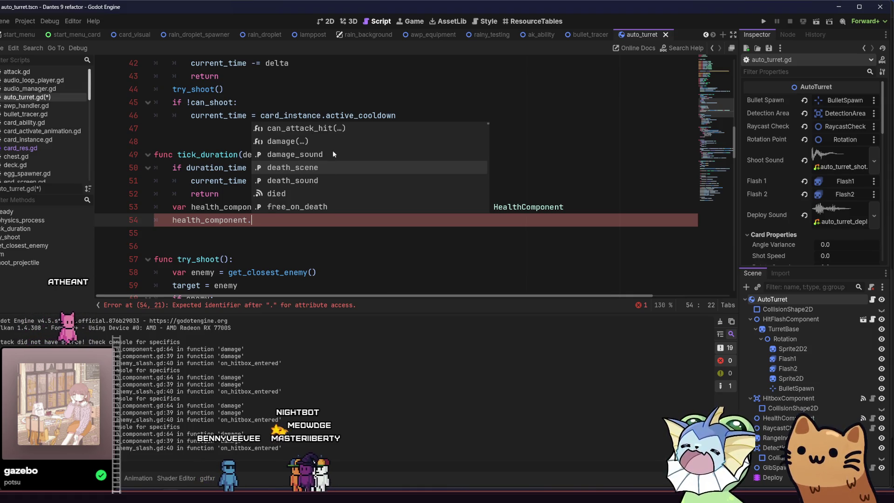
{"action": "key", "text": "Down"}
{"action": "key", "text": "Down"}
{"action": "key", "text": "Down"}
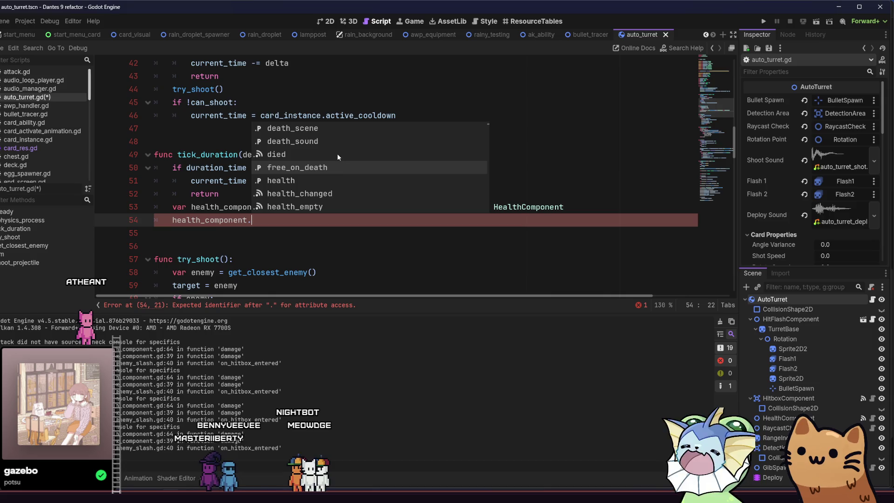
{"action": "scroll", "coordinate": [339, 169], "scroll_direction": "up", "scroll_amount": 5}
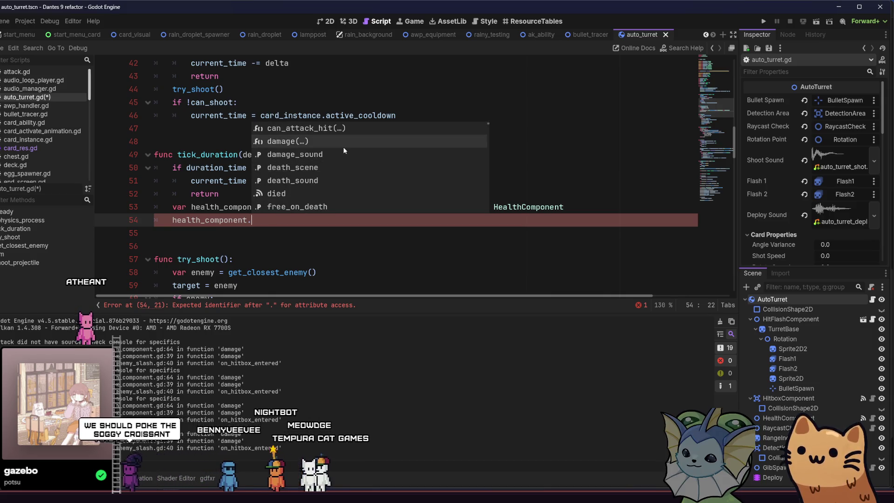
{"action": "double_click", "coordinate": [343, 146]}
{"action": "key", "text": "Left"}
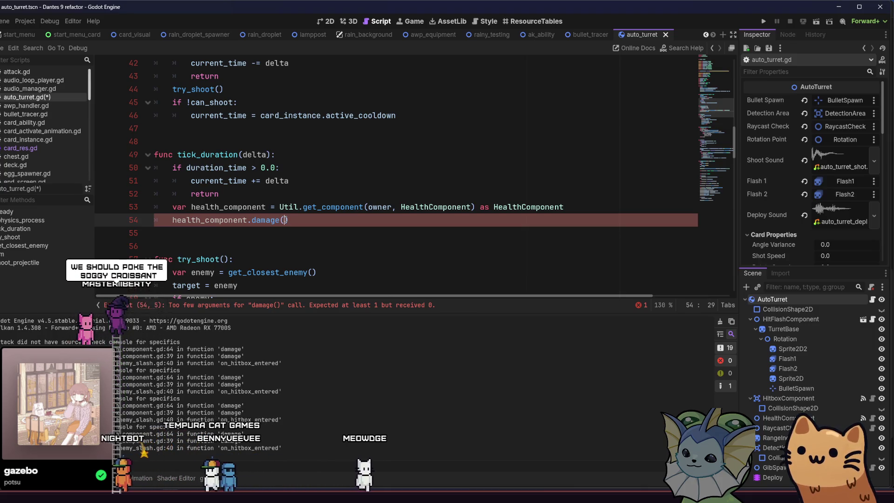
- Add var attack = Attack.new() and set attack.attack_damage = health_component.health
{"action": "left_click", "coordinate": [651, 227]}
{"action": "left_click", "coordinate": [631, 213]}
{"action": "key", "text": "Return"}
{"action": "type", "text": "var atta"}
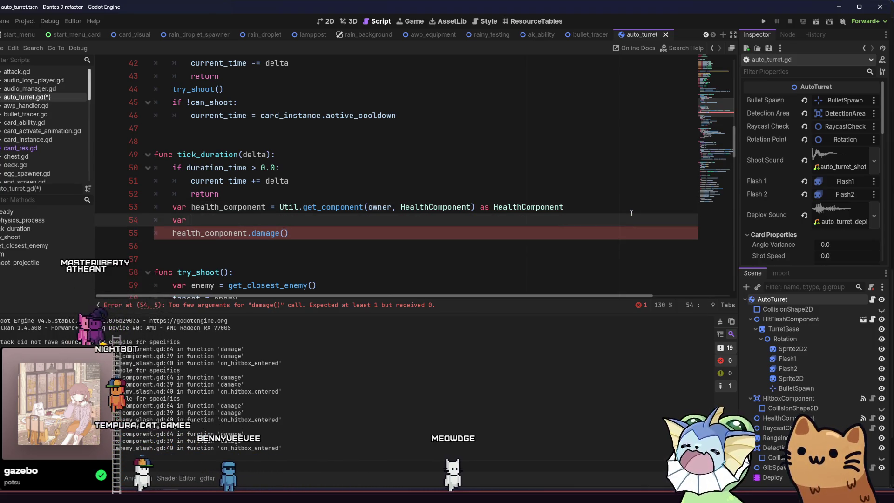
{"action": "key", "text": "BackSpace"}
{"action": "key", "text": "BackSpace"}
{"action": "key", "text": "BackSpace"}
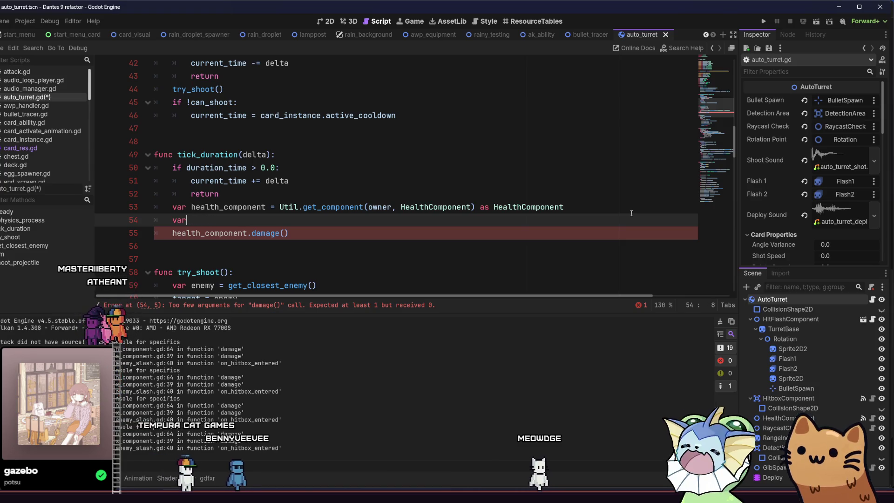
{"action": "type", "text": "attack = Attack.new("}
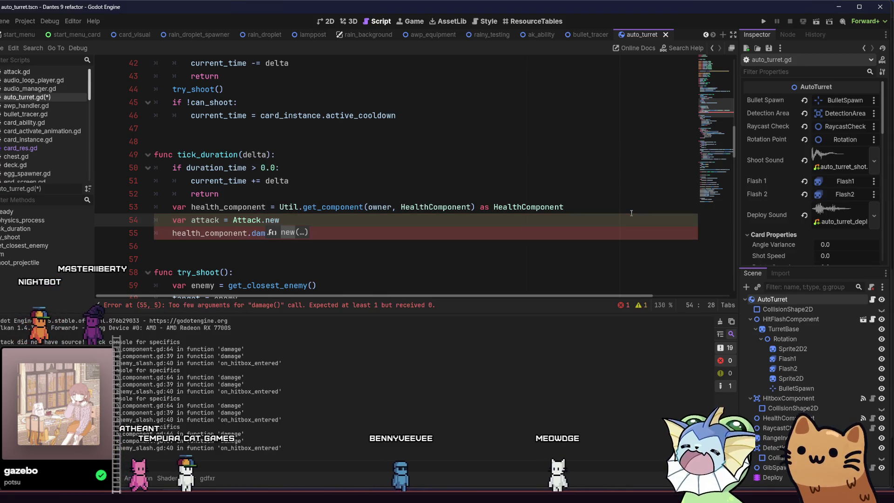
{"action": "type", "text": ")"}
{"action": "key", "text": "Return"}
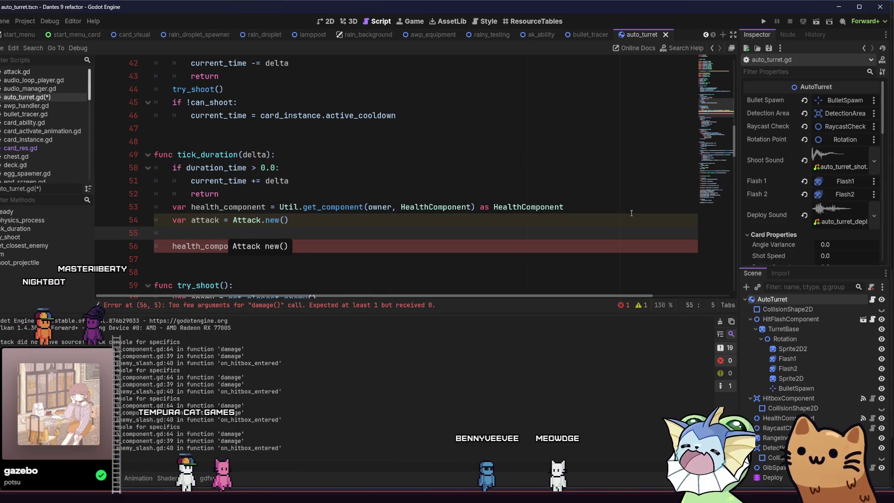
{"action": "key", "text": "Return"}
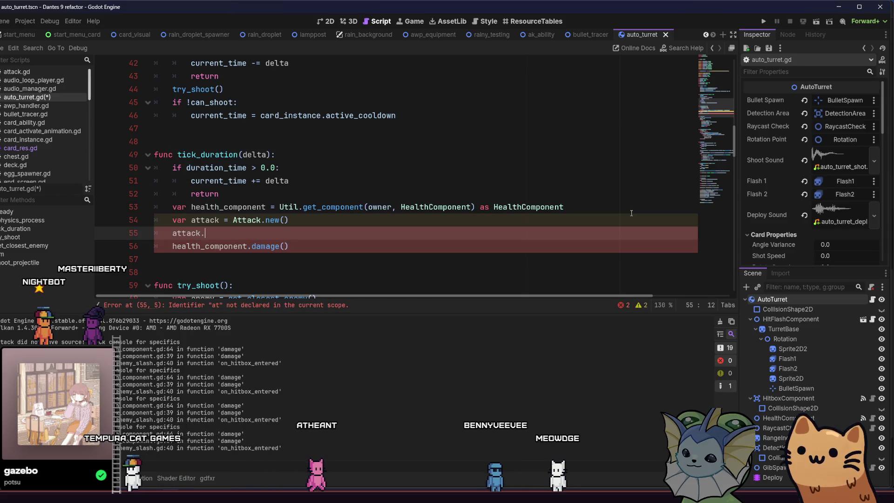
{"action": "type", "text": ".da"}
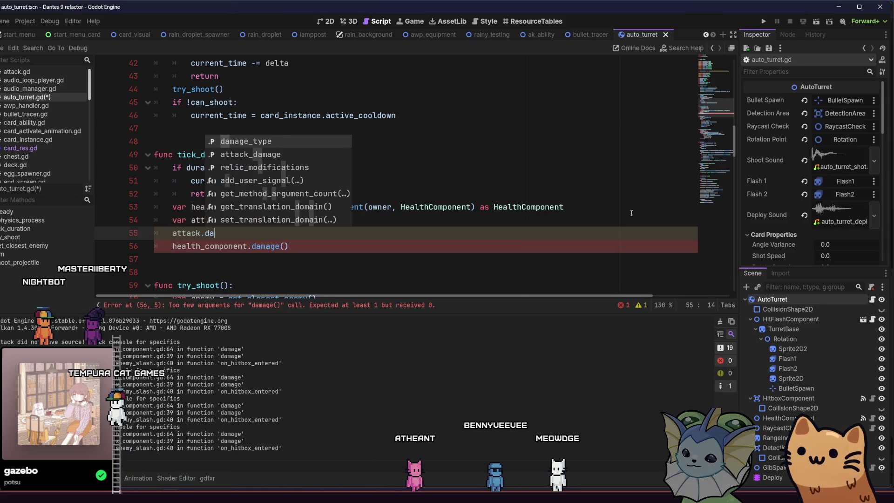
{"action": "key", "text": "Down"}
{"action": "key", "text": "Return"}
{"action": "type", "text": "health_component"}
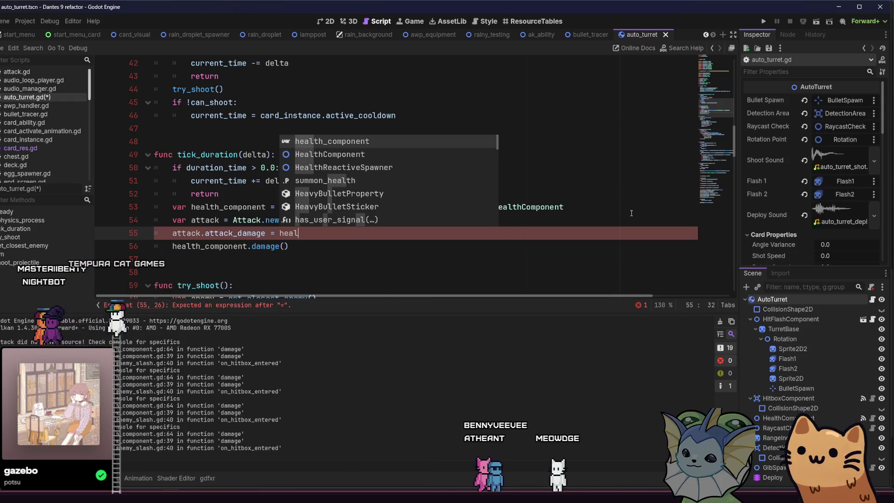
{"action": "key", "text": "Return"}
{"action": "type", "text": ".health"}
{"action": "key", "text": "Return"}
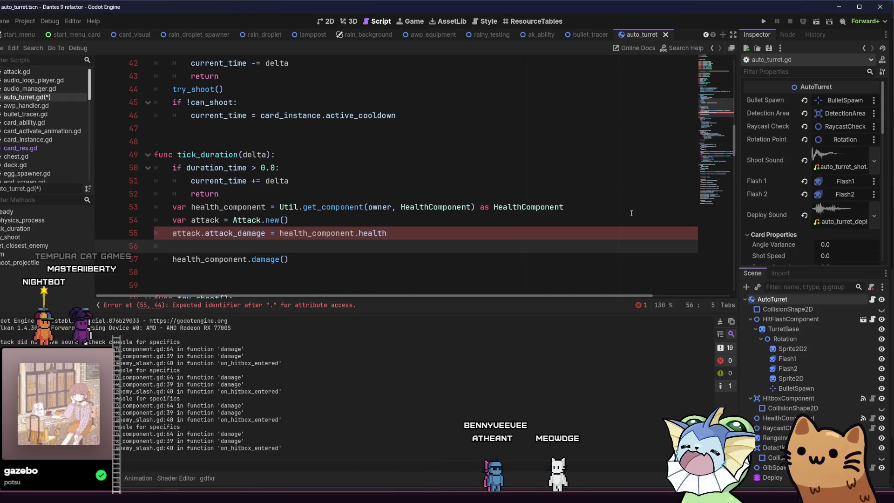
{"action": "key", "text": "Return"}
- Set attack.source = self, pass attack into damage(attack), and save the script
{"action": "key", "text": "Return"}
{"action": "type", "text": ".at"}
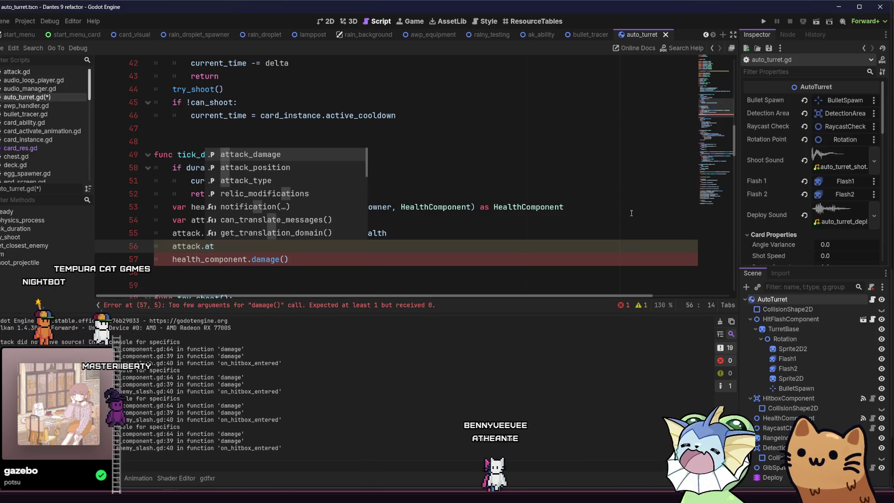
{"action": "key", "text": "Return"}
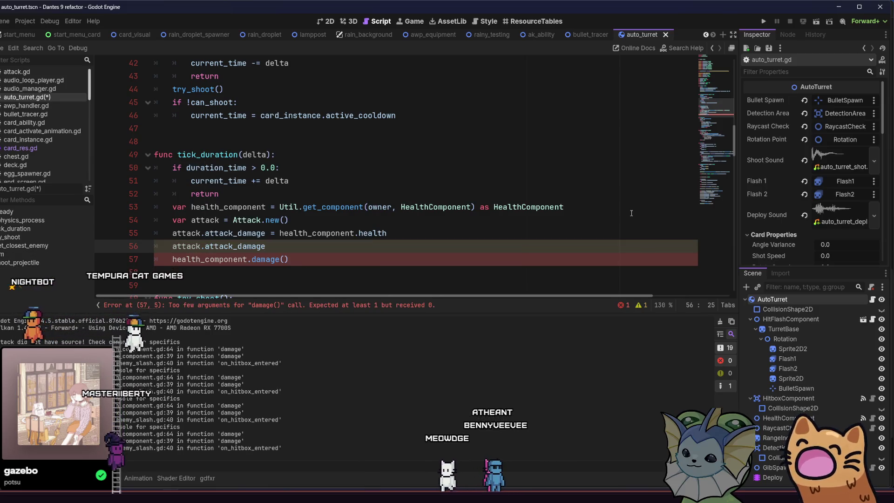
{"action": "type", "text": "-="}
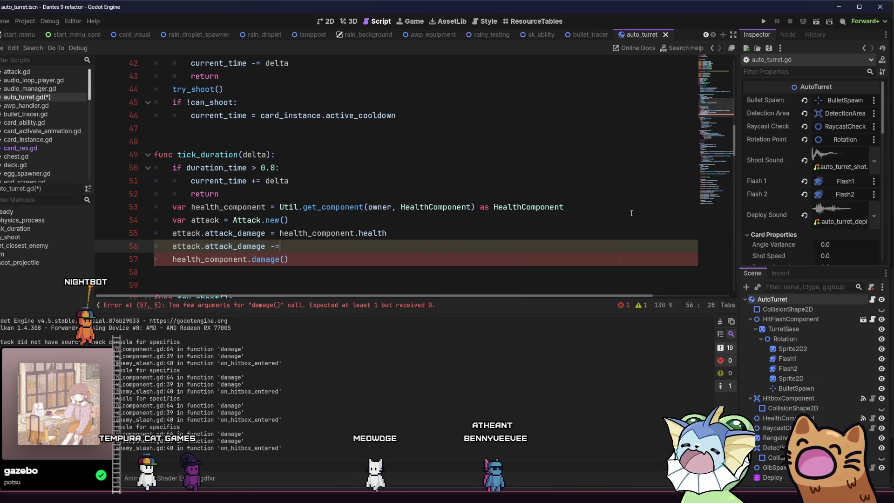
{"action": "key", "text": "ctrl+space"}
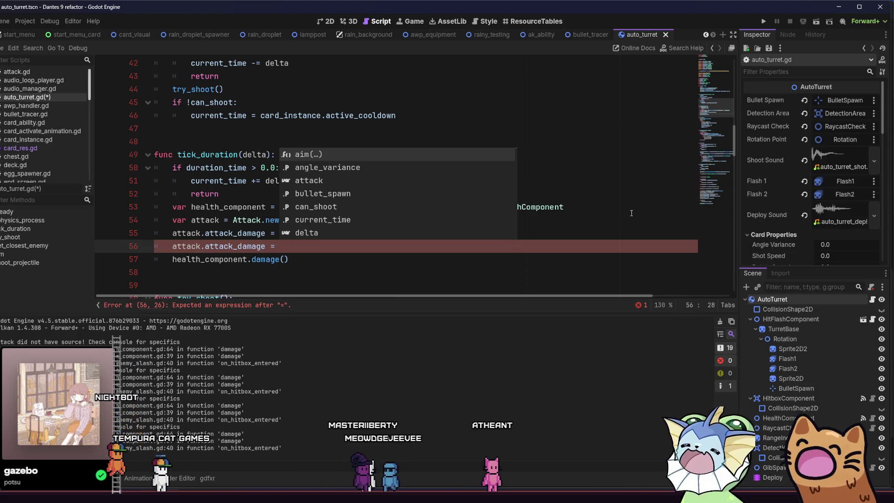
{"action": "key", "text": "Down"}
{"action": "key", "text": "Down"}
{"action": "key", "text": "Down"}
{"action": "key", "text": "Down"}
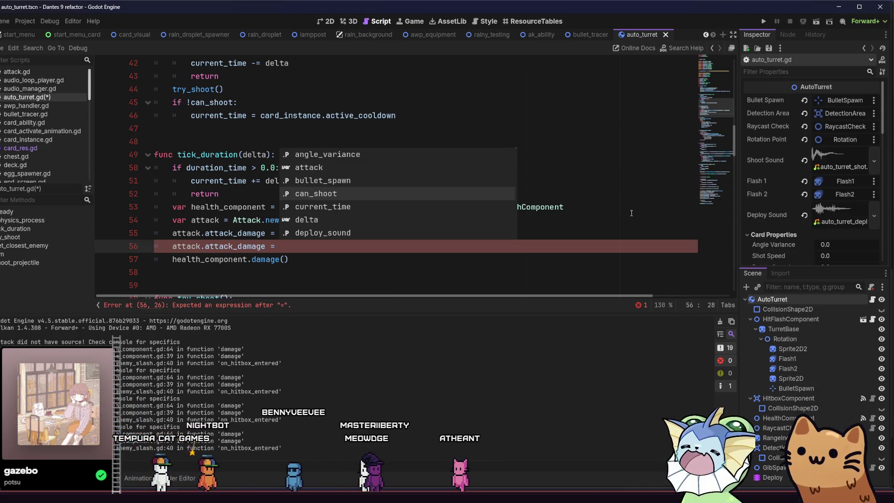
{"action": "key", "text": "BackSpace"}
{"action": "key", "text": "BackSpace"}
{"action": "key", "text": "BackSpace"}
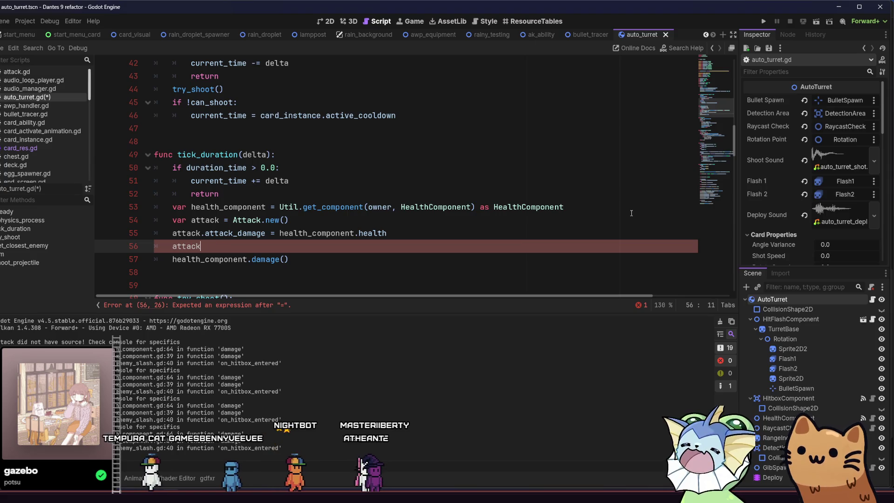
{"action": "type", "text": "."}
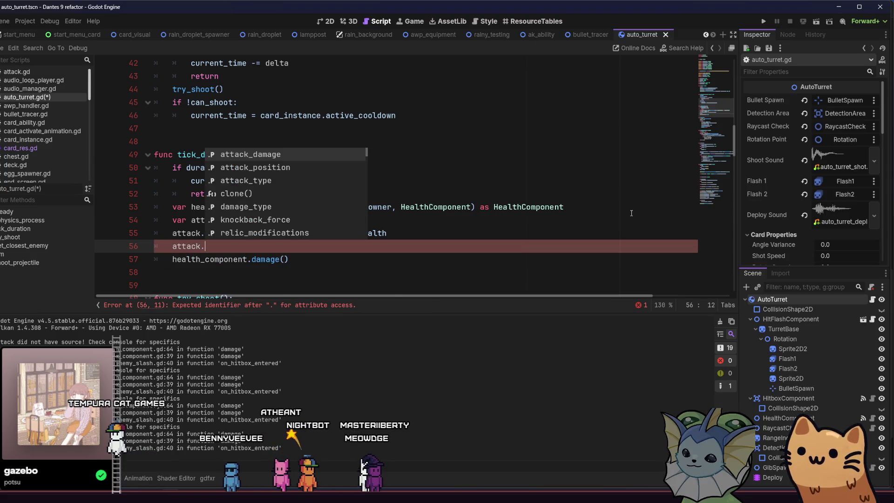
{"action": "type", "text": "source = "}
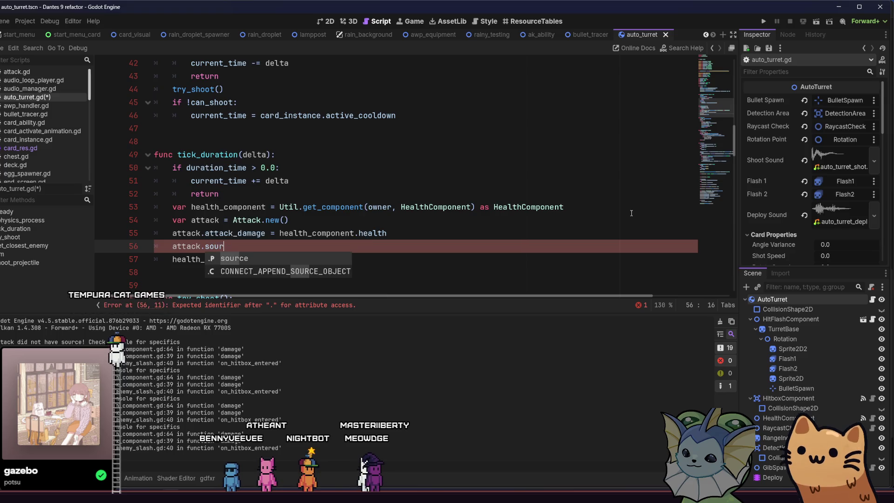
{"action": "type", "text": "self"}
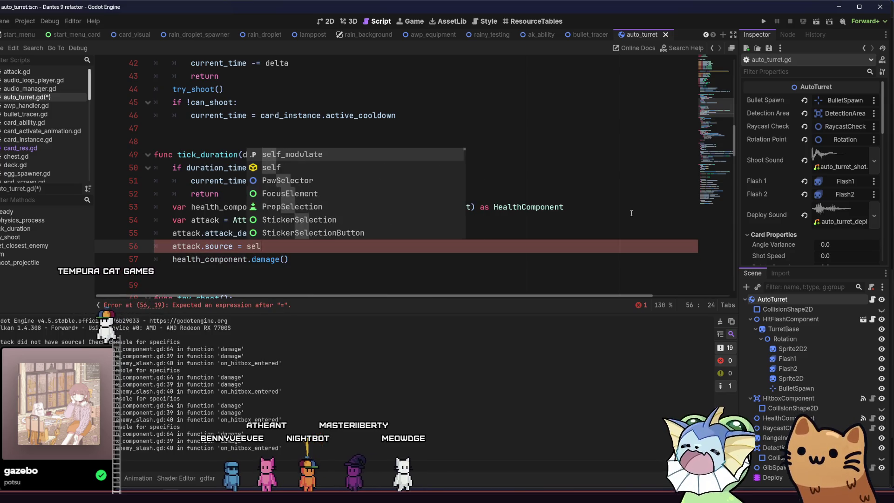
{"action": "left_click", "coordinate": [283, 259]}
{"action": "type", "text": "attack"}
{"action": "left_click", "coordinate": [395, 267]}
{"action": "key", "text": "ctrl+s"}
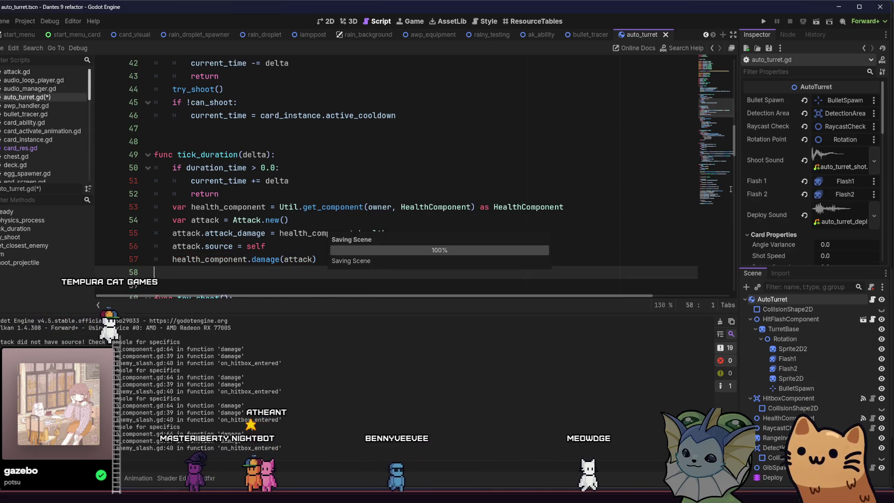
{"action": "scroll", "coordinate": [778, 176], "scroll_direction": "down", "scroll_amount": 2}
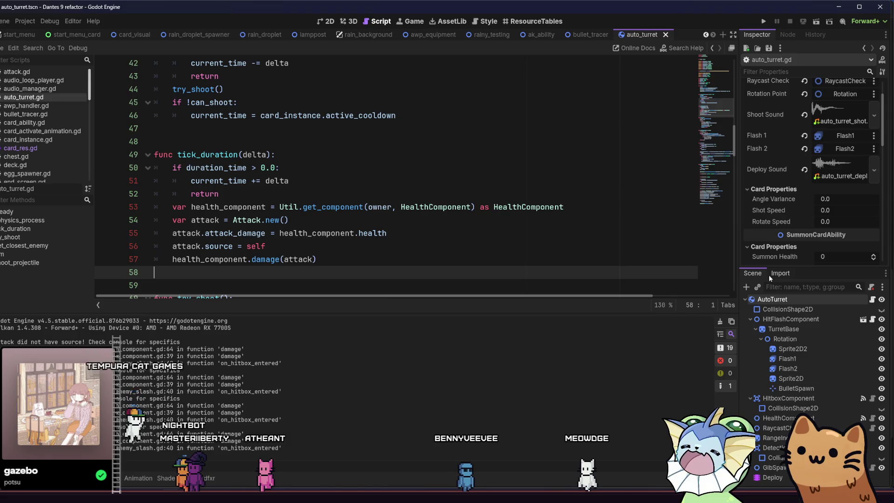
- Load card_auto_turret.tres in the Inspector to check Duration 5.0, then run the project
{"action": "key", "text": "alt+shift+o"}
{"action": "type", "text": "card_a"}
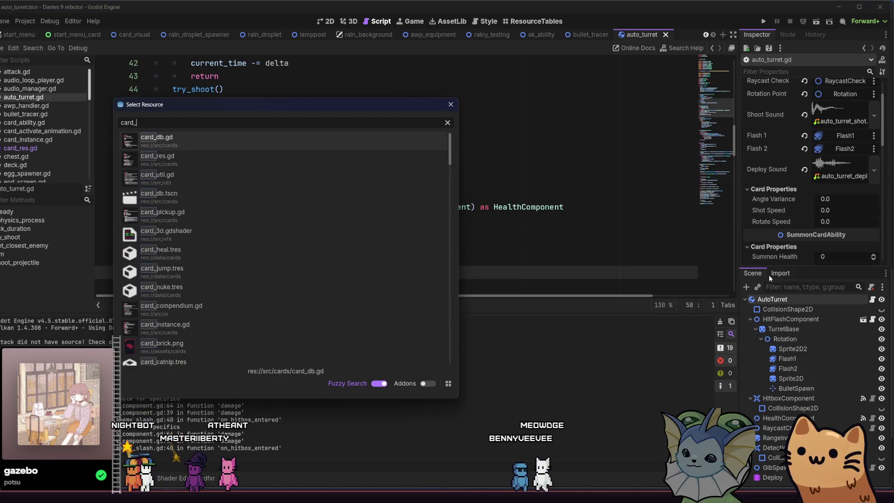
{"action": "key", "text": "BackSpace"}
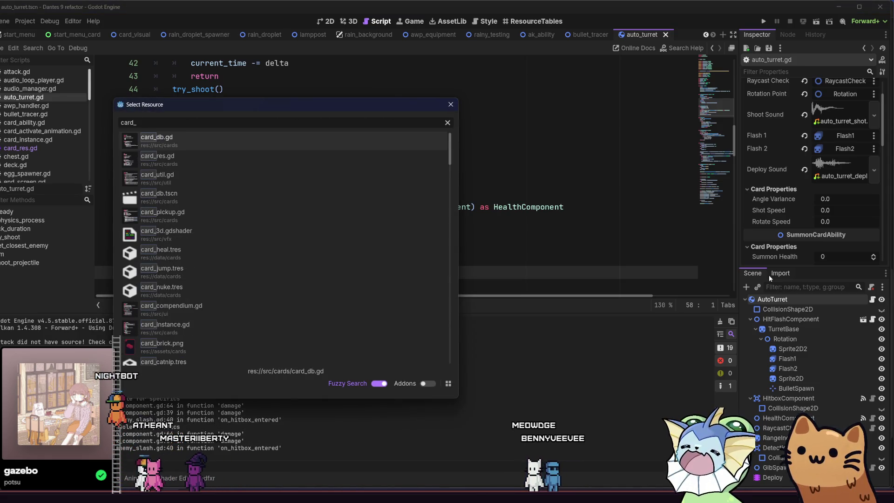
{"action": "type", "text": "auto"}
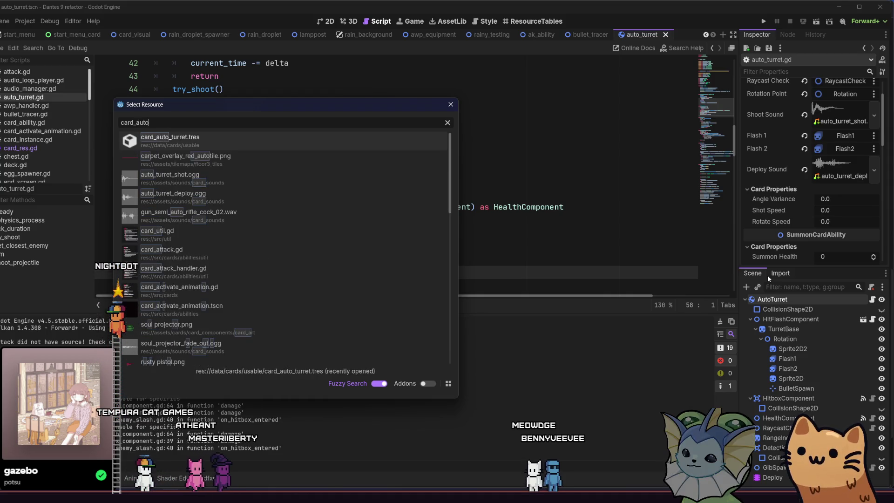
{"action": "double_click", "coordinate": [250, 139]}
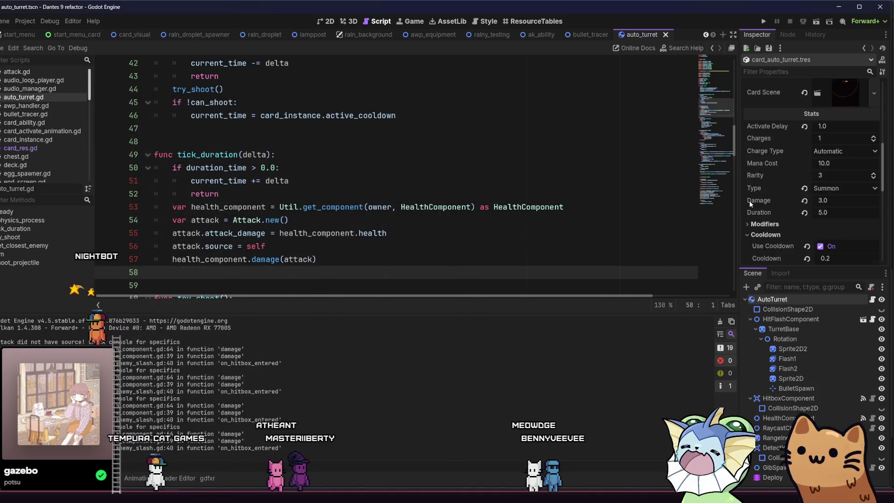
{"action": "left_click", "coordinate": [763, 22]}
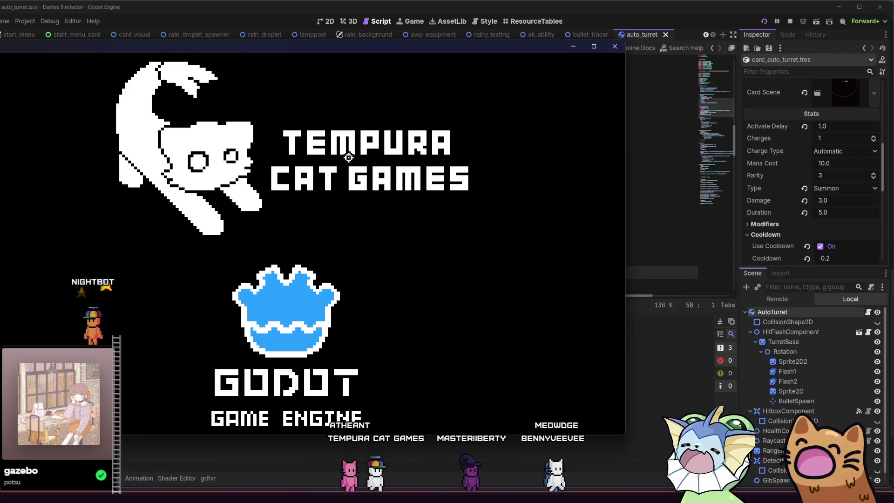
- Maximize the game, start a run, and add three Auto Turret cards via the debug menu
{"action": "key", "text": "super+Up"}
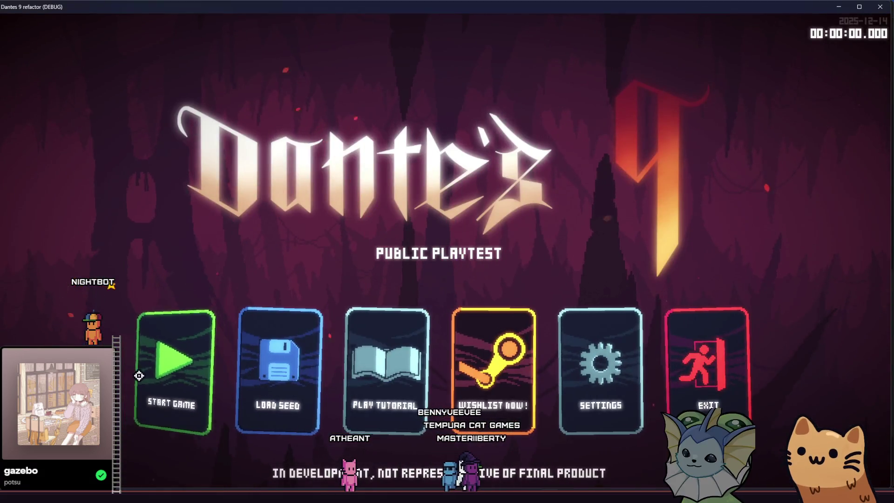
{"action": "left_click", "coordinate": [137, 373]}
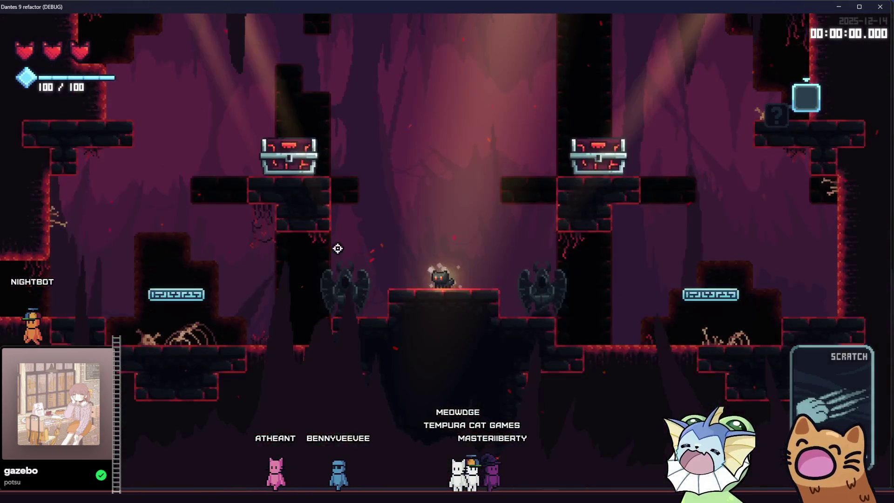
{"action": "key", "text": "Escape"}
{"action": "left_click", "coordinate": [130, 151]}
{"action": "left_click", "coordinate": [641, 128]}
{"action": "left_click", "coordinate": [641, 128]}
{"action": "left_click", "coordinate": [641, 128]}
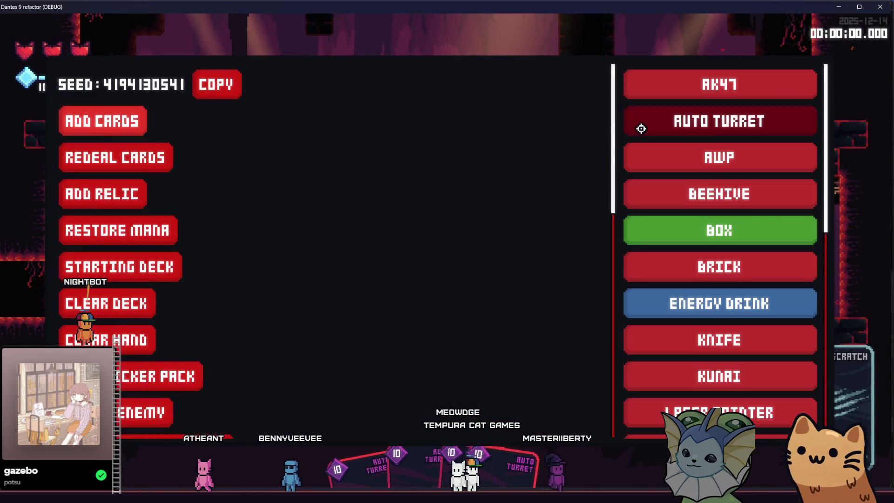
{"action": "left_click", "coordinate": [640, 128]}
{"action": "key", "text": "Escape"}
- Deploy an Auto Turret, move the cat onto the central platform, and stop the run
{"action": "left_click", "coordinate": [579, 156]}
{"action": "key", "text": "d"}
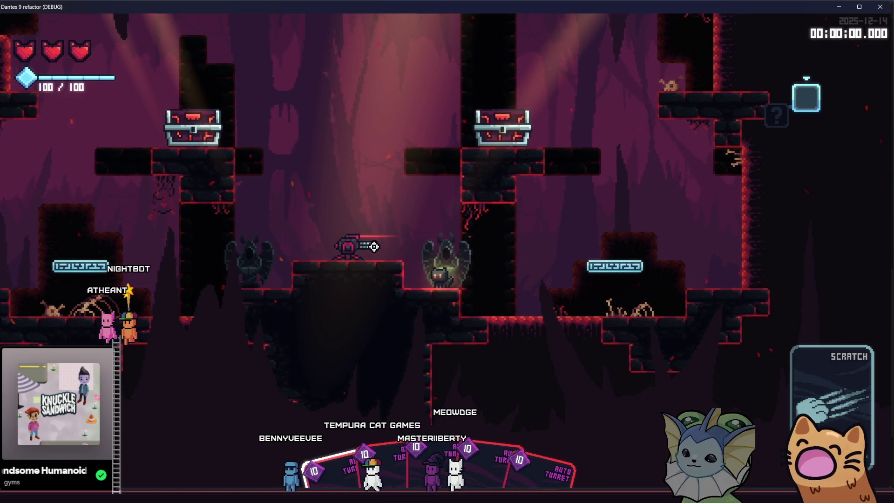
{"action": "key", "text": "a"}
{"action": "key", "text": "space"}
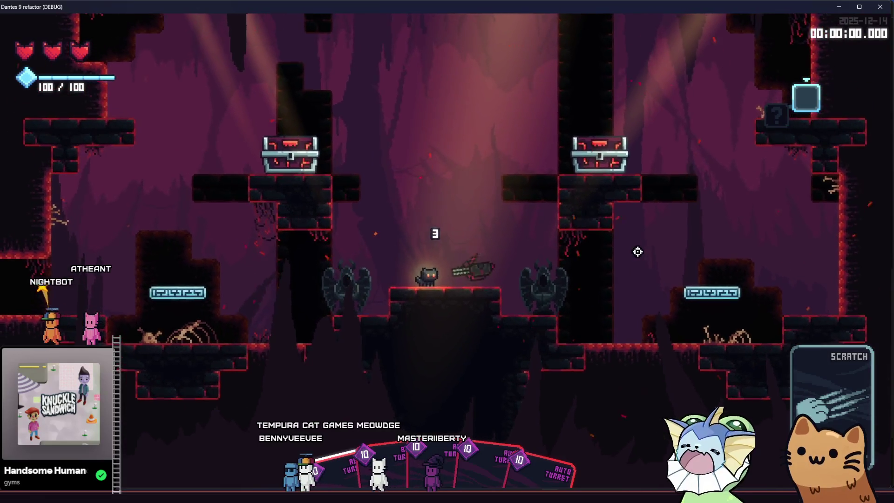
{"action": "key", "text": "F8"}
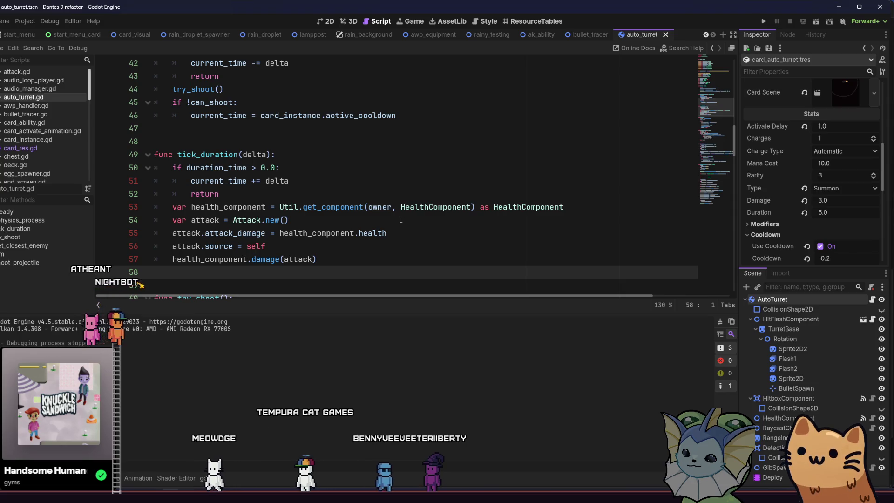
- Change the current_time update in tick_duration from += to -= delta
{"action": "left_click", "coordinate": [294, 181]}
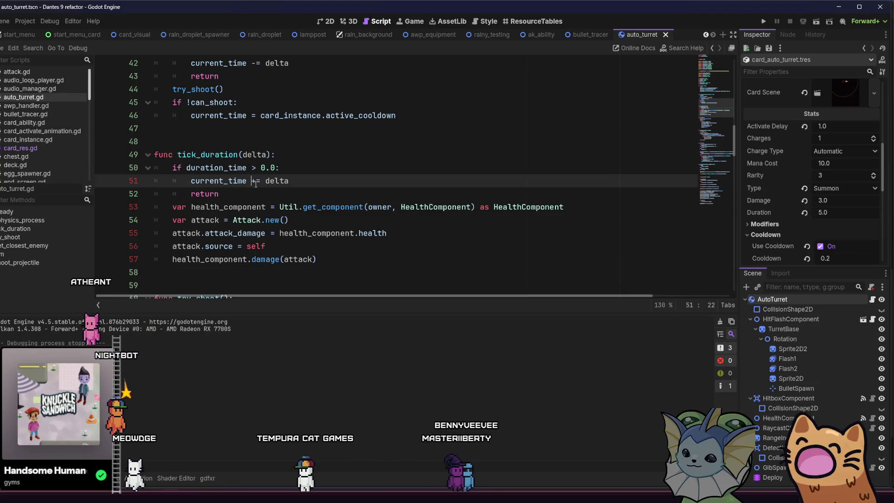
{"action": "key", "text": "BackSpace"}
{"action": "type", "text": "-"}
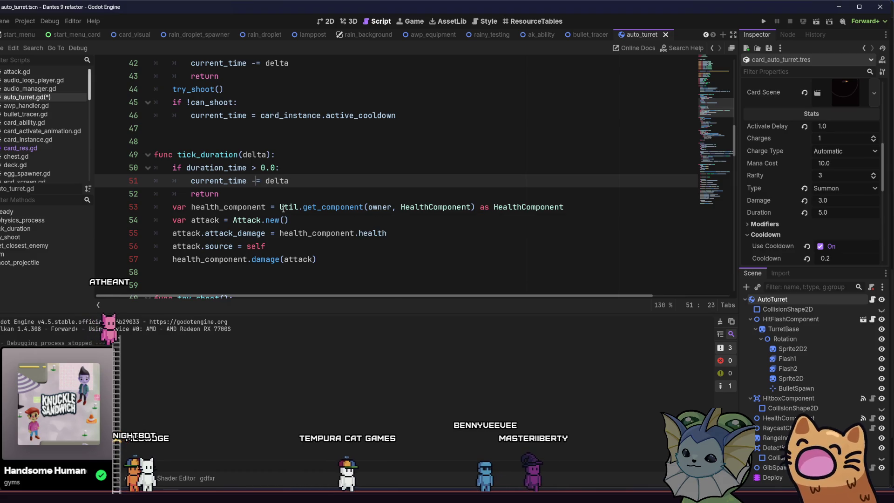
- Replace the Attack lines with health_component.add_health(-health_component.health) and run the project again
{"action": "left_click", "coordinate": [213, 224]}
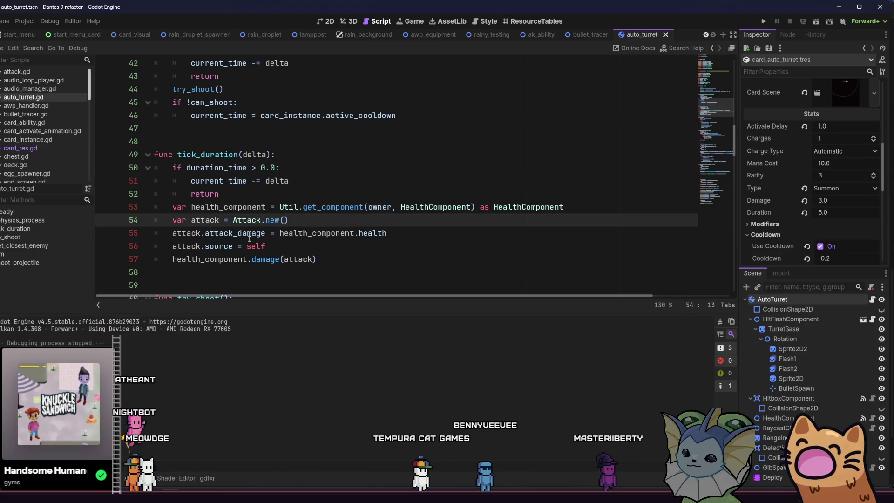
{"action": "mouse_move", "coordinate": [317, 260]}
{"action": "left_mouse_down"}
{"action": "mouse_move", "coordinate": [161, 233]}
{"action": "mouse_move", "coordinate": [172, 226]}
{"action": "mouse_move", "coordinate": [346, 264]}
{"action": "left_mouse_up"}
{"action": "key", "text": "BackSpace"}
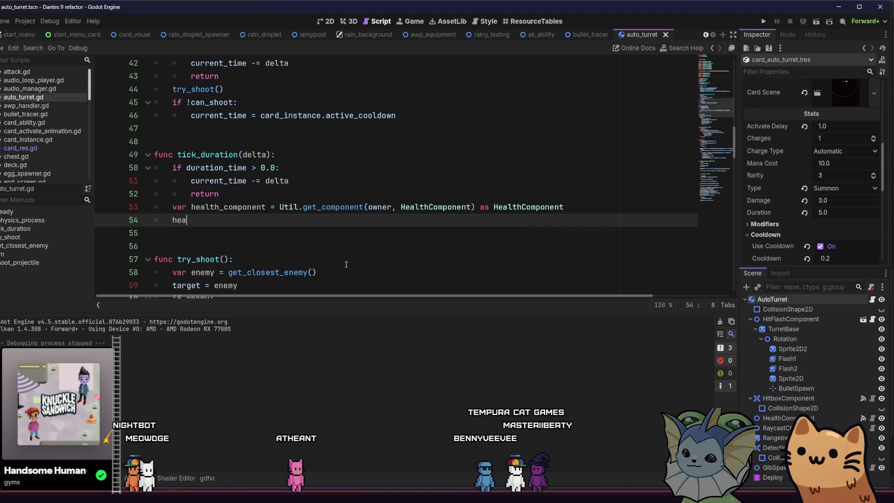
{"action": "type", "text": "l"}
{"action": "key", "text": "Return"}
{"action": "type", "text": ".ad"}
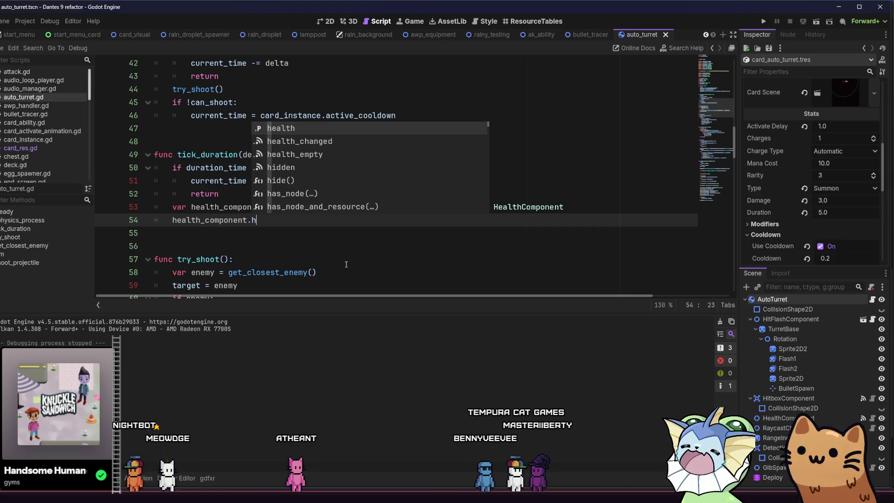
{"action": "key", "text": "Return"}
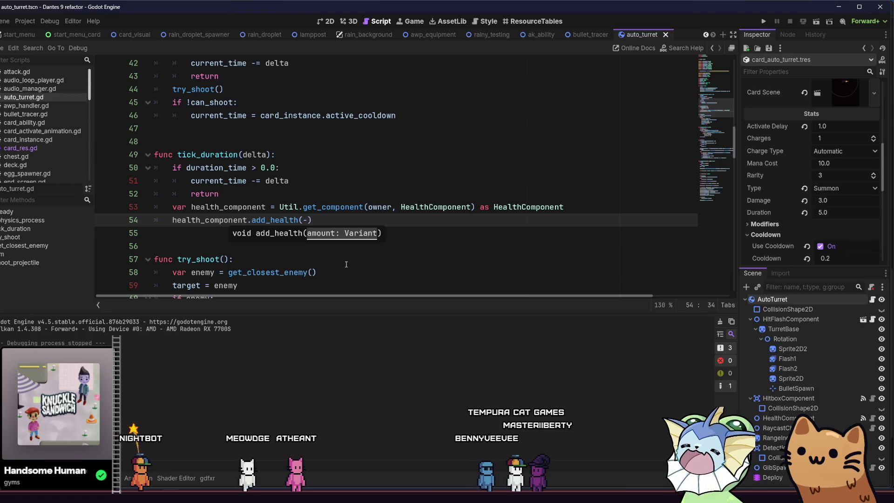
{"action": "type", "text": "th"}
{"action": "key", "text": "Return"}
{"action": "type", "text": "."}
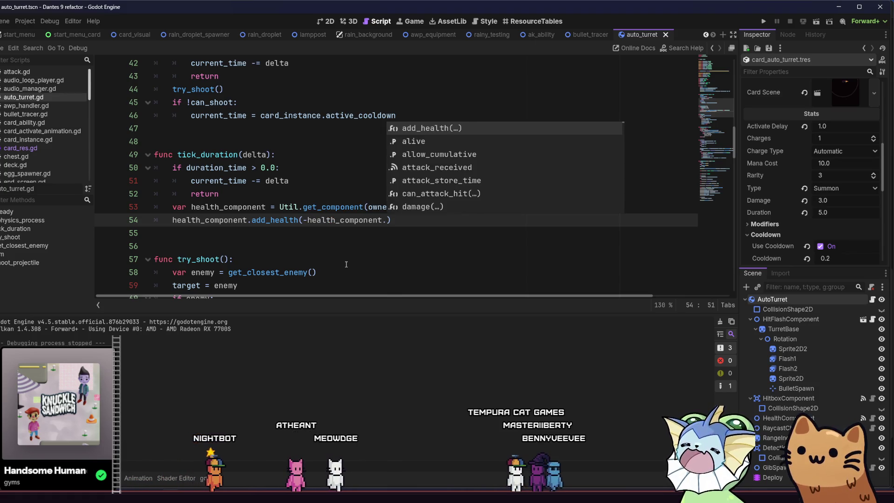
{"action": "type", "text": "health"}
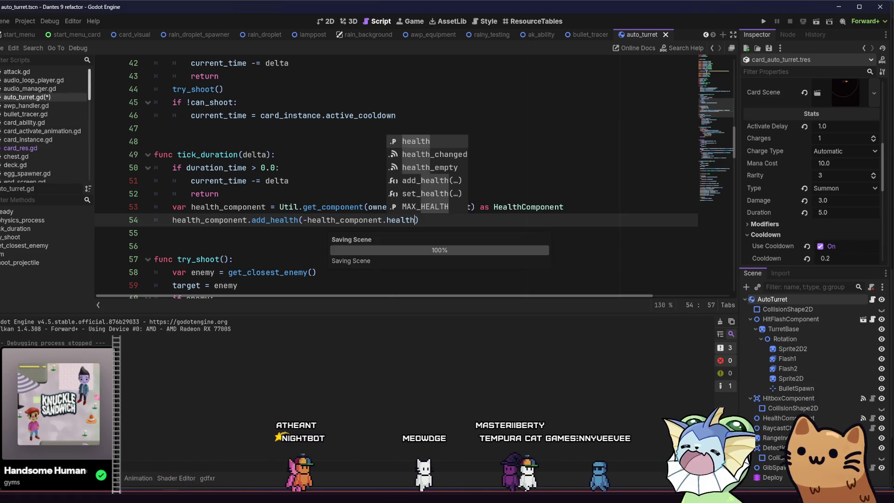
{"action": "left_click", "coordinate": [763, 22]}
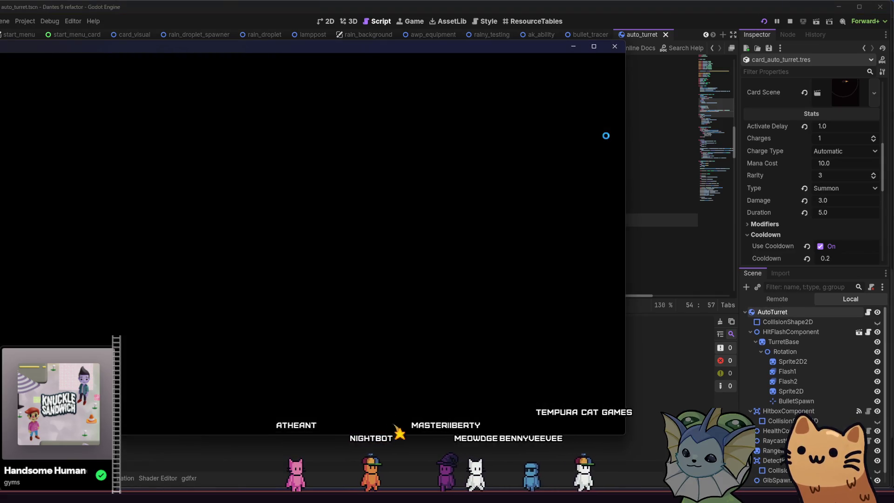
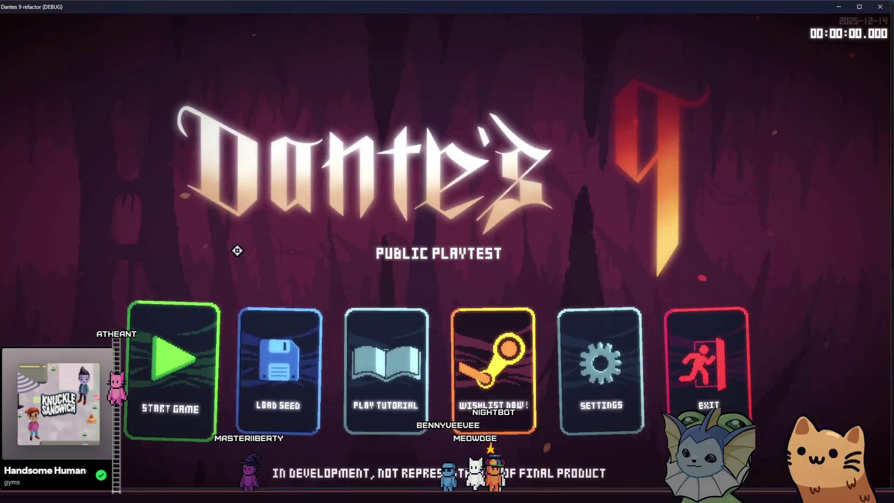
- Start a new run and add Auto Turret cards from the F1 debug menu
{"action": "left_click", "coordinate": [189, 350]}
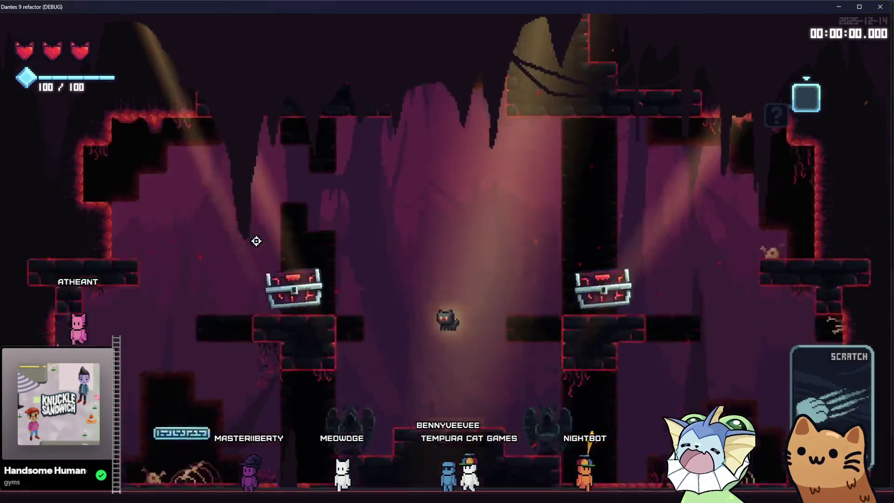
{"action": "key", "text": "F1"}
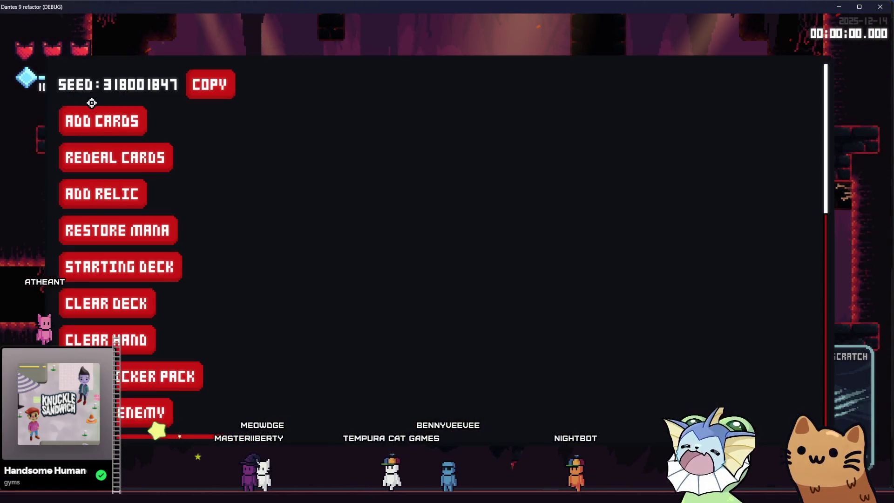
{"action": "left_click", "coordinate": [98, 120]}
{"action": "left_click", "coordinate": [718, 119]}
{"action": "key", "text": "F1"}
- Deploy an Auto Turret, walk and jump the cat onto its platform, then close the game
{"action": "left_click", "coordinate": [652, 169]}
{"action": "key", "text": "d"}
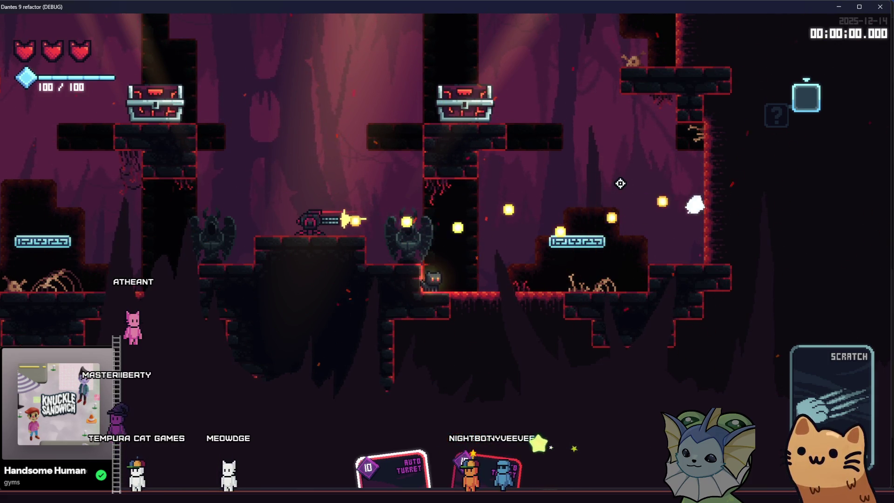
{"action": "key", "text": "a"}
{"action": "key", "text": "space"}
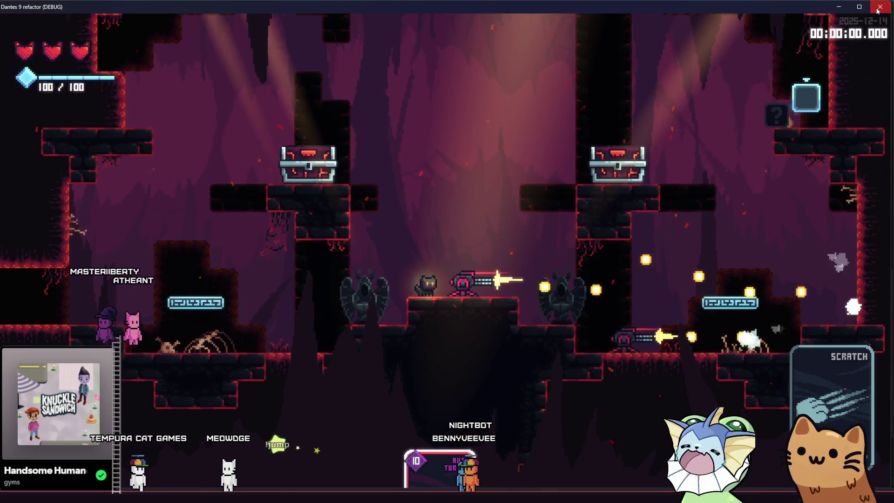
{"action": "left_click", "coordinate": [879, 5]}
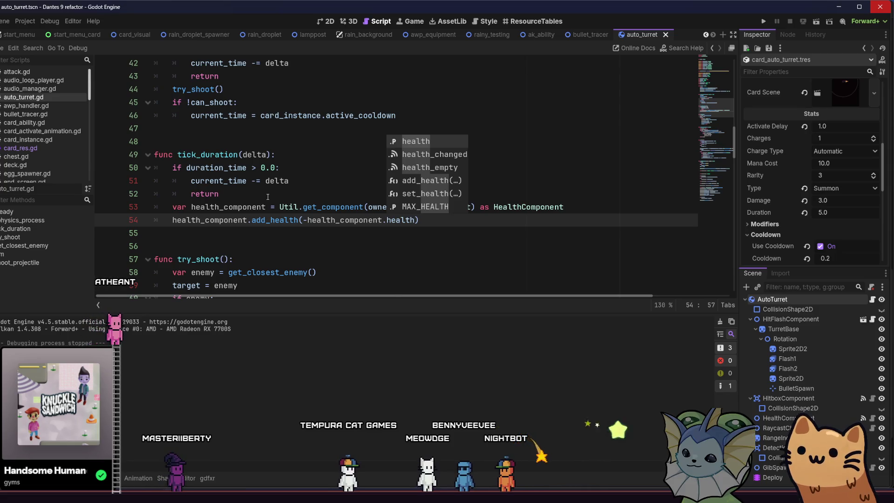
- Replace line 54's add_health call with the pasted four-line Attack block
{"action": "left_click", "coordinate": [278, 219]}
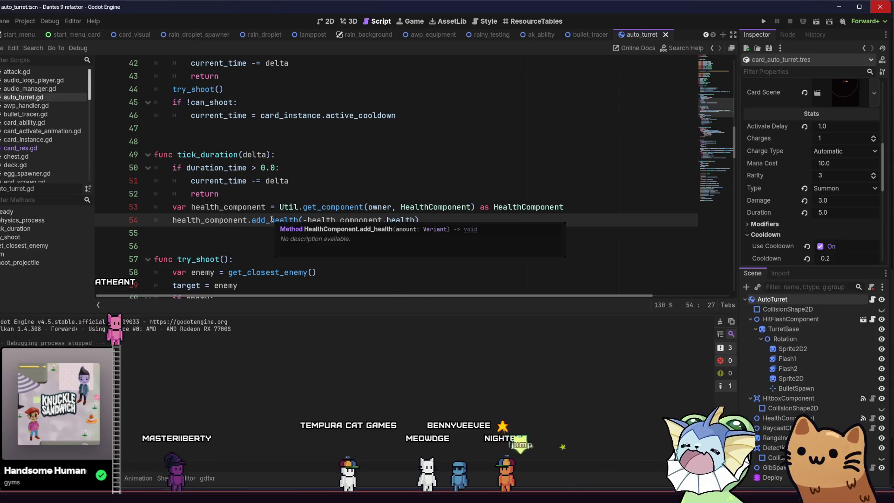
{"action": "left_click", "coordinate": [416, 220]}
{"action": "key", "text": "BackSpace"}
{"action": "key", "text": "BackSpace"}
{"action": "key", "text": "BackSpace"}
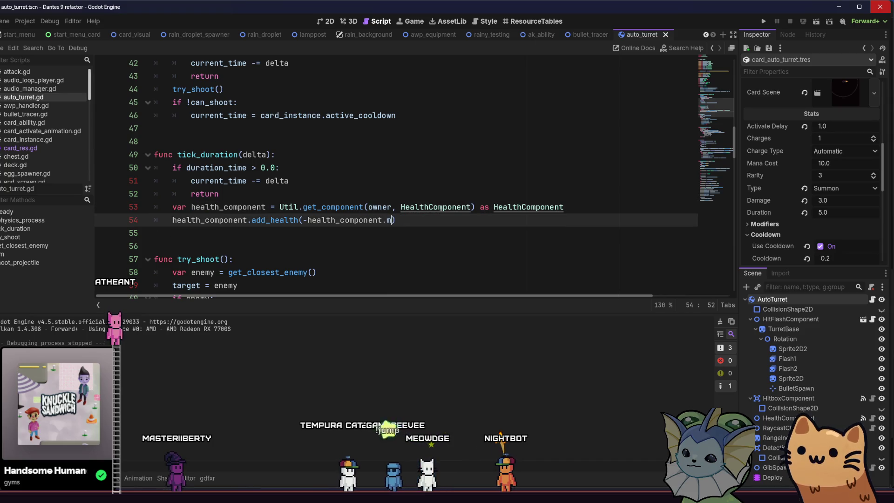
{"action": "key", "text": "BackSpace"}
{"action": "key", "text": "BackSpace"}
{"action": "key", "text": "BackSpace"}
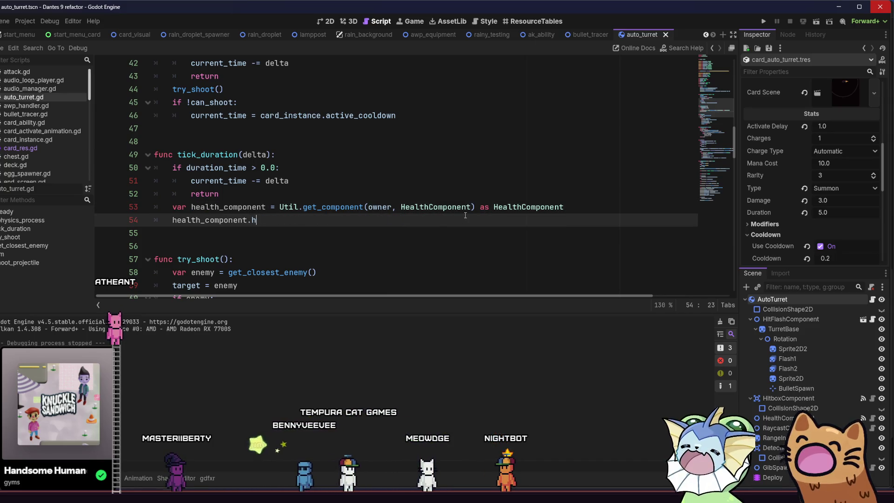
{"action": "type", "text": "var attack = Attack.new() \tattack.attack_damage = health_component.health \tattack.source = self \thealth_component.damage(attack)"}
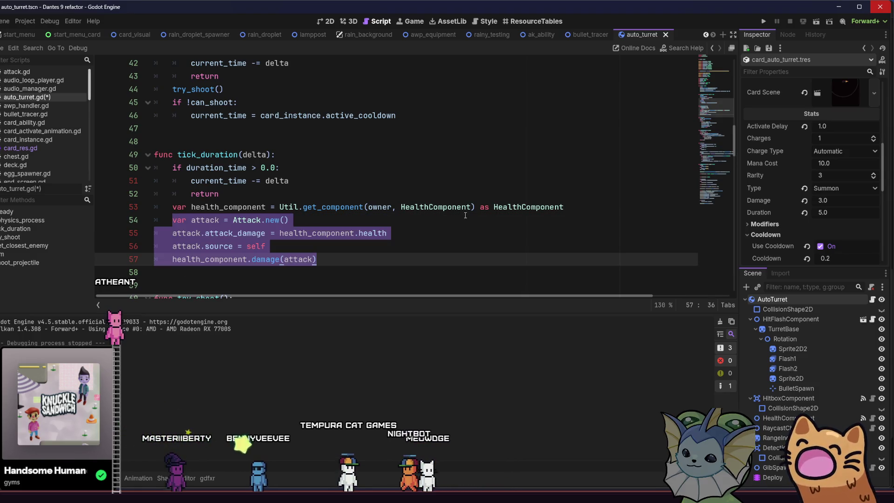
- Undo a stray edit on line 51, review the new Attack lines, and run the game
{"action": "left_click", "coordinate": [254, 180]}
{"action": "key", "text": "BackSpace"}
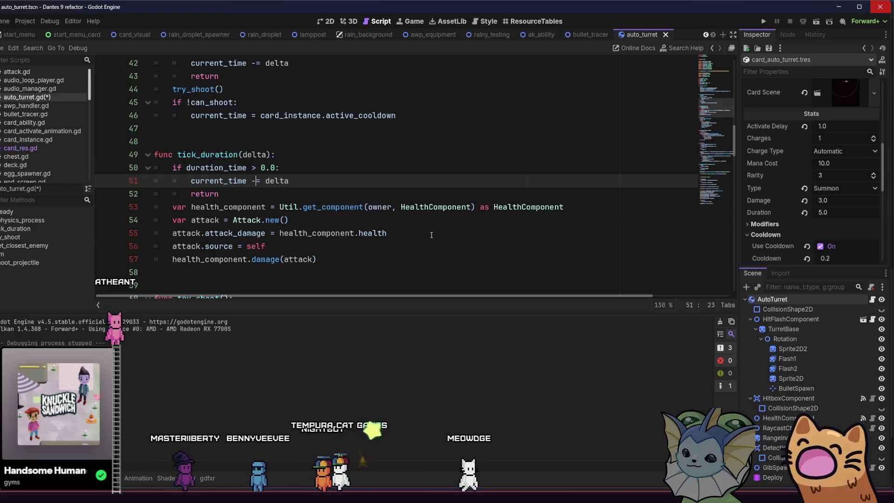
{"action": "key", "text": "ctrl+z"}
{"action": "left_click", "coordinate": [437, 231]}
{"action": "left_click", "coordinate": [295, 243]}
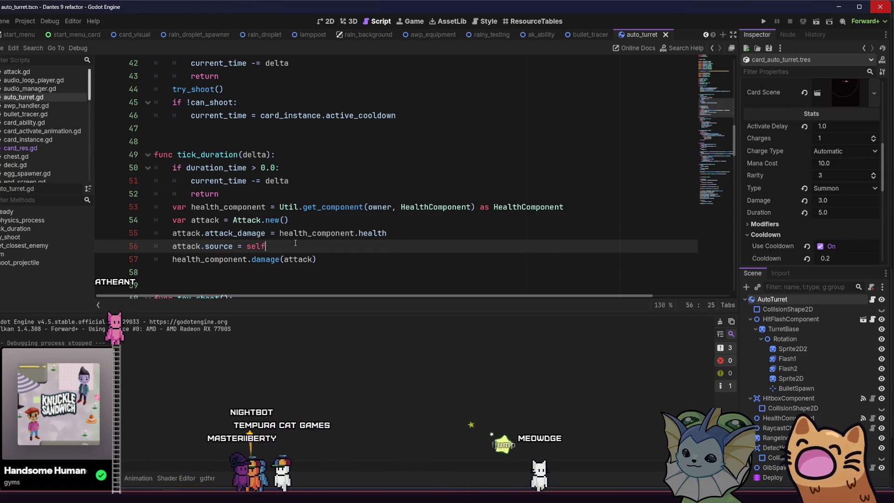
{"action": "left_click", "coordinate": [324, 255]}
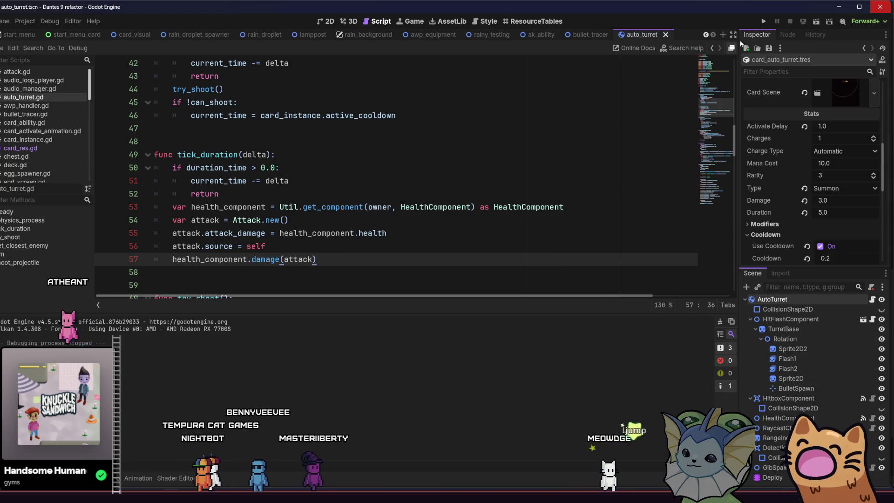
{"action": "left_click", "coordinate": [763, 22]}
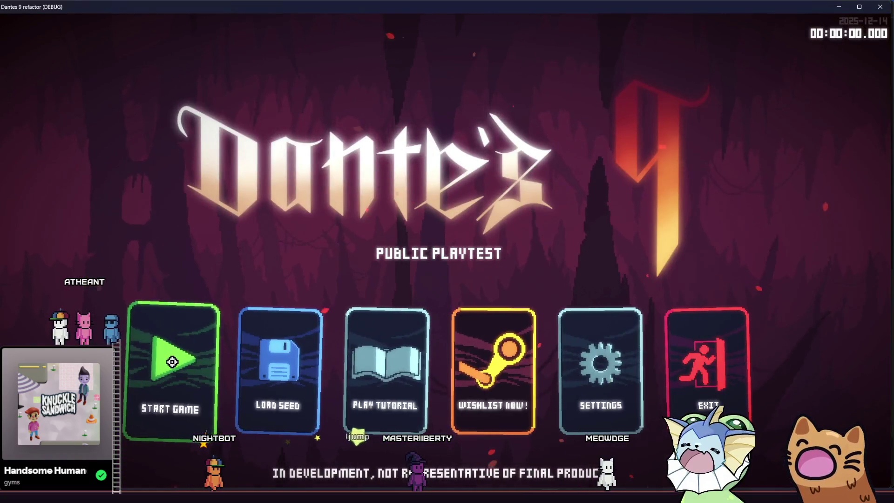
- Start a new run, add Auto Turret cards via the F1 debug panel, deploy one, and close the game
{"action": "left_click", "coordinate": [172, 362]}
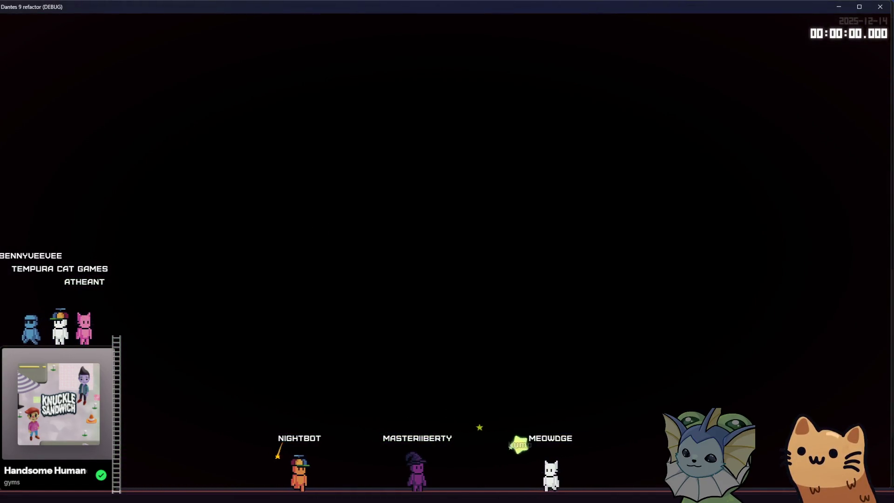
{"action": "key", "text": "F1"}
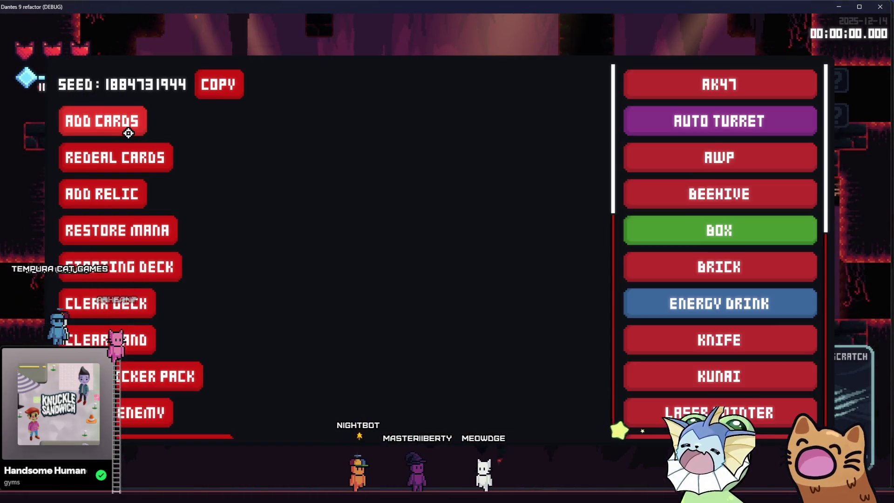
{"action": "left_click", "coordinate": [637, 125]}
{"action": "key", "text": "F1"}
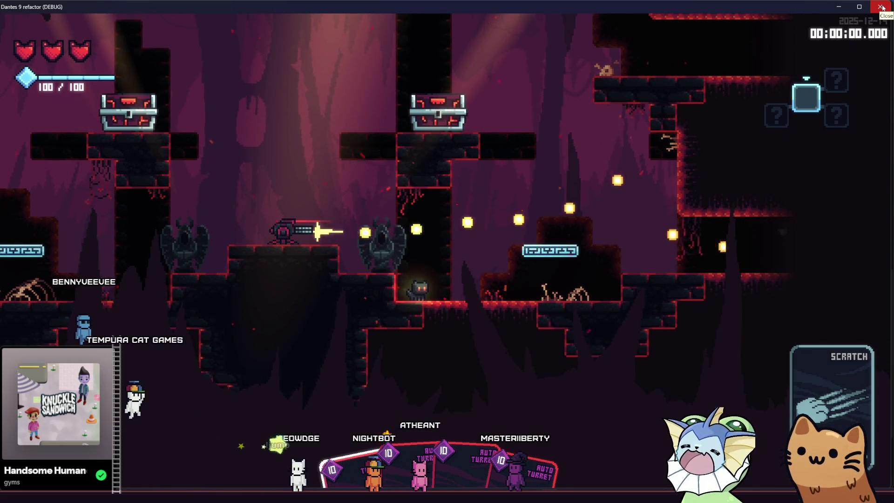
{"action": "left_click", "coordinate": [882, 7]}
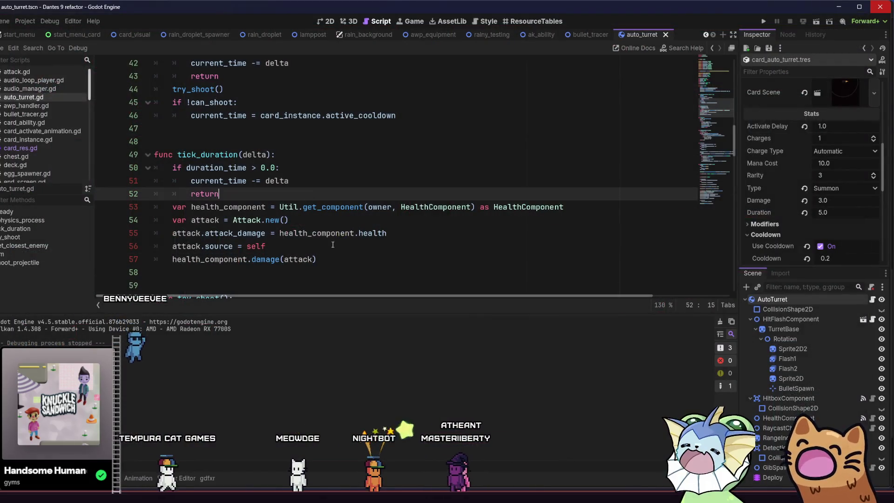
- Rename current_time to duration_time on line 51 and save the script
{"action": "left_click", "coordinate": [340, 256]}
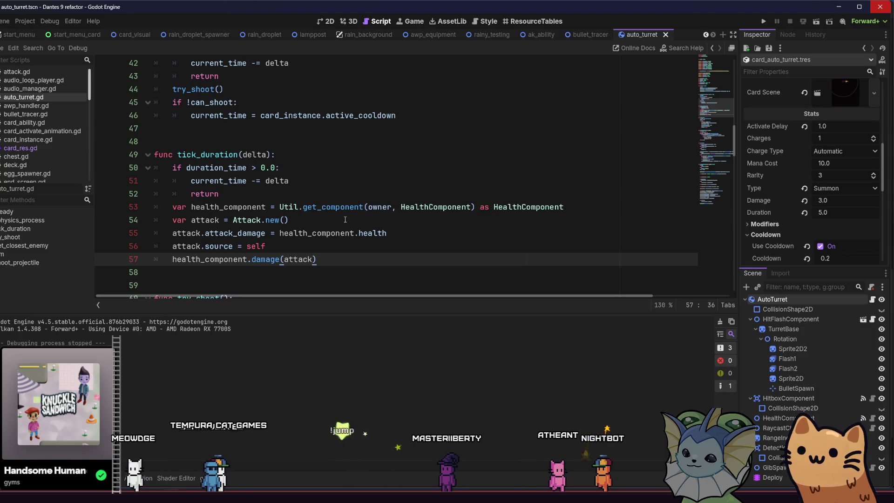
{"action": "double_click", "coordinate": [230, 182]}
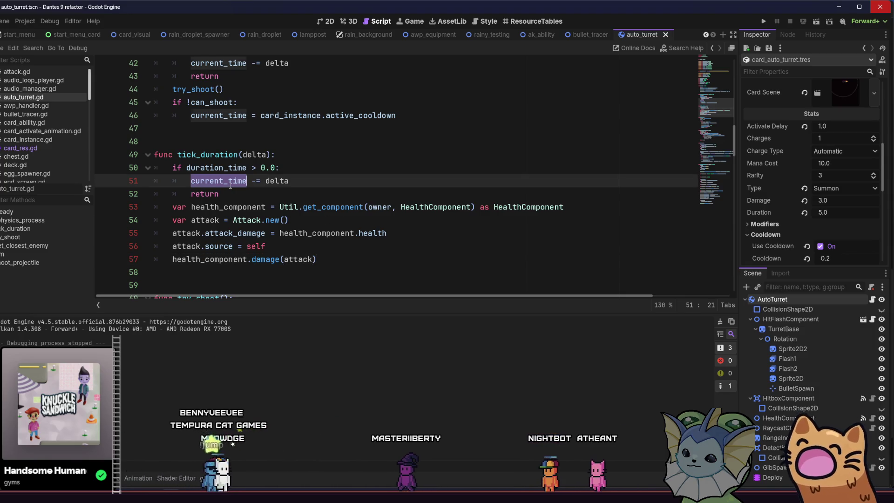
{"action": "type", "text": "de"}
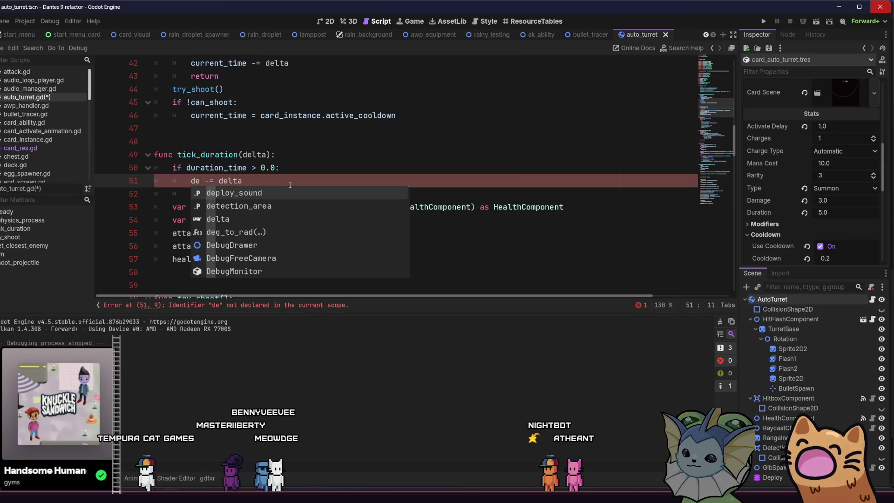
{"action": "key", "text": "ctrl+z"}
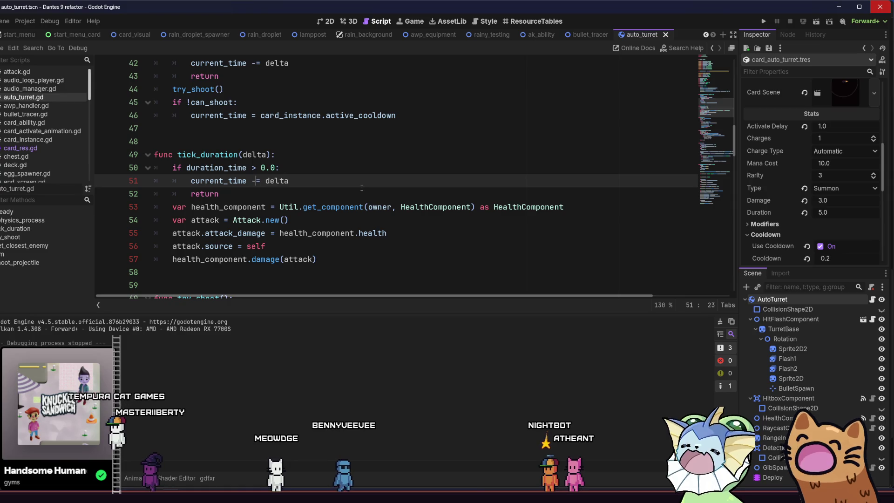
{"action": "key", "text": "ctrl+y"}
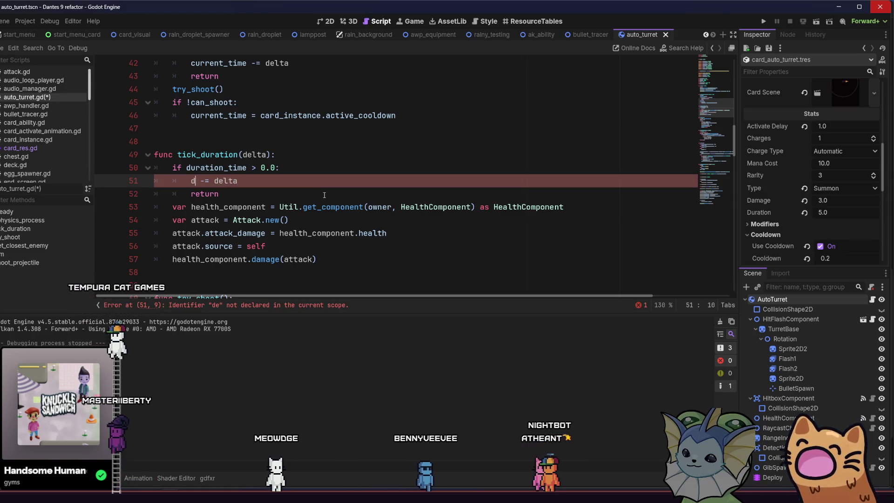
{"action": "type", "text": "ur"}
{"action": "key", "text": "Return"}
{"action": "key", "text": "ctrl+s"}
- Select the four Attack lines 54–57, briefly commenting and uncommenting them
{"action": "left_click", "coordinate": [340, 207]}
{"action": "mouse_move", "coordinate": [319, 259]}
{"action": "left_mouse_down"}
{"action": "mouse_move", "coordinate": [201, 246]}
{"action": "mouse_move", "coordinate": [169, 226]}
{"action": "left_mouse_up"}
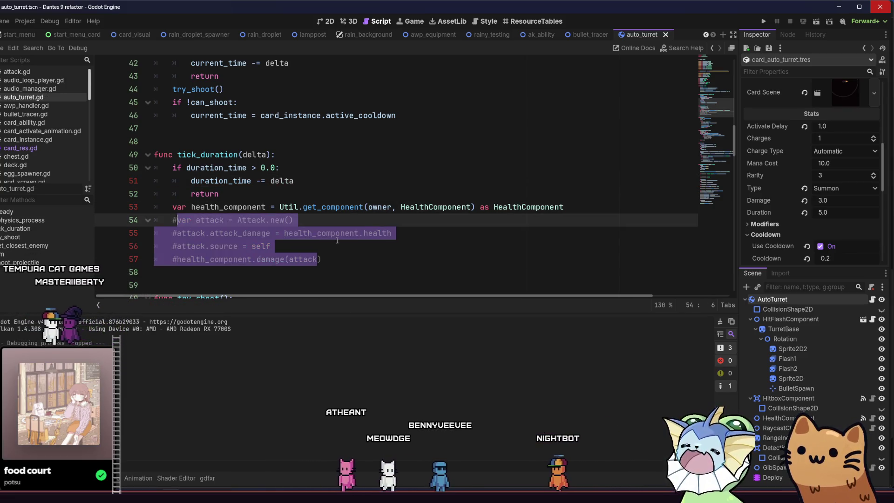
{"action": "key", "text": "ctrl+k"}
{"action": "left_click", "coordinate": [336, 246]}
{"action": "key", "text": "ctrl+z"}
{"action": "left_click_drag", "start_coordinate": [318, 259], "coordinate": [168, 215]}
- Replace them with health_component.add_health(-health_component.health), then save and run the game
{"action": "type", "text": "health_component."}
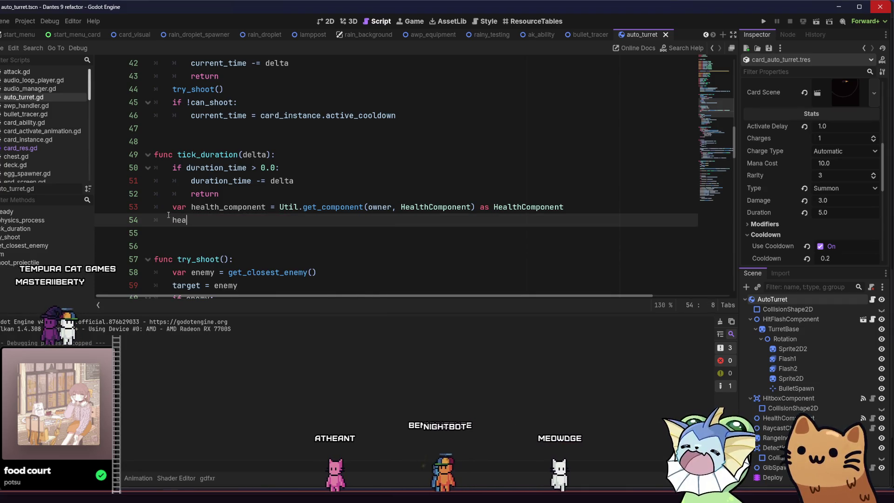
{"action": "type", "text": "he"}
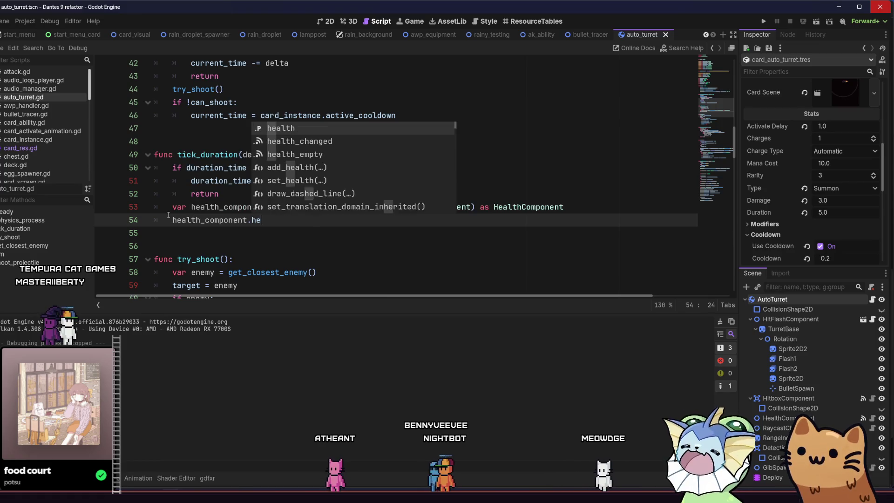
{"action": "key", "text": "Down"}
{"action": "key", "text": "Down"}
{"action": "key", "text": "Down"}
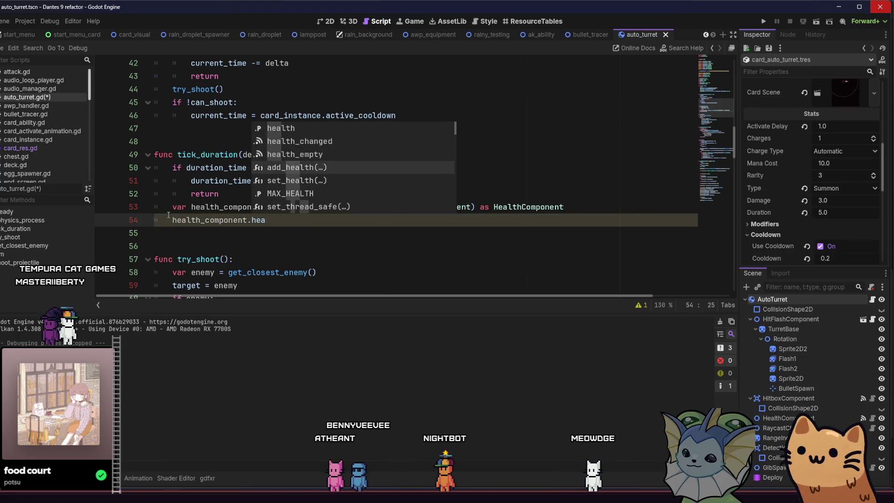
{"action": "key", "text": "Return"}
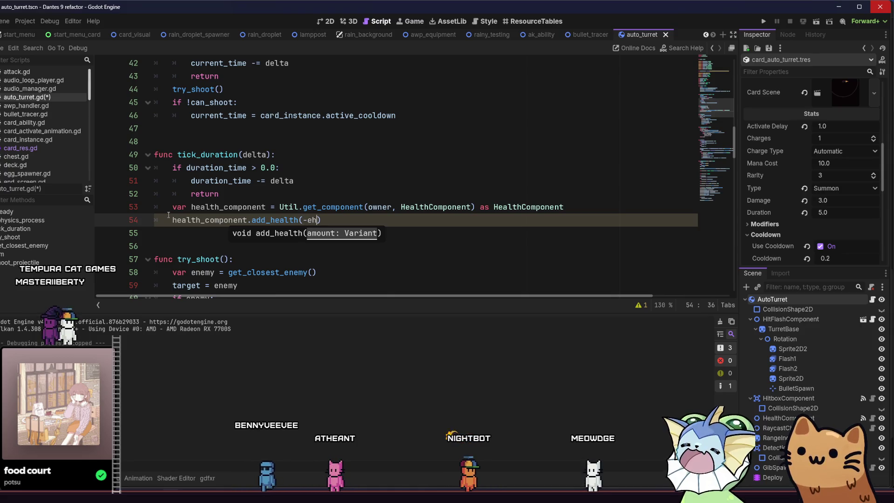
{"action": "key", "text": "BackSpace"}
{"action": "key", "text": "BackSpace"}
{"action": "type", "text": "he"}
{"action": "key", "text": "Return"}
{"action": "type", "text": ".hea"}
{"action": "key", "text": "Return"}
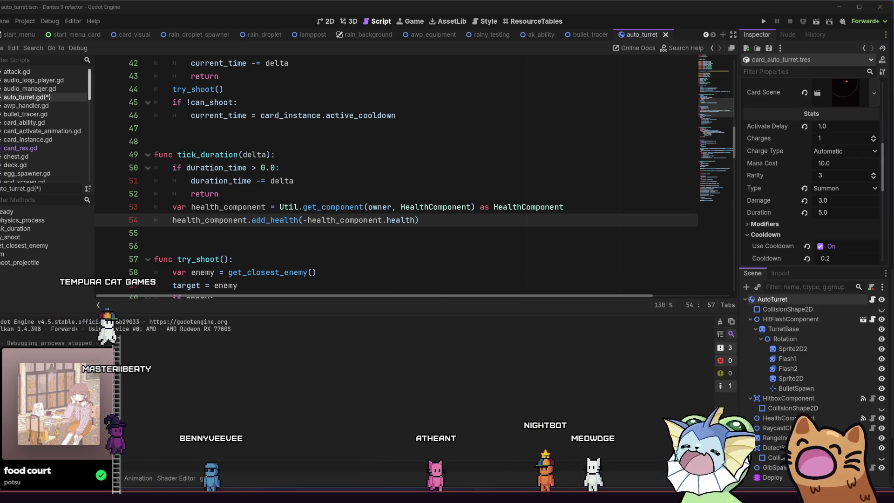
{"action": "left_click", "coordinate": [383, 239]}
{"action": "left_click", "coordinate": [764, 21]}
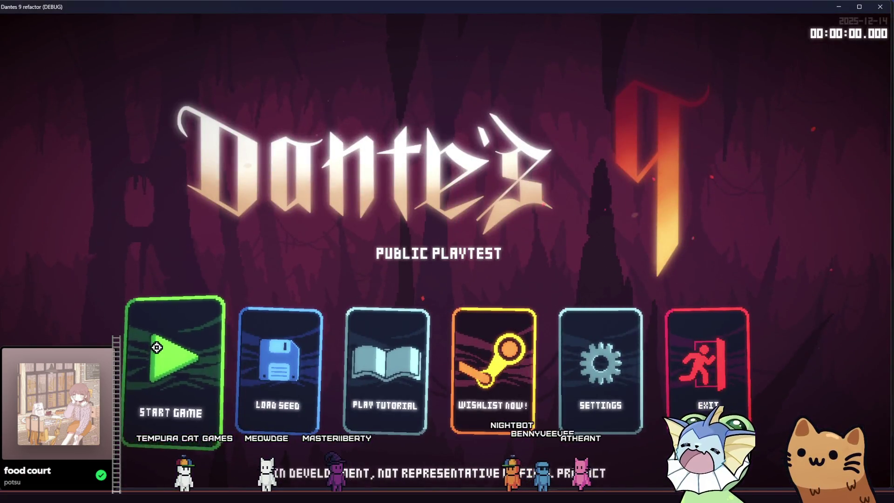
- Start a new run, add Auto Turret cards from the grave-key debug panel, and deploy a turret
{"action": "left_click", "coordinate": [156, 343]}
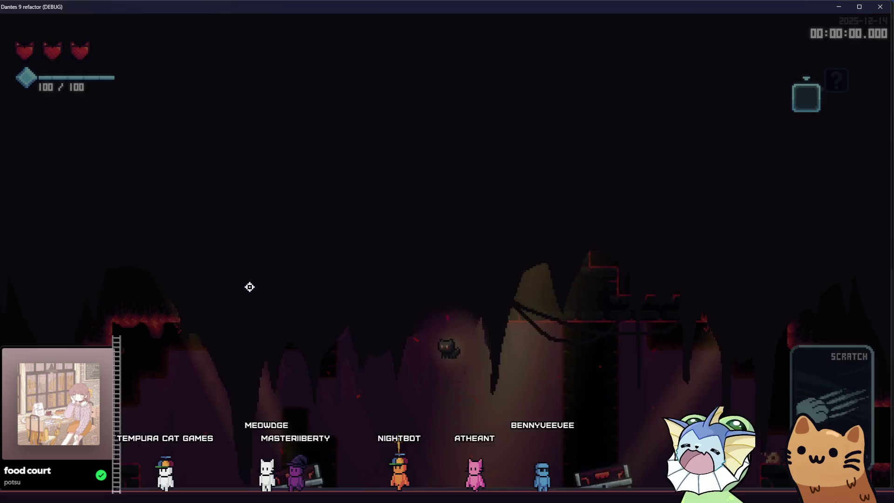
{"action": "key", "text": "grave"}
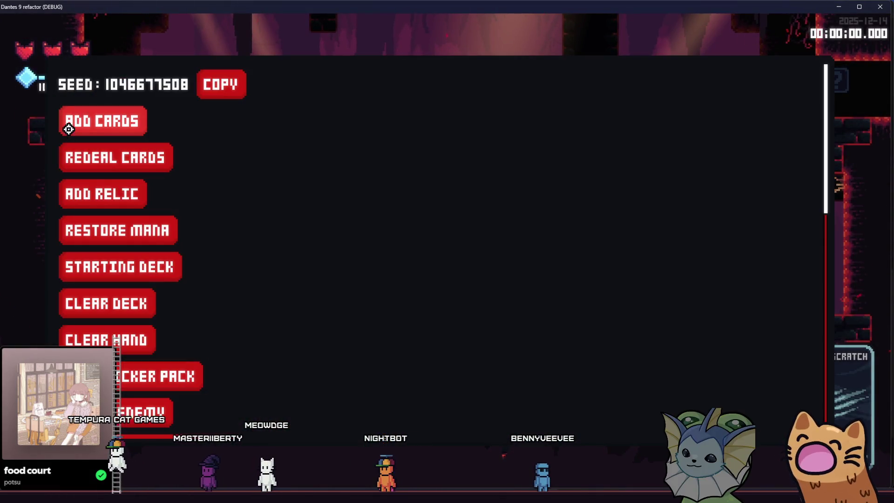
{"action": "left_click", "coordinate": [70, 123]}
{"action": "left_click", "coordinate": [653, 125]}
{"action": "left_click", "coordinate": [651, 163]}
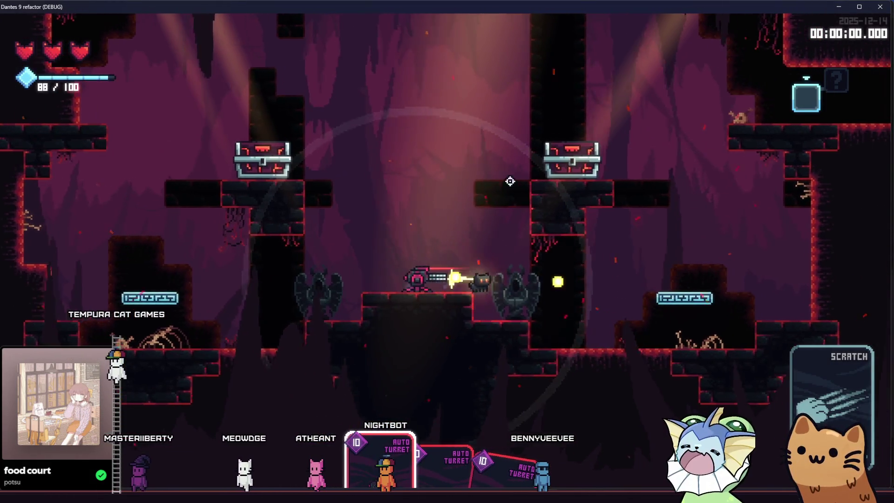
{"action": "key", "text": "d"}
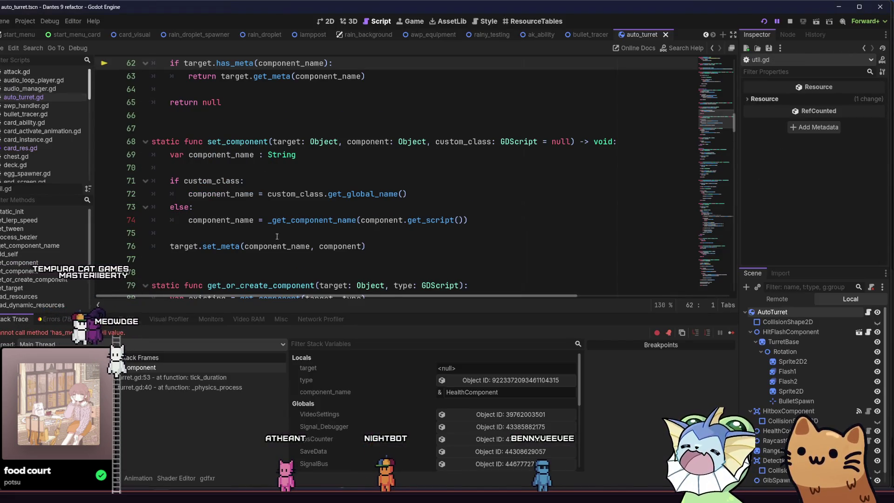
- Inspect set_component's custom_class handling, then navigate back to tick_duration in auto_turret.gd
{"action": "left_click", "coordinate": [282, 195]}
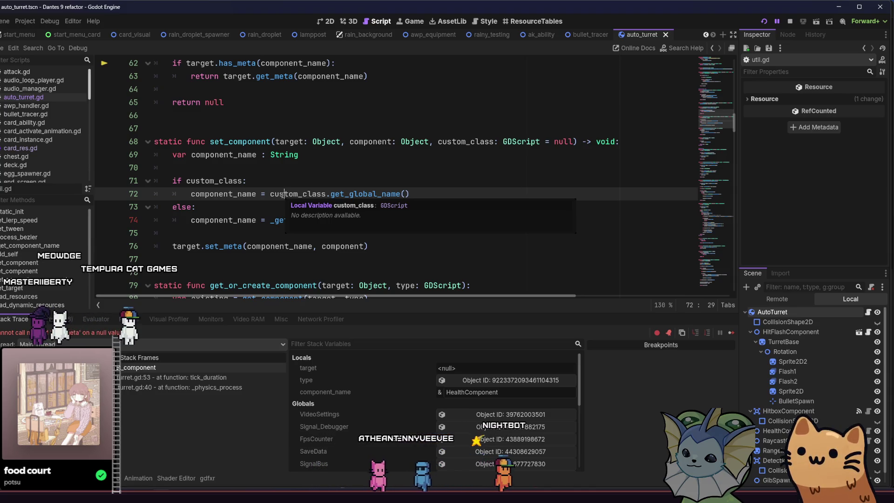
{"action": "scroll", "coordinate": [283, 195], "scroll_direction": "up", "scroll_amount": 2}
{"action": "left_click", "coordinate": [289, 188]}
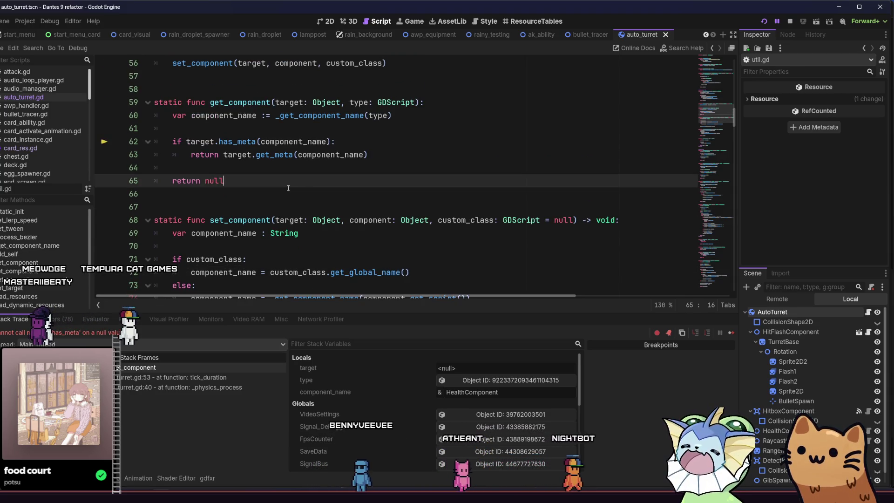
{"action": "left_click", "coordinate": [711, 48]}
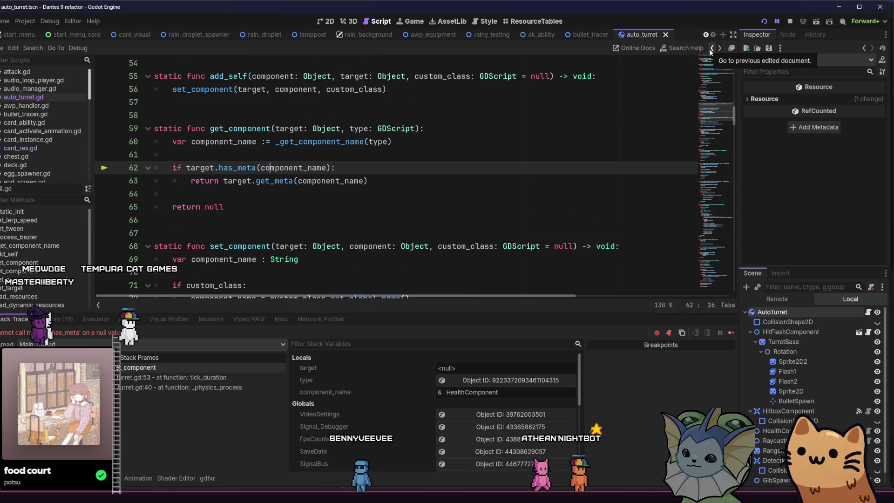
{"action": "left_click", "coordinate": [711, 48]}
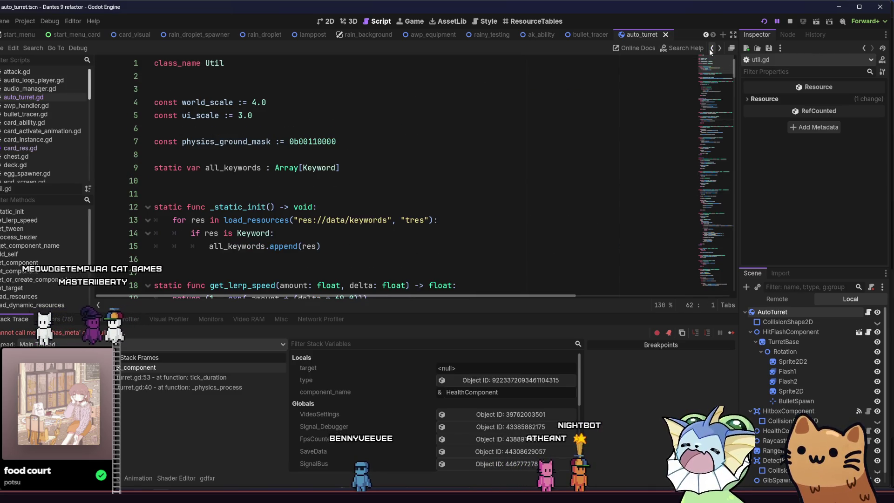
{"action": "left_click", "coordinate": [711, 48]}
{"action": "left_click", "coordinate": [477, 181]}
- Change owner to self on line 53, save the script, and run the project
{"action": "left_click", "coordinate": [477, 219]}
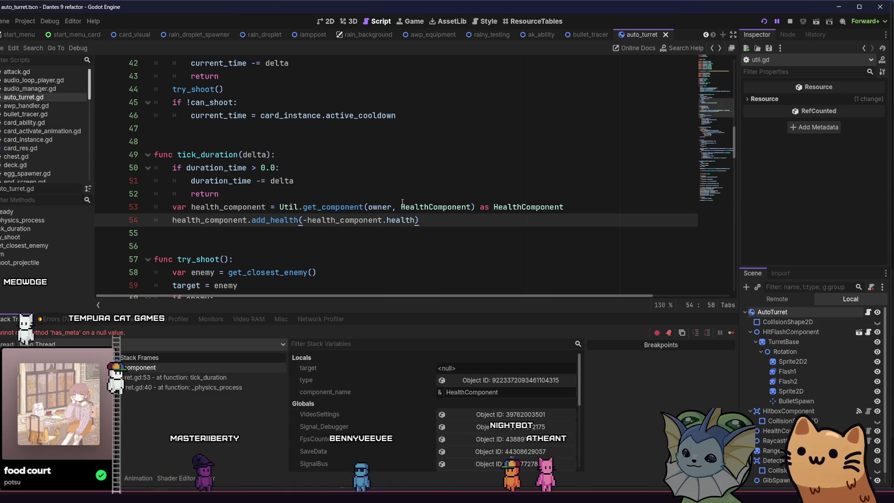
{"action": "double_click", "coordinate": [379, 207]}
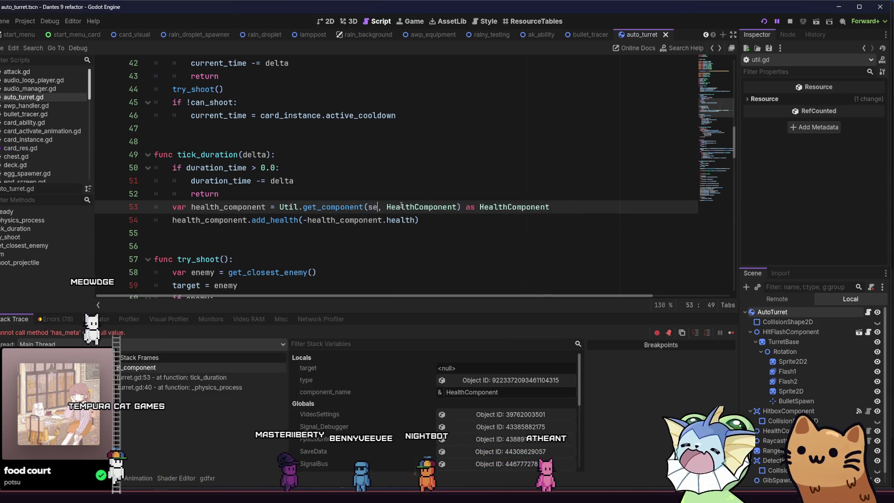
{"action": "type", "text": "self"}
{"action": "left_click", "coordinate": [444, 227]}
{"action": "key", "text": "ctrl+s"}
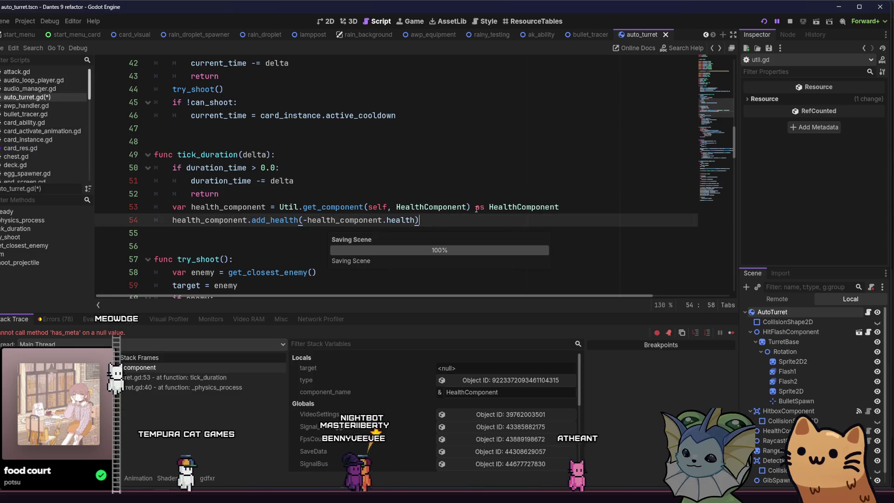
{"action": "left_click", "coordinate": [766, 21]}
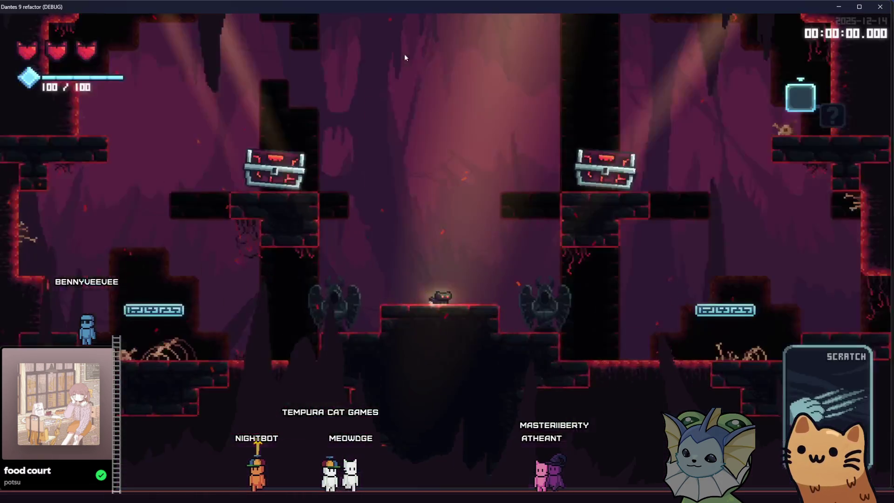
- Add Auto Turret cards to the hand from the grave-key debug panel
{"action": "key", "text": "grave"}
{"action": "left_click", "coordinate": [103, 127]}
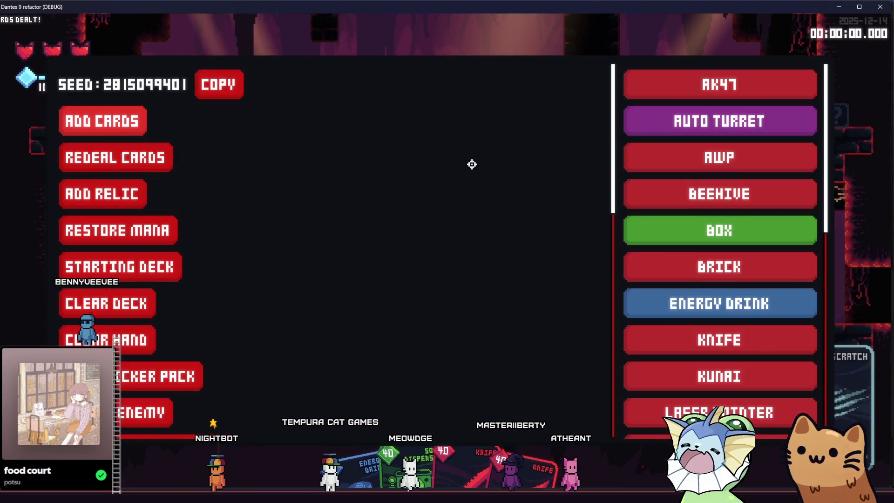
{"action": "left_click", "coordinate": [636, 130]}
{"action": "key", "text": "grave"}
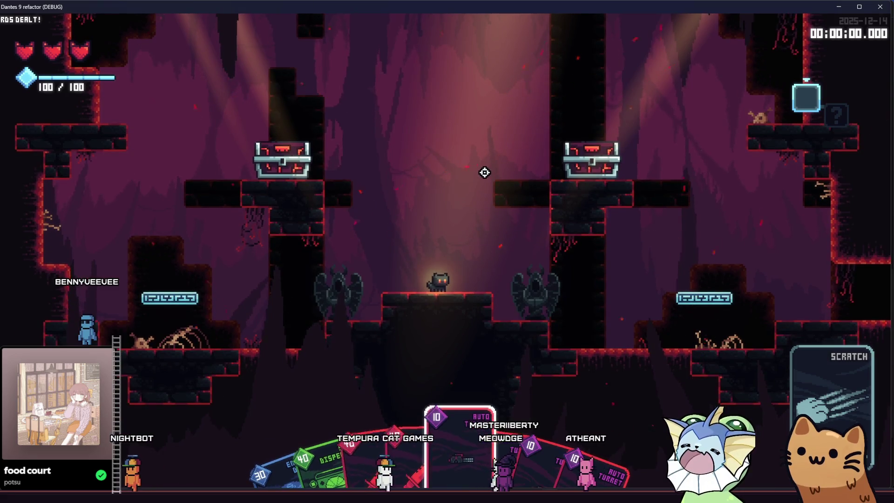
- Deploy a turret on the center platform, watch it fire, then close the game
{"action": "left_click", "coordinate": [485, 171]}
{"action": "key", "text": "a"}
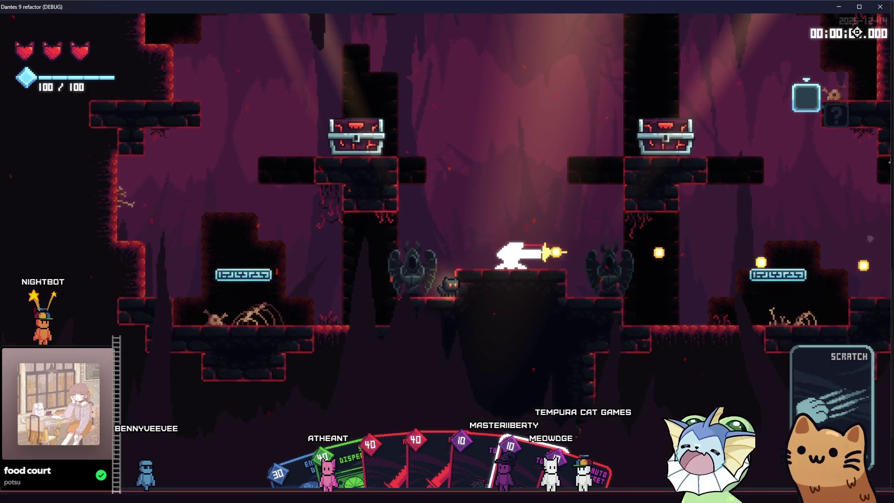
{"action": "left_click", "coordinate": [880, 6]}
{"action": "left_click", "coordinate": [409, 217]}
- Undo back to the Attack-based code, change owner to self on line 53, save, and run
{"action": "left_click", "coordinate": [360, 223]}
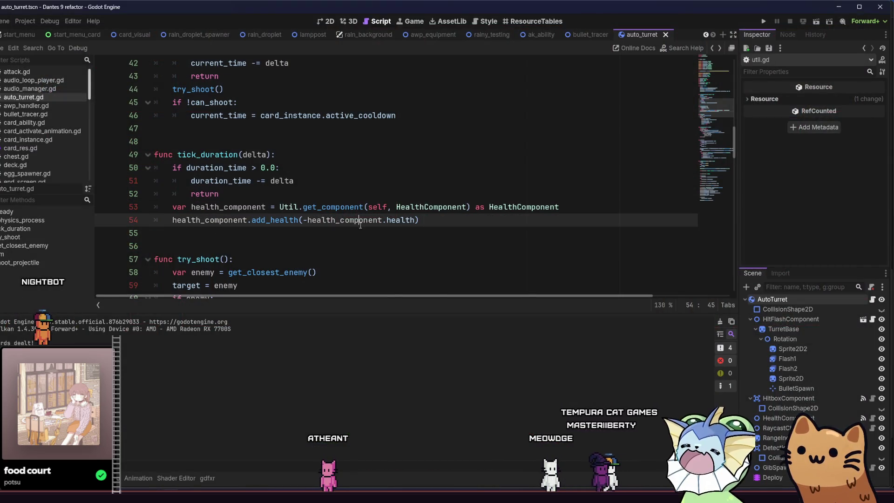
{"action": "key", "text": "ctrl+z"}
{"action": "key", "text": "ctrl+z"}
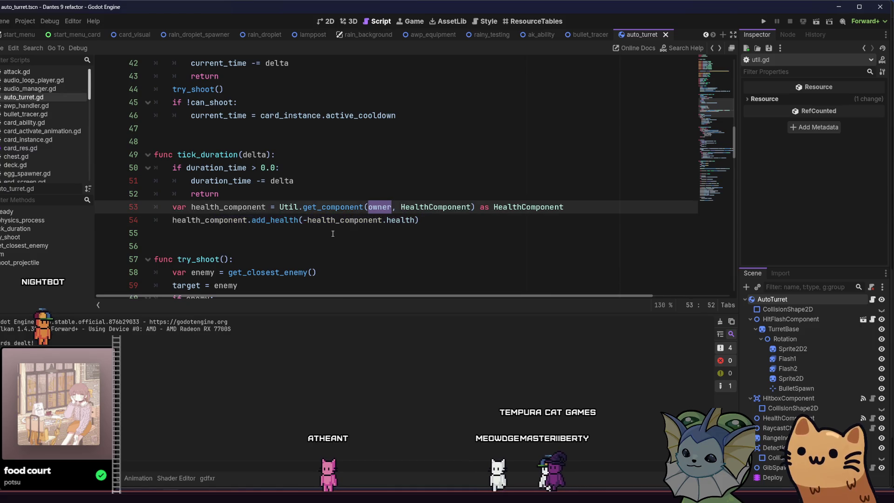
{"action": "key", "text": "ctrl+z"}
{"action": "key", "text": "ctrl+z"}
{"action": "key", "text": "ctrl+z"}
{"action": "key", "text": "ctrl+z"}
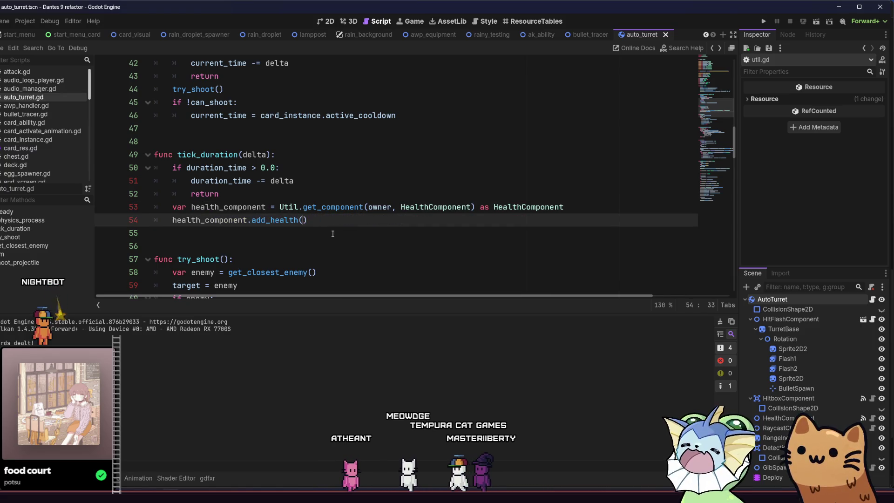
{"action": "double_click", "coordinate": [380, 207]}
{"action": "type", "text": "self"}
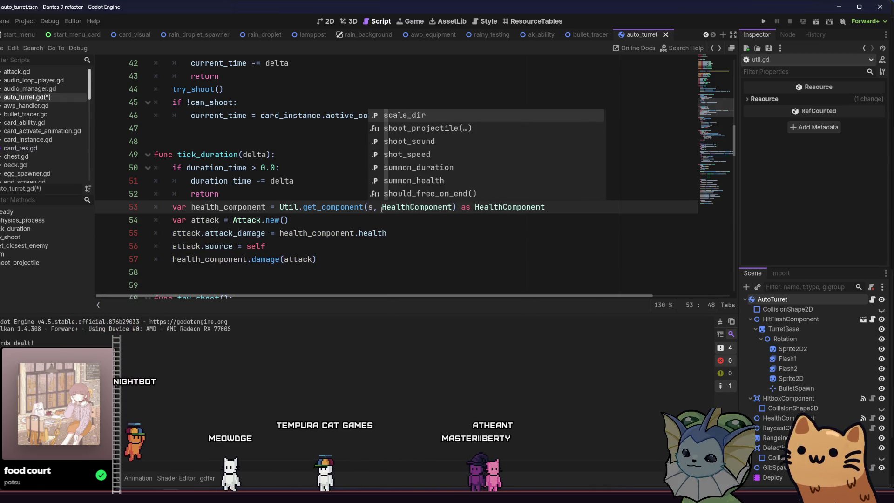
{"action": "key", "text": "ctrl+s"}
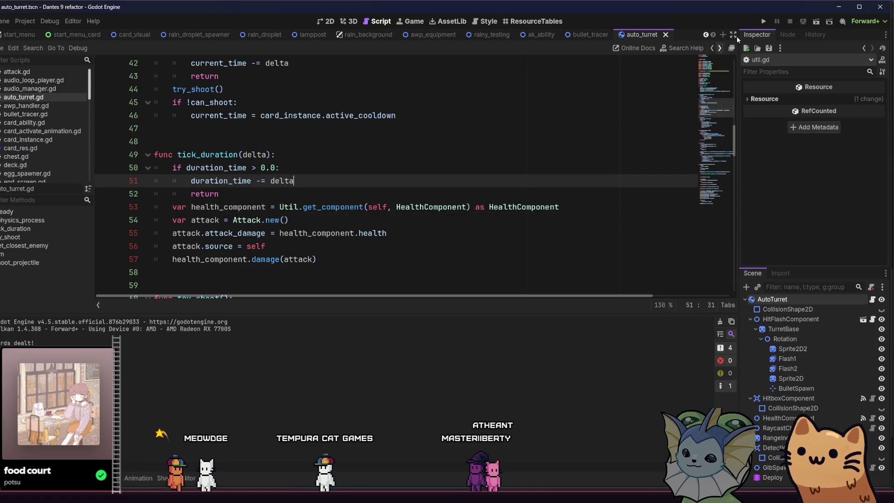
{"action": "left_click", "coordinate": [763, 21]}
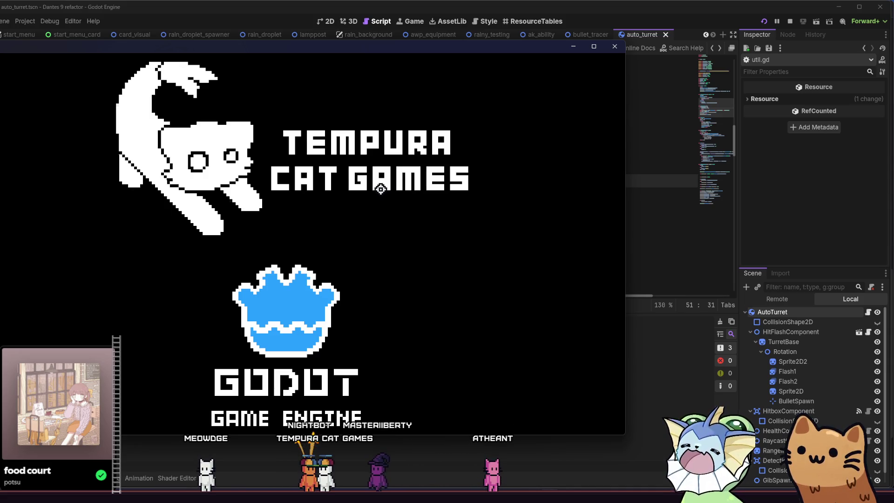
{"action": "key", "text": "super+Up"}
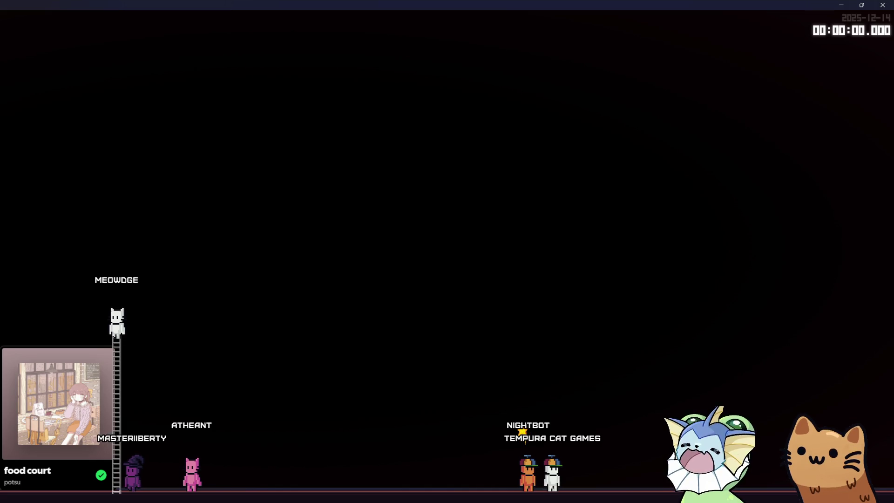
{"action": "key", "text": "F8"}
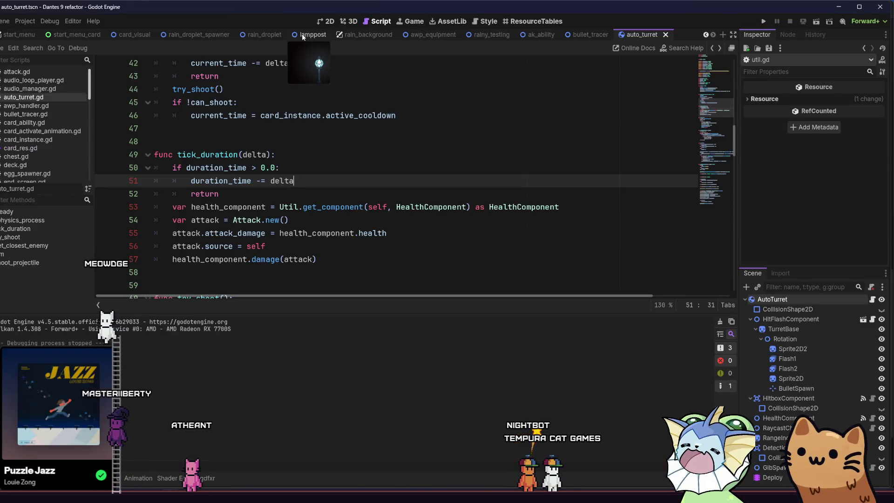
{"action": "left_click", "coordinate": [764, 22]}
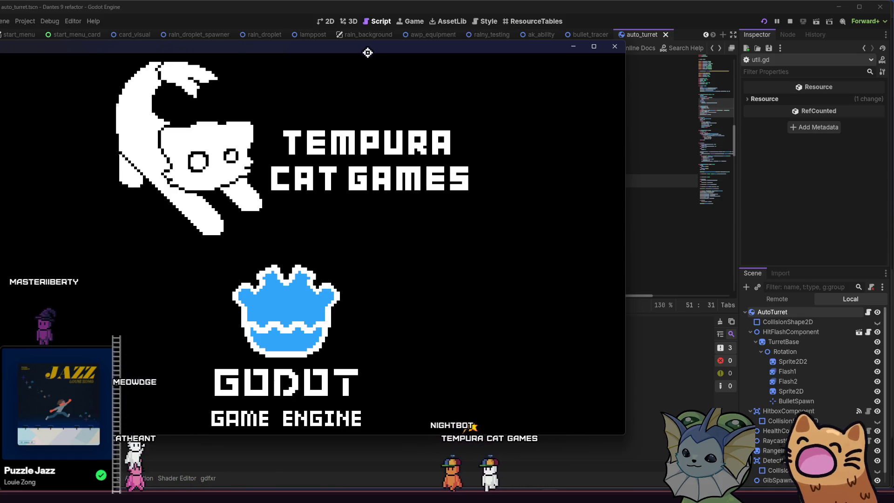
{"action": "double_click", "coordinate": [255, 46]}
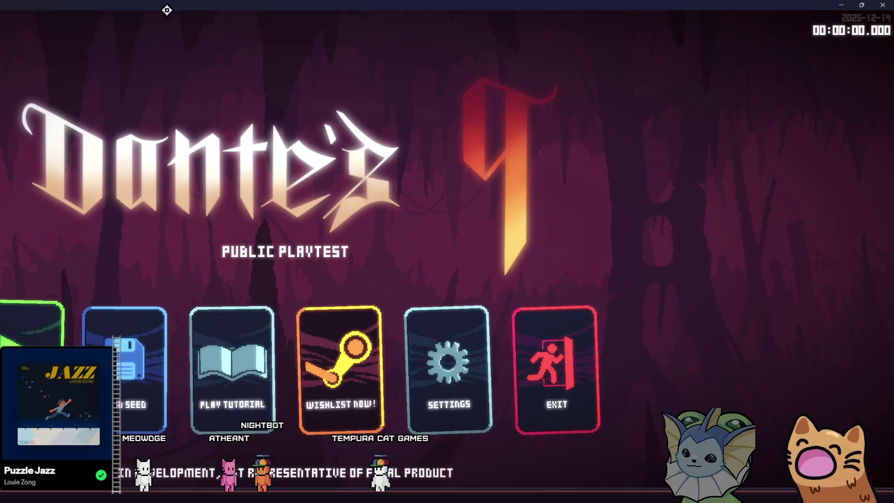
{"action": "left_click_drag", "start_coordinate": [179, 6], "coordinate": [300, 26]}
{"action": "left_click", "coordinate": [162, 305]}
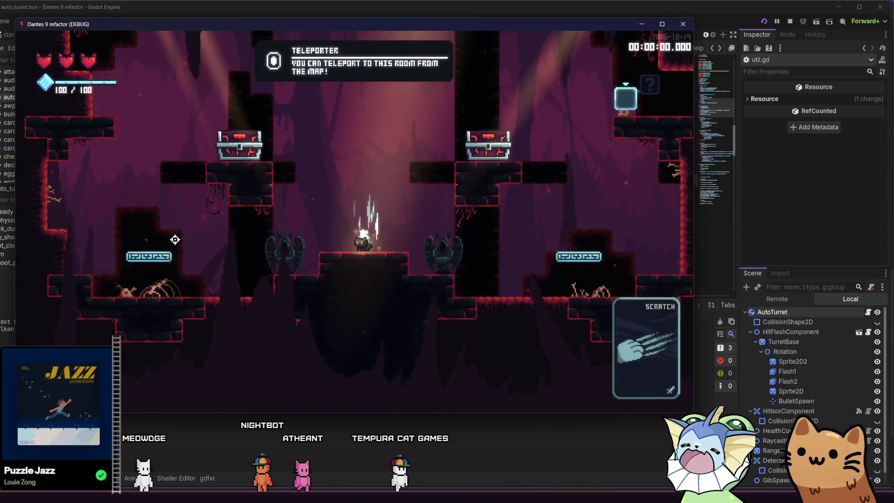
{"action": "key", "text": "grave"}
{"action": "left_click", "coordinate": [95, 145]}
{"action": "left_click", "coordinate": [106, 118]}
{"action": "left_click", "coordinate": [484, 120]}
{"action": "key", "text": "grave"}
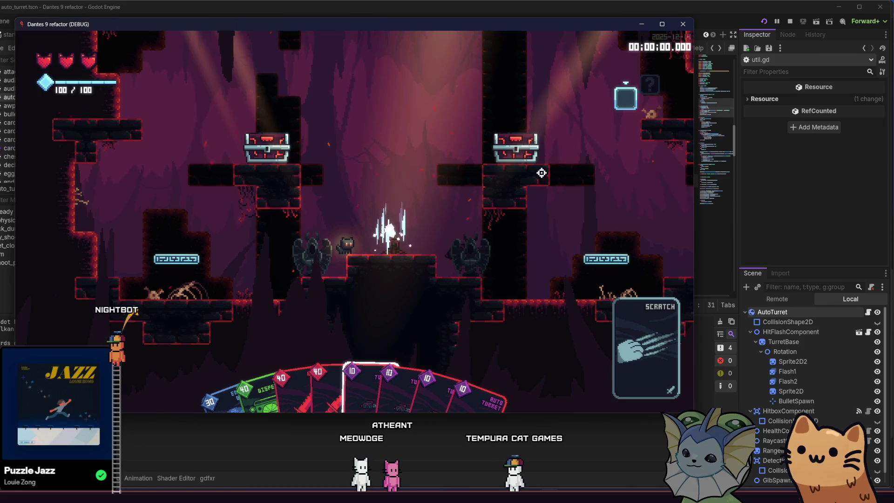
{"action": "left_click", "coordinate": [542, 173]}
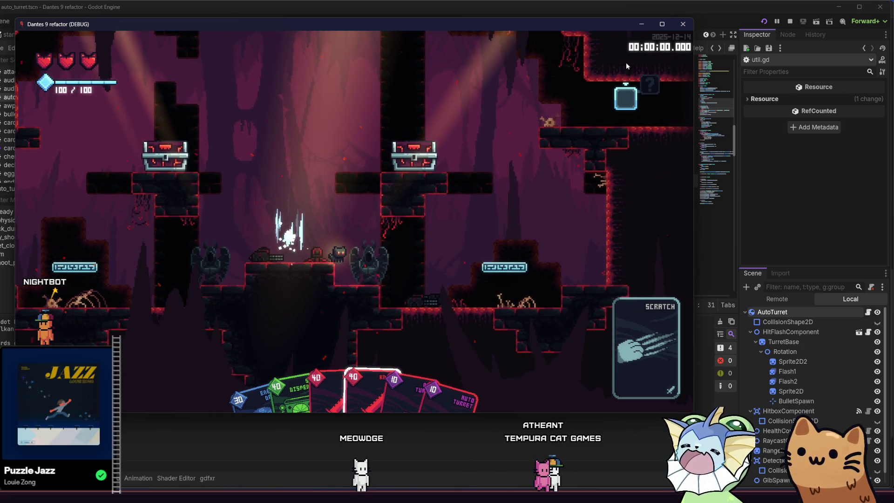
{"action": "key", "text": "F8"}
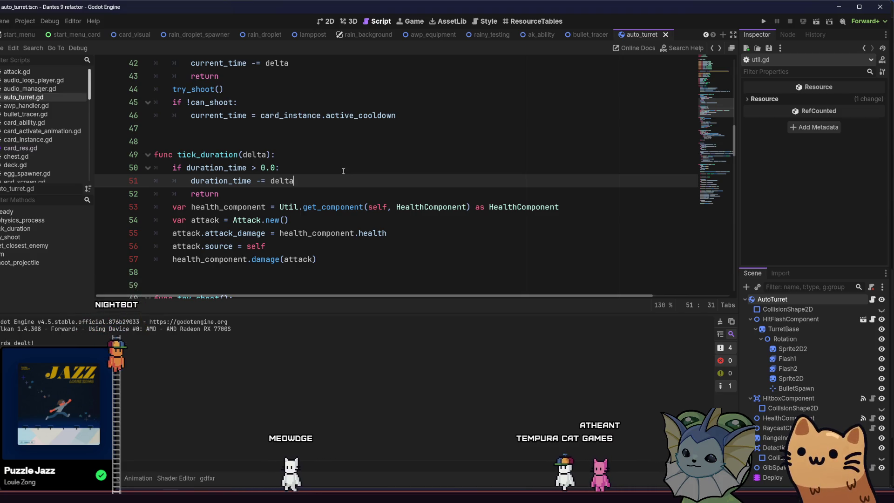
- Show HitboxComponent's collision layer and mask in the Inspector, then select the AutoTurret root
{"action": "left_click", "coordinate": [381, 233]}
{"action": "left_click", "coordinate": [354, 259]}
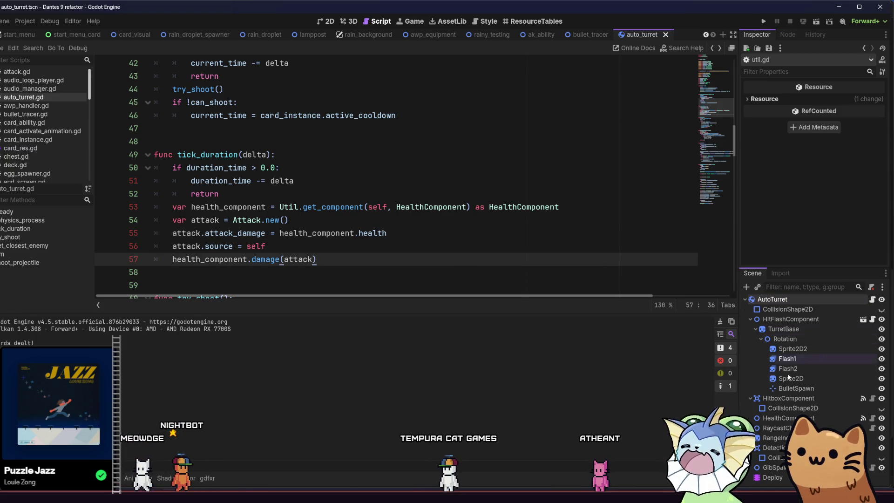
{"action": "left_click", "coordinate": [786, 399]}
{"action": "scroll", "coordinate": [767, 183], "scroll_direction": "down", "scroll_amount": 5}
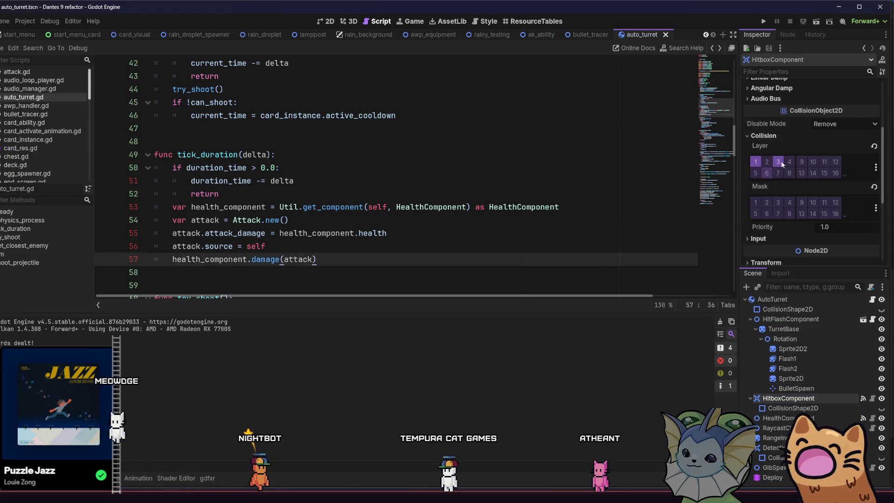
{"action": "left_click", "coordinate": [536, 181]}
{"action": "scroll", "coordinate": [536, 182], "scroll_direction": "up", "scroll_amount": 4}
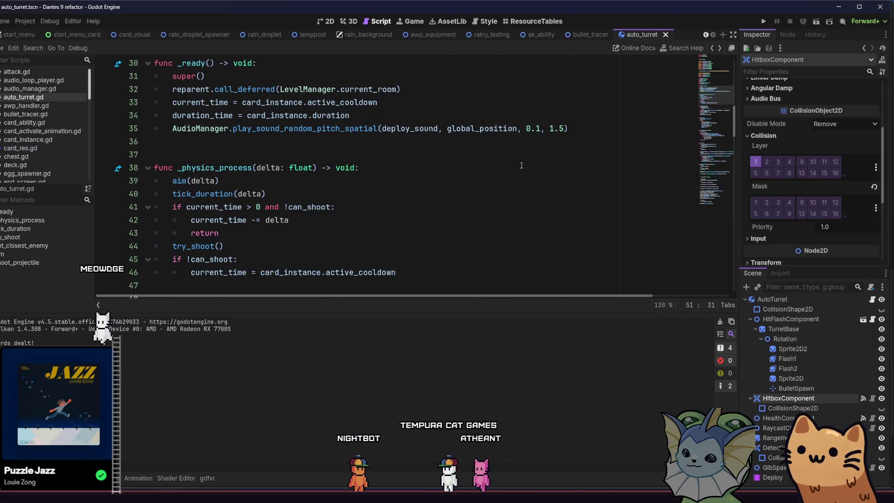
{"action": "scroll", "coordinate": [521, 165], "scroll_direction": "up", "scroll_amount": 1}
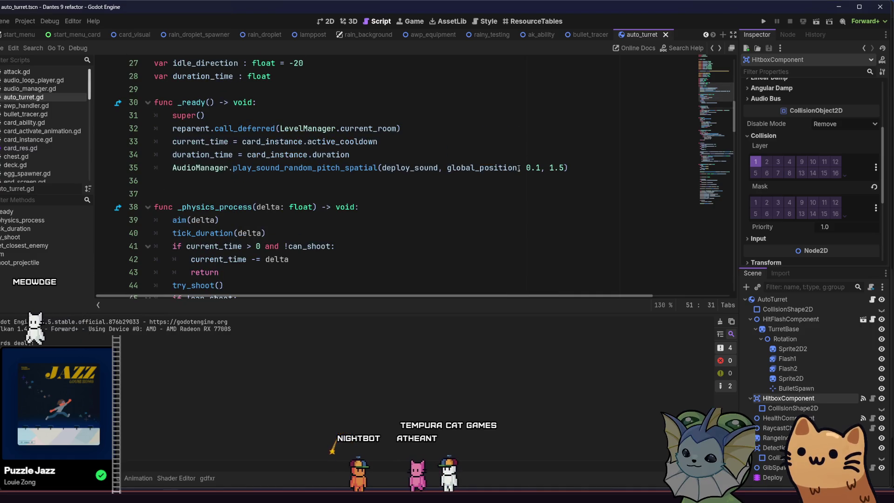
{"action": "scroll", "coordinate": [507, 176], "scroll_direction": "down", "scroll_amount": 6}
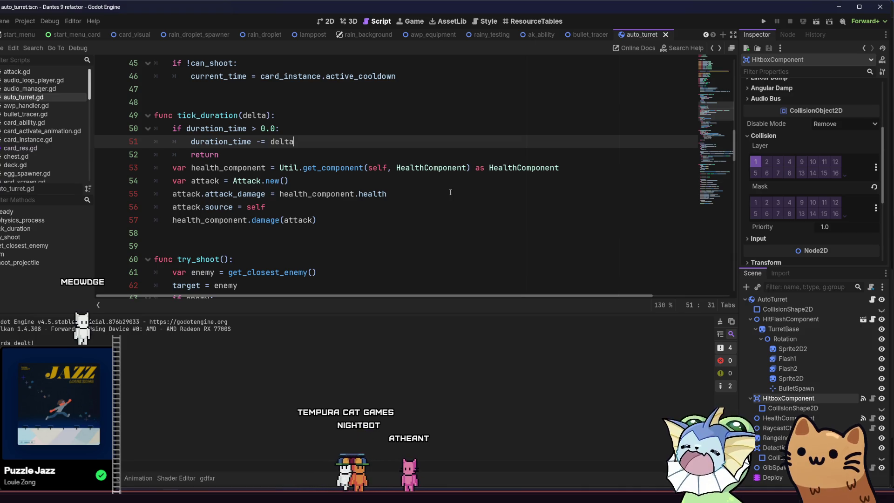
{"action": "left_click", "coordinate": [768, 299]}
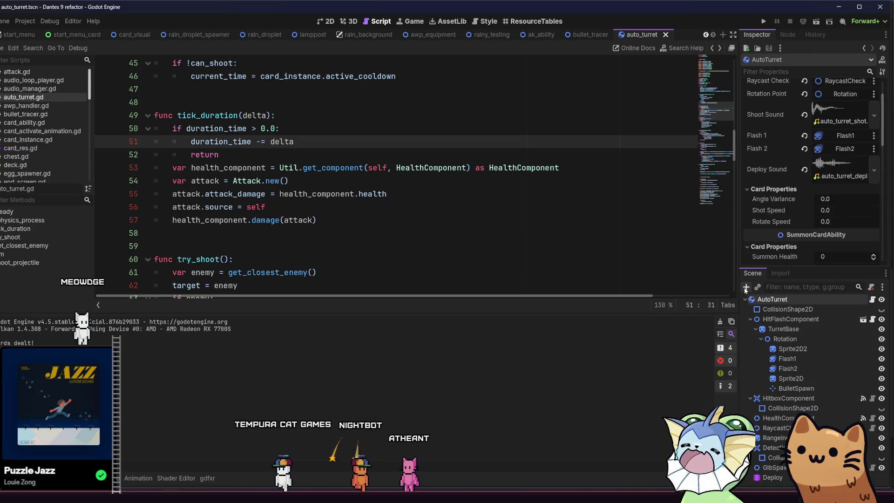
- Add a Sprite2D child to AutoTurret with a new GradientTexture2D texture
{"action": "left_click", "coordinate": [747, 286]}
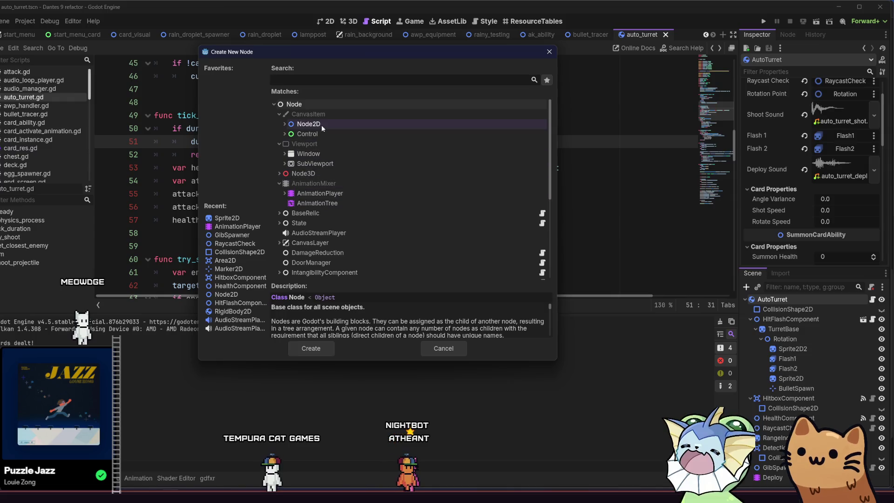
{"action": "type", "text": "spri"}
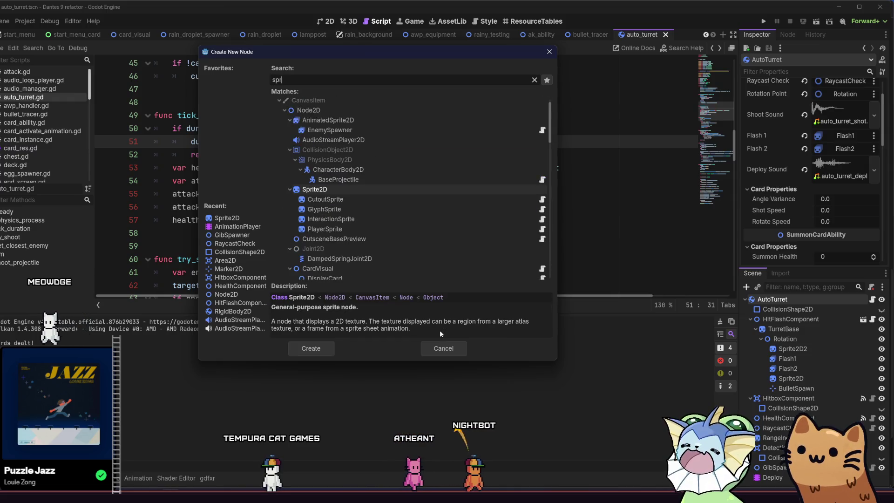
{"action": "double_click", "coordinate": [313, 184]}
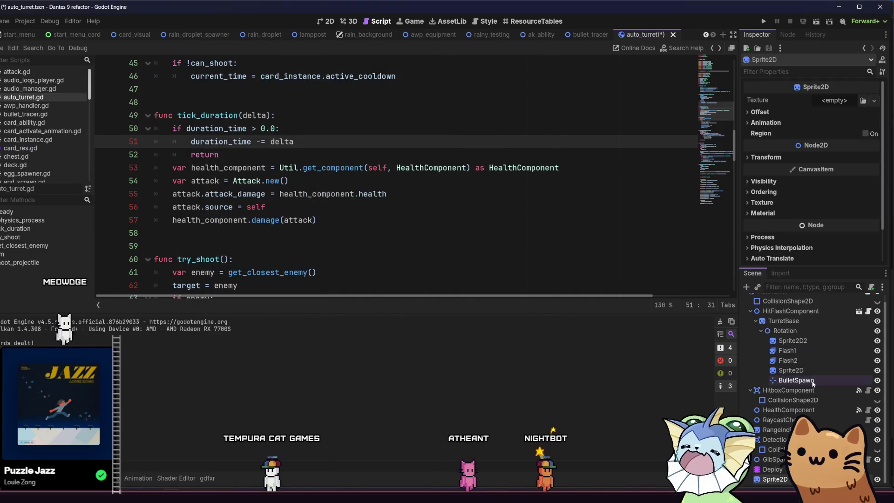
{"action": "left_click", "coordinate": [817, 103]}
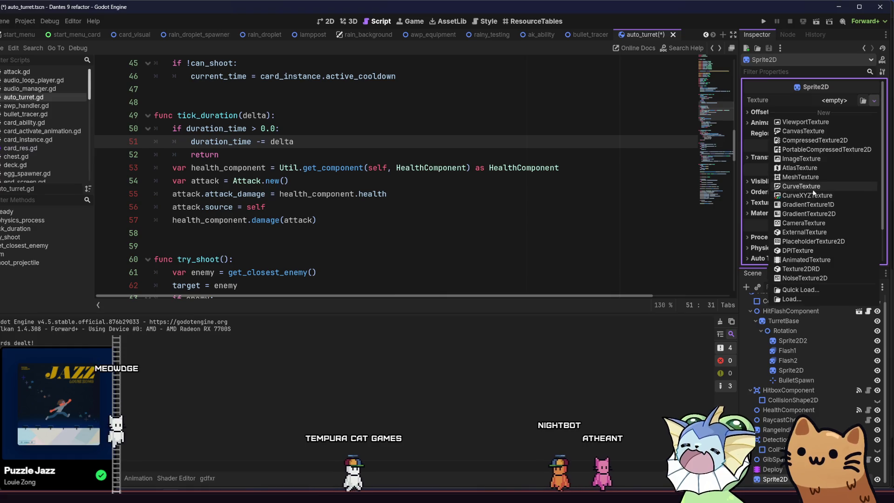
{"action": "left_click", "coordinate": [826, 213]}
- Expand the gradient texture and browse its color, interpolation, raw data and resource sections
{"action": "left_click", "coordinate": [842, 112]}
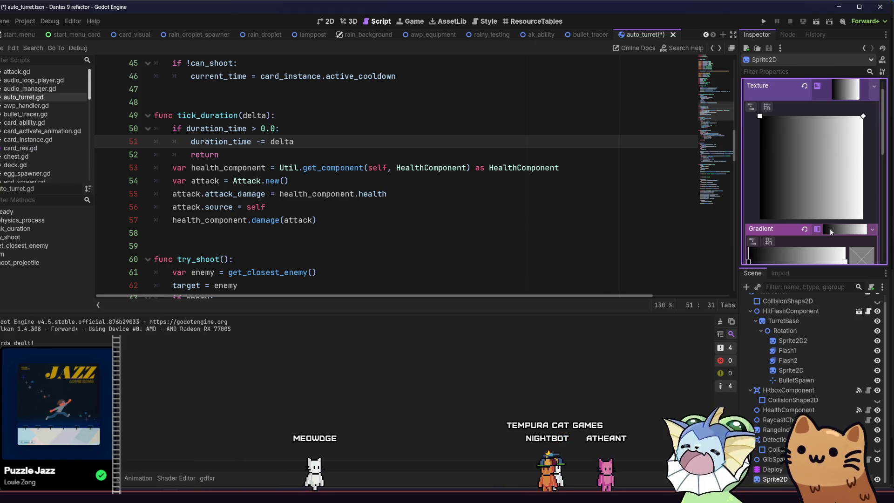
{"action": "left_click", "coordinate": [829, 229]}
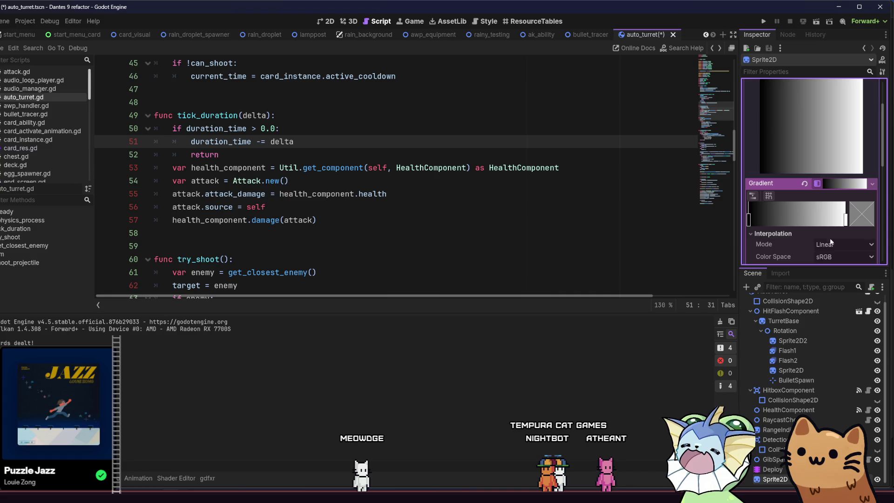
{"action": "scroll", "coordinate": [832, 228], "scroll_direction": "down", "scroll_amount": 2}
{"action": "left_click", "coordinate": [806, 188]}
{"action": "left_click", "coordinate": [808, 197]}
{"action": "left_click", "coordinate": [808, 197]}
{"action": "left_click", "coordinate": [809, 208]}
{"action": "left_click", "coordinate": [810, 207]}
{"action": "scroll", "coordinate": [805, 209], "scroll_direction": "down", "scroll_amount": 1}
- Set the gradient fill to Radial with its From point at 0.5, 0.5
{"action": "left_click", "coordinate": [796, 237]}
{"action": "left_click", "coordinate": [823, 248]}
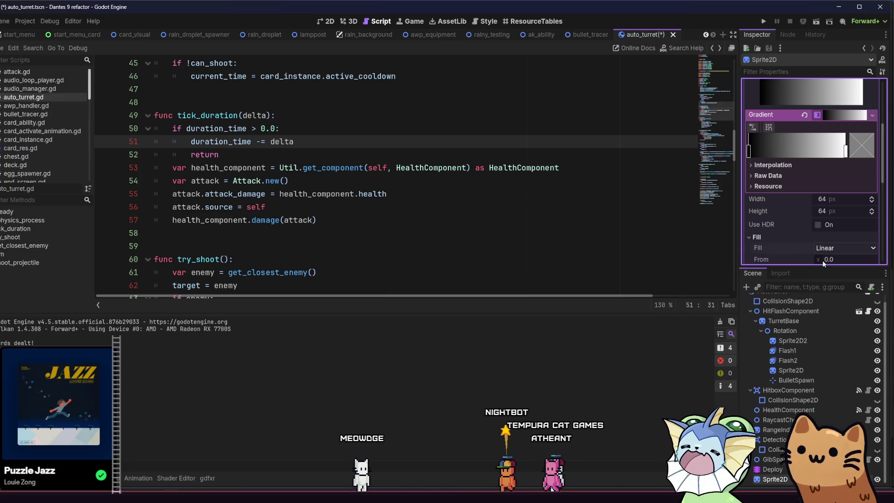
{"action": "left_click", "coordinate": [828, 270]}
{"action": "scroll", "coordinate": [829, 254], "scroll_direction": "down", "scroll_amount": 1}
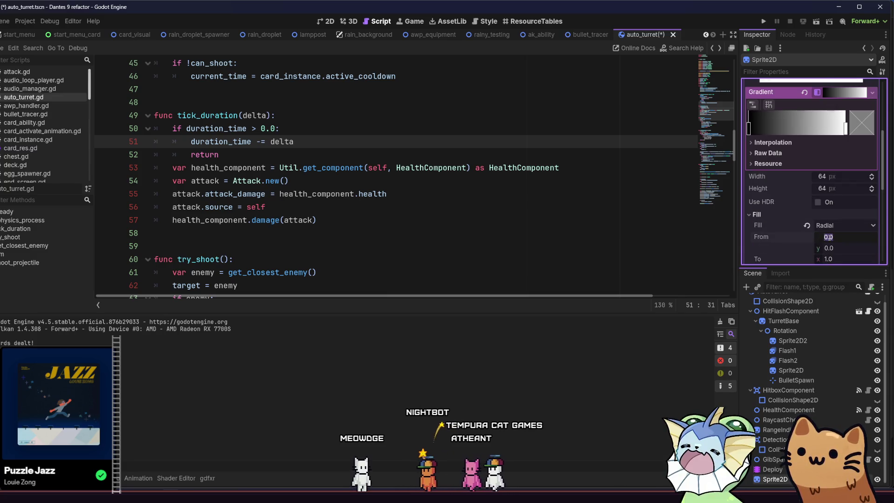
{"action": "left_click", "coordinate": [827, 248]}
{"action": "type", "text": "0.5"}
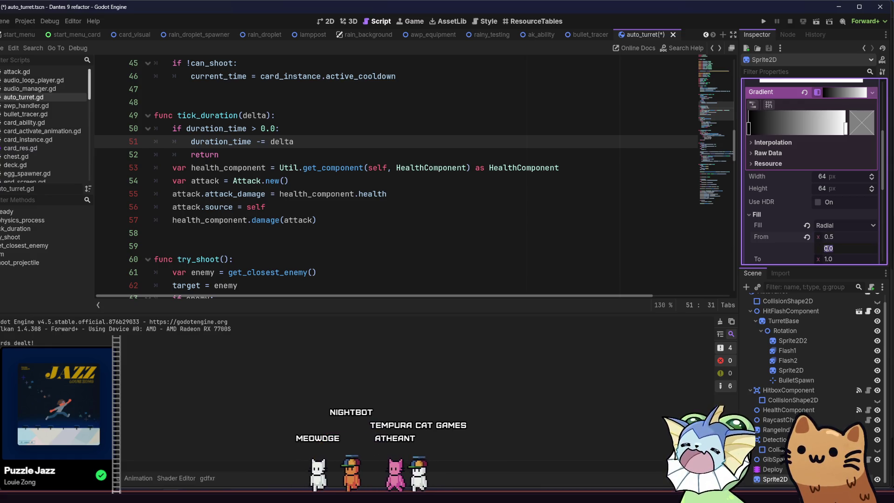
{"action": "key", "text": "Return"}
{"action": "scroll", "coordinate": [780, 200], "scroll_direction": "up", "scroll_amount": 5}
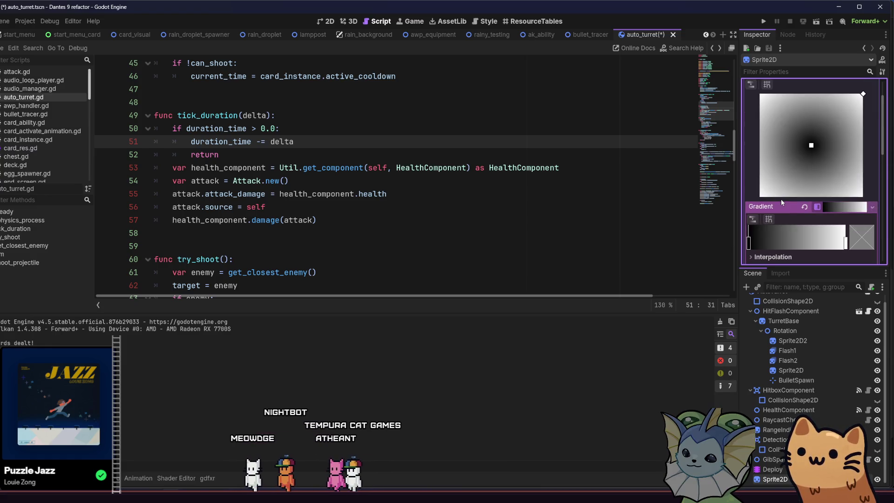
{"action": "scroll", "coordinate": [804, 218], "scroll_direction": "down", "scroll_amount": 1}
{"action": "left_click", "coordinate": [820, 234]}
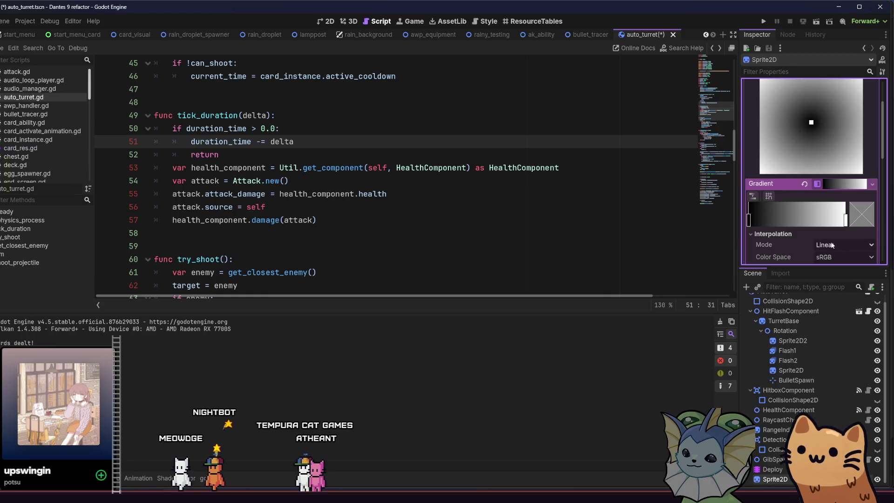
- Set the gradient's Interpolation Mode to Constant and slide the white stop inward to form a circle
{"action": "left_click", "coordinate": [843, 244]}
{"action": "left_click", "coordinate": [844, 266]}
{"action": "mouse_move", "coordinate": [846, 219]}
{"action": "left_mouse_down"}
{"action": "mouse_move", "coordinate": [801, 221]}
{"action": "mouse_move", "coordinate": [817, 222]}
{"action": "left_mouse_up"}
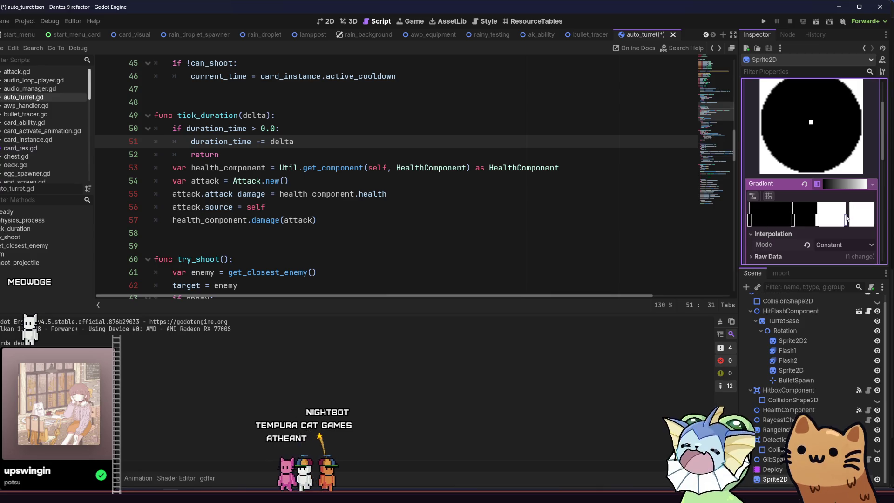
{"action": "double_click", "coordinate": [846, 216]}
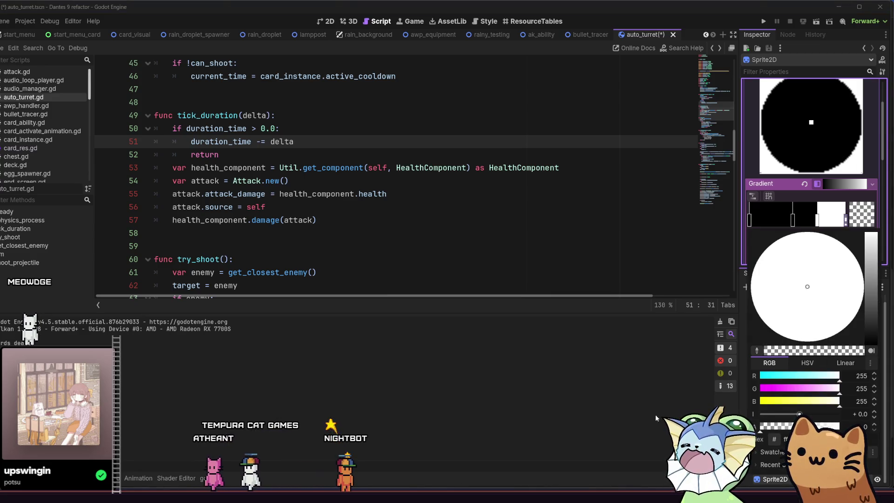
{"action": "left_click", "coordinate": [847, 222]}
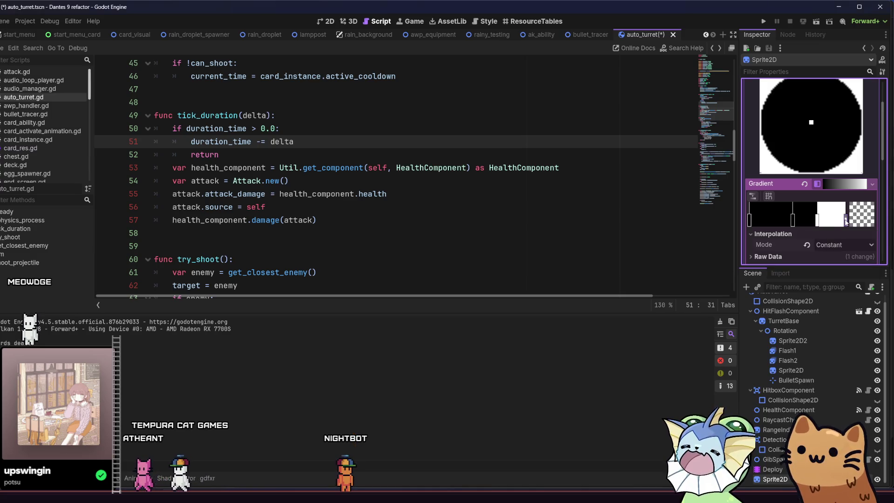
{"action": "right_click", "coordinate": [846, 223]}
- Make the centre gradient stops transparent and move the black stop outward to thin the ring
{"action": "left_click", "coordinate": [818, 219]}
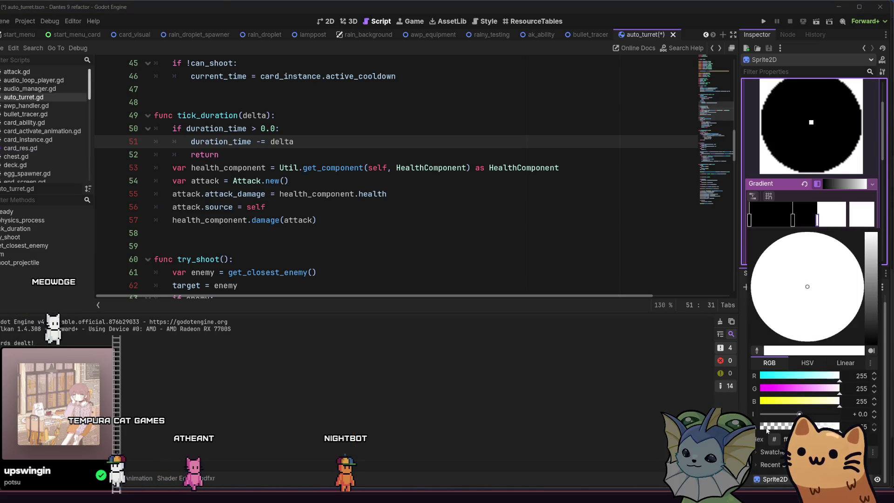
{"action": "left_click", "coordinate": [761, 426]}
{"action": "left_click", "coordinate": [750, 219]}
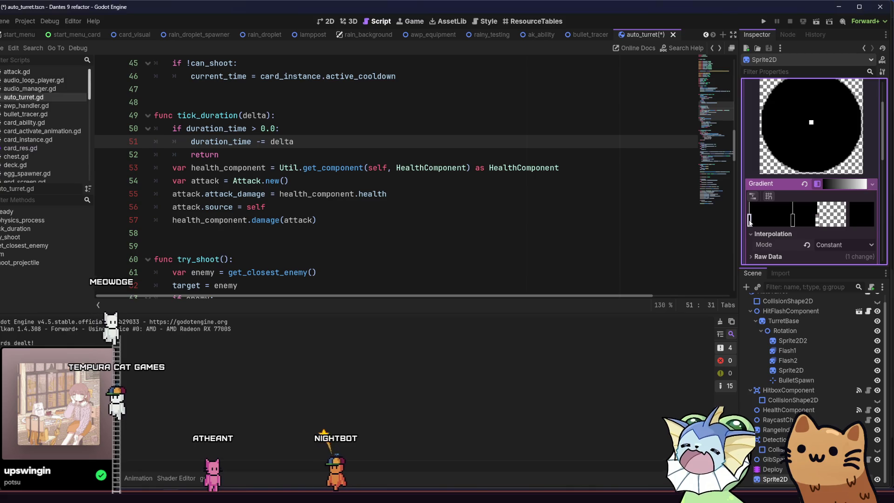
{"action": "left_click", "coordinate": [868, 221]}
{"action": "left_click_drag", "start_coordinate": [796, 212], "coordinate": [813, 227]}
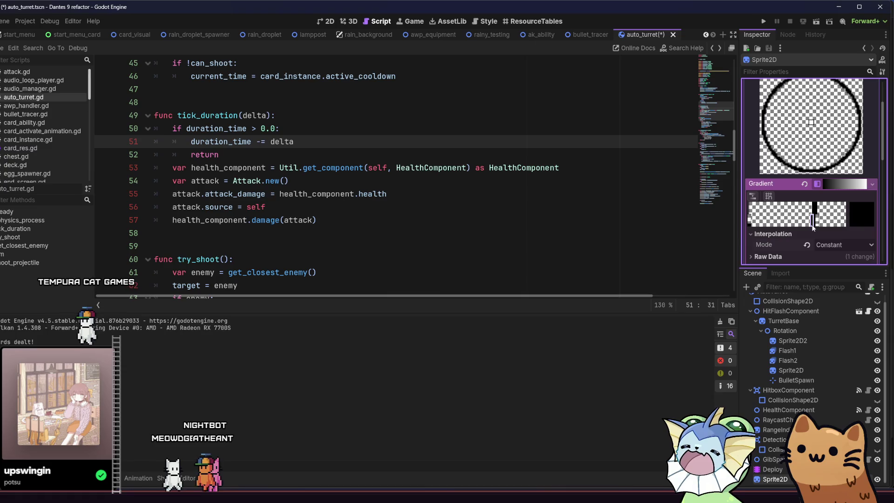
- Set the ring's gradient stop colour to translucent off-white ebede977 using the colour swatches
{"action": "left_click", "coordinate": [868, 214]}
{"action": "left_click", "coordinate": [773, 457]}
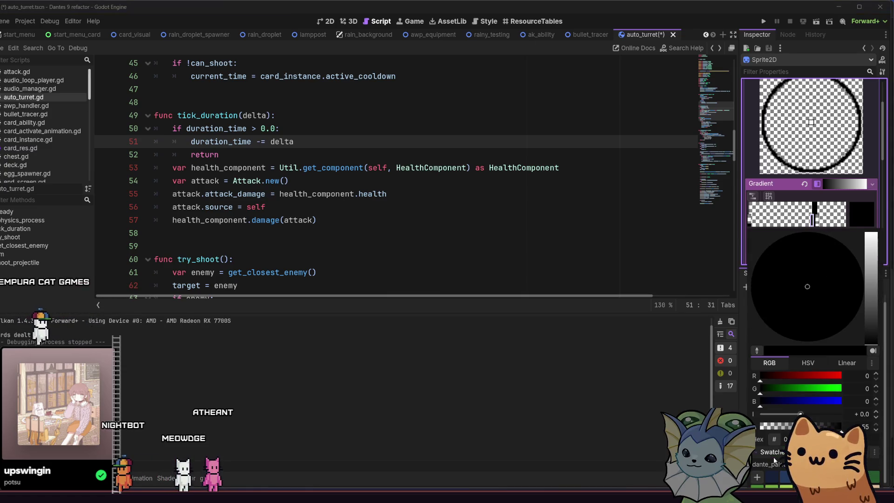
{"action": "left_click", "coordinate": [697, 321]}
{"action": "scroll", "coordinate": [810, 210], "scroll_direction": "down", "scroll_amount": 2}
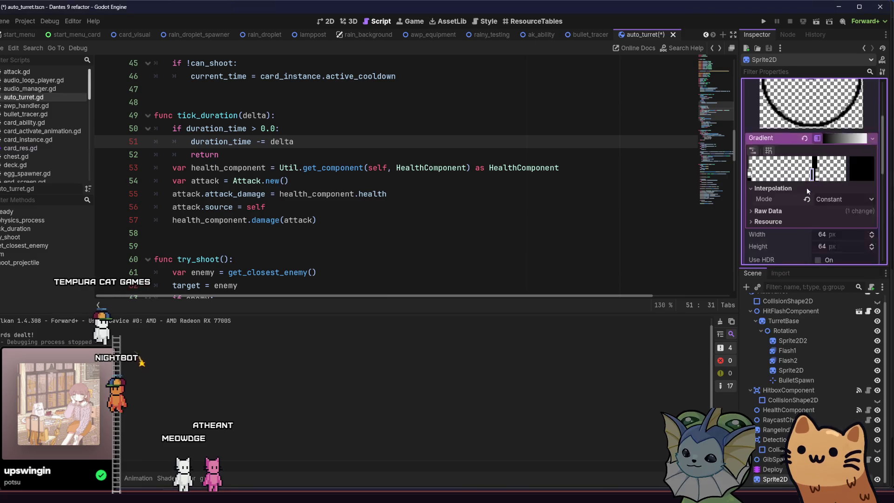
{"action": "left_click", "coordinate": [861, 139]}
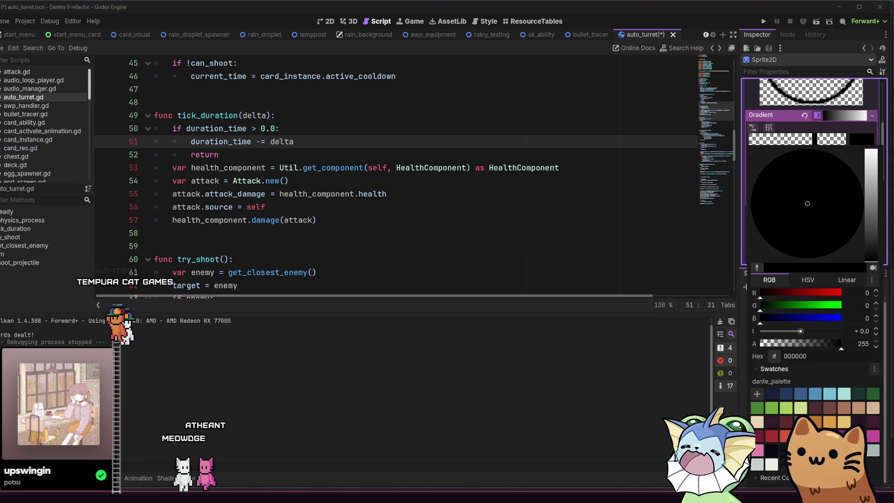
{"action": "left_click", "coordinate": [762, 465]}
{"action": "left_click", "coordinate": [679, 384]}
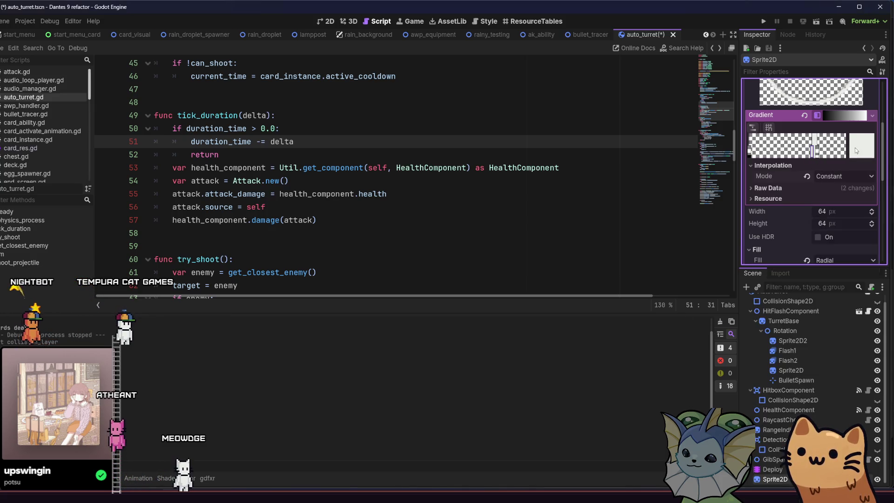
{"action": "left_click", "coordinate": [856, 150]}
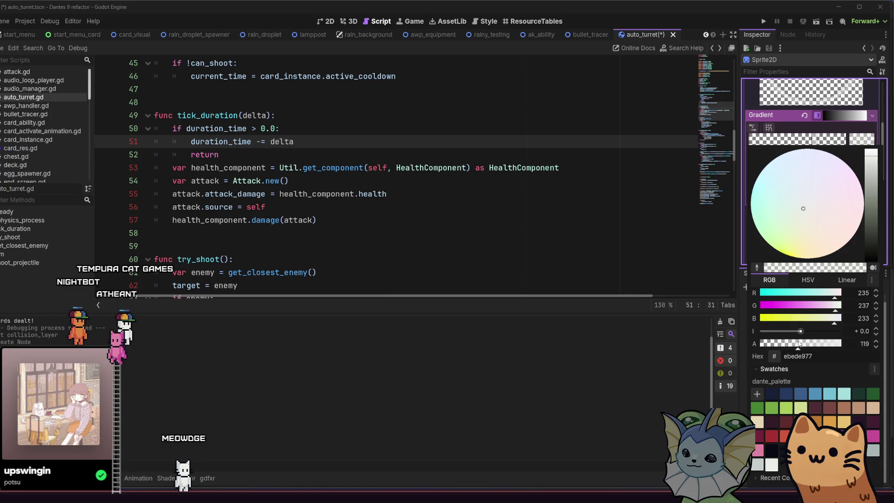
{"action": "left_click", "coordinate": [658, 390]}
{"action": "scroll", "coordinate": [793, 185], "scroll_direction": "down", "scroll_amount": 5}
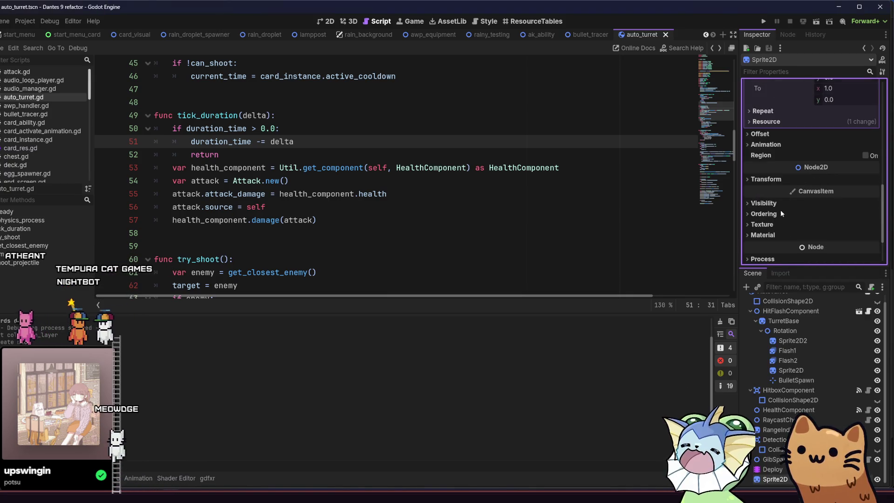
- Set the sprite's Texture Filter to Nearest and save the scene
{"action": "left_click", "coordinate": [776, 224]}
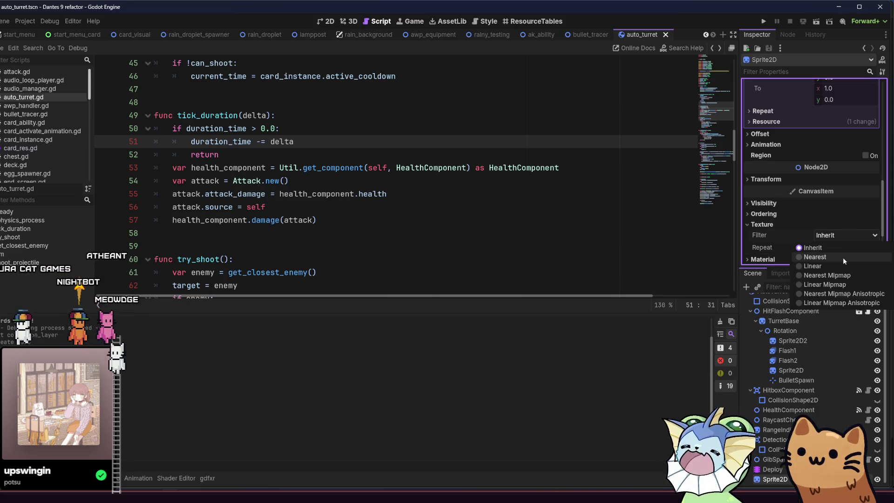
{"action": "left_click", "coordinate": [843, 257]}
{"action": "scroll", "coordinate": [824, 219], "scroll_direction": "up", "scroll_amount": 5}
{"action": "scroll", "coordinate": [787, 208], "scroll_direction": "up", "scroll_amount": 2}
{"action": "key", "text": "ctrl+s"}
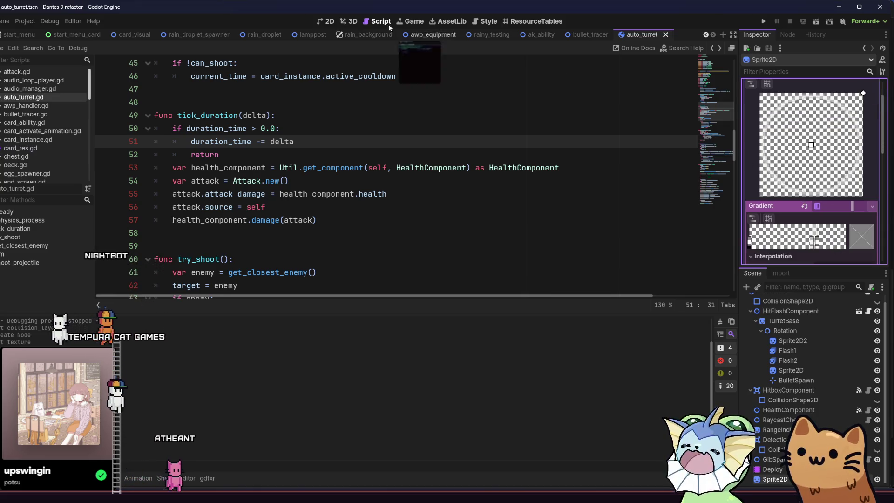
- Switch to the 2D view and revert the sprite's Texture Filter to Inherit
{"action": "left_click", "coordinate": [328, 21]}
{"action": "scroll", "coordinate": [347, 181], "scroll_direction": "up", "scroll_amount": 8}
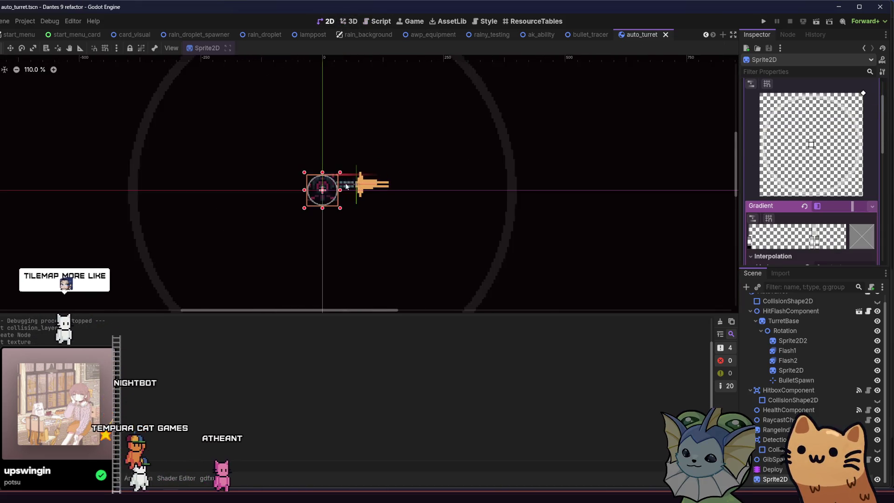
{"action": "scroll", "coordinate": [800, 166], "scroll_direction": "down", "scroll_amount": 10}
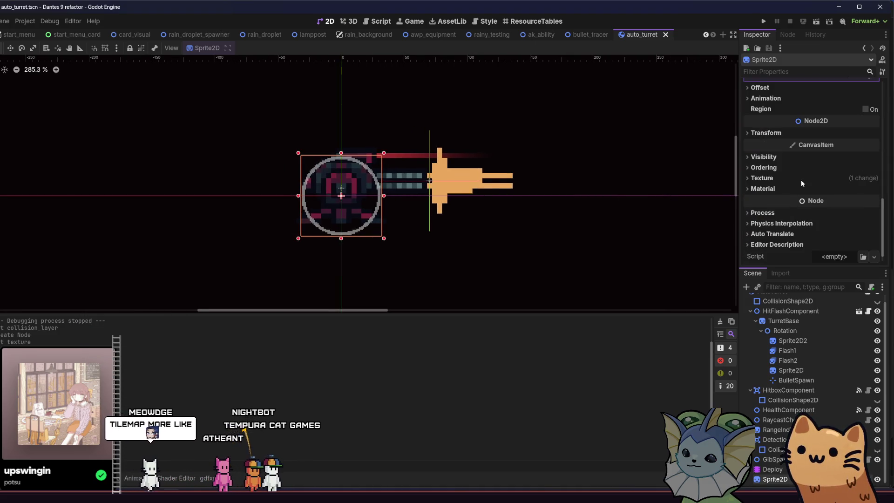
{"action": "left_click", "coordinate": [802, 180]}
{"action": "left_click", "coordinate": [807, 188]}
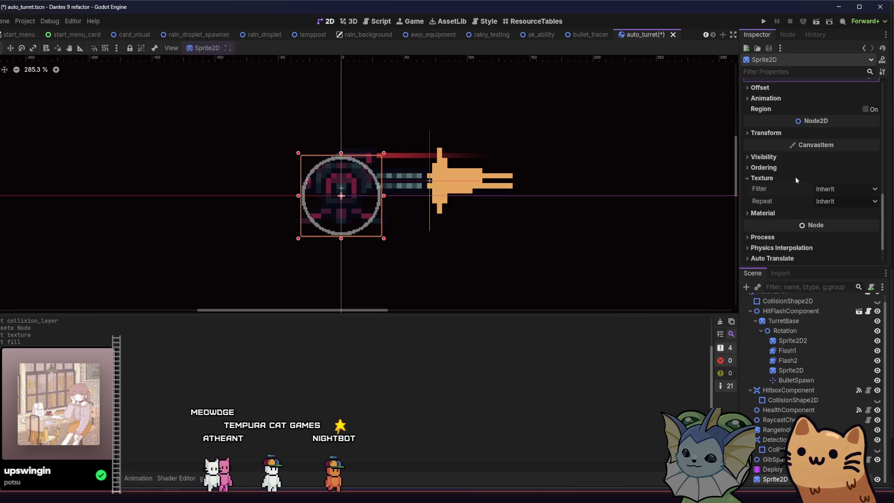
{"action": "left_click", "coordinate": [795, 178]}
- Set the Sprite2D's Transform Scale to 4 so the ring encircles the turret
{"action": "left_click", "coordinate": [808, 132]}
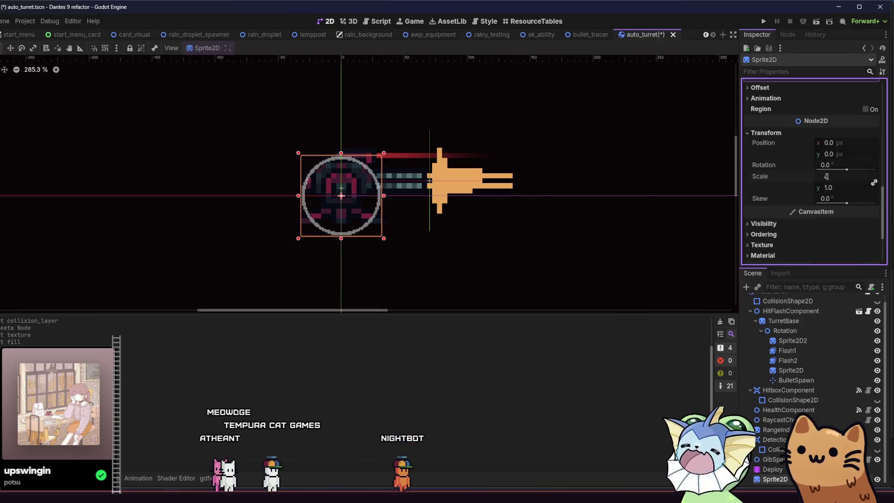
{"action": "key", "text": "Return"}
{"action": "scroll", "coordinate": [575, 179], "scroll_direction": "down", "scroll_amount": 2}
{"action": "scroll", "coordinate": [801, 141], "scroll_direction": "up", "scroll_amount": 5}
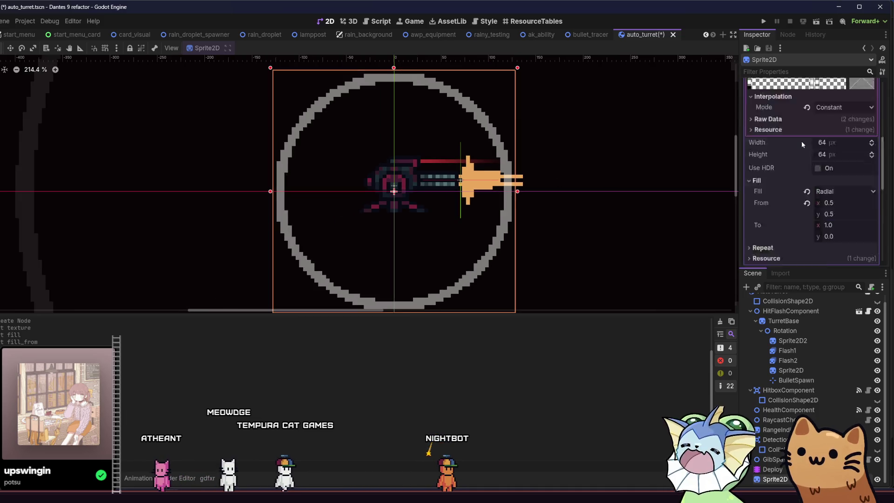
- Drag the gradient stops to thicken then thin the ring, save auto_turret, and recentre the canvas
{"action": "key", "text": "ctrl+s"}
{"action": "left_click_drag", "start_coordinate": [812, 218], "coordinate": [800, 220]}
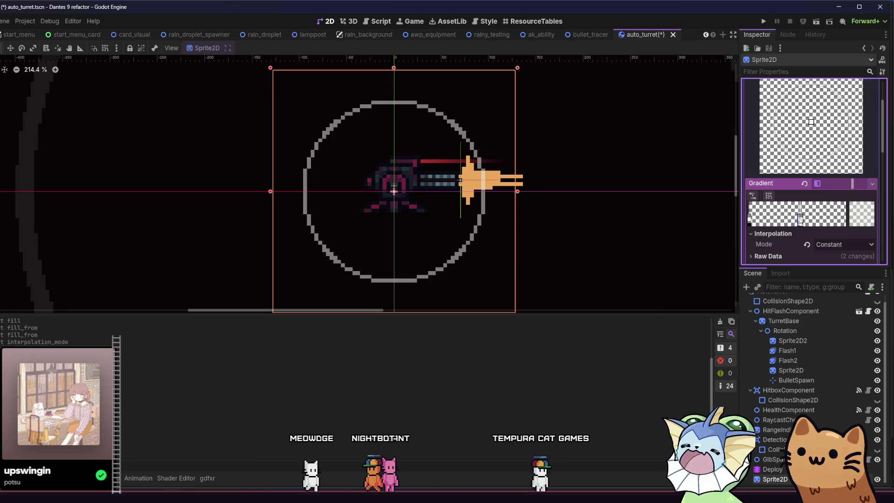
{"action": "scroll", "coordinate": [601, 206], "scroll_direction": "right", "scroll_amount": 1}
{"action": "scroll", "coordinate": [601, 205], "scroll_direction": "right", "scroll_amount": 1}
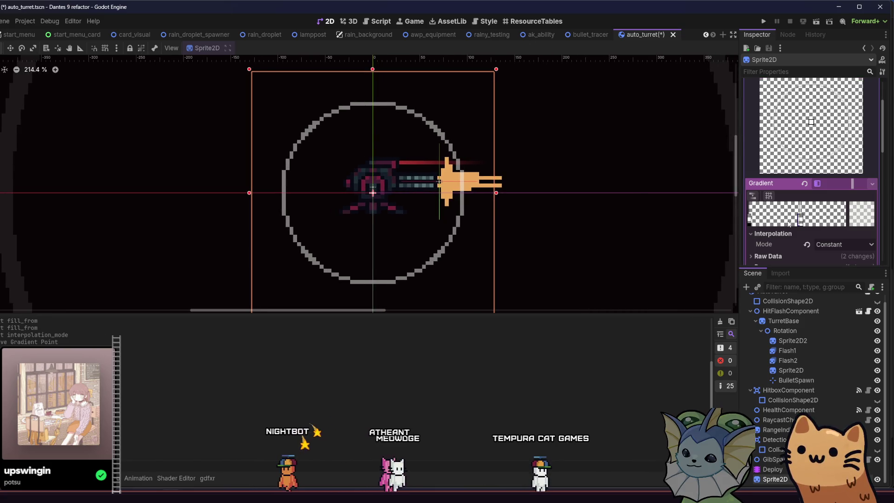
{"action": "left_click_drag", "start_coordinate": [800, 219], "coordinate": [777, 218]}
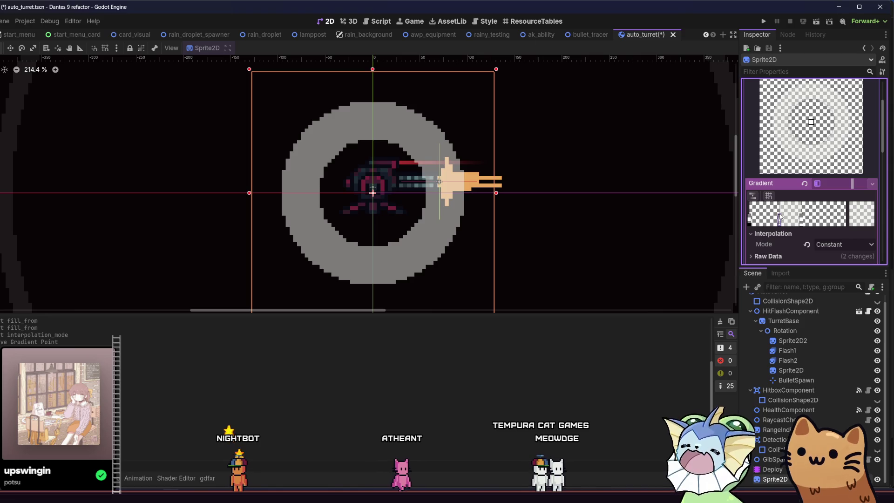
{"action": "left_click_drag", "start_coordinate": [802, 220], "coordinate": [787, 220]}
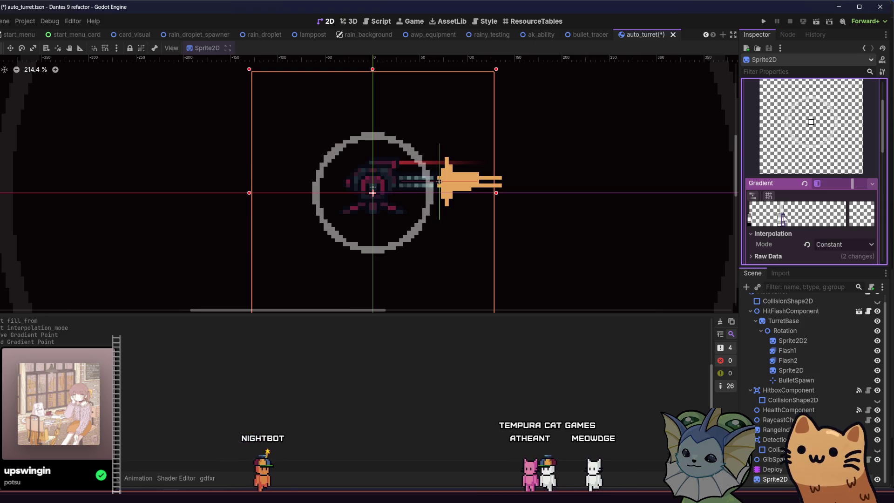
{"action": "key", "text": "ctrl+s"}
{"action": "left_click_drag", "start_coordinate": [526, 231], "coordinate": [580, 218]}
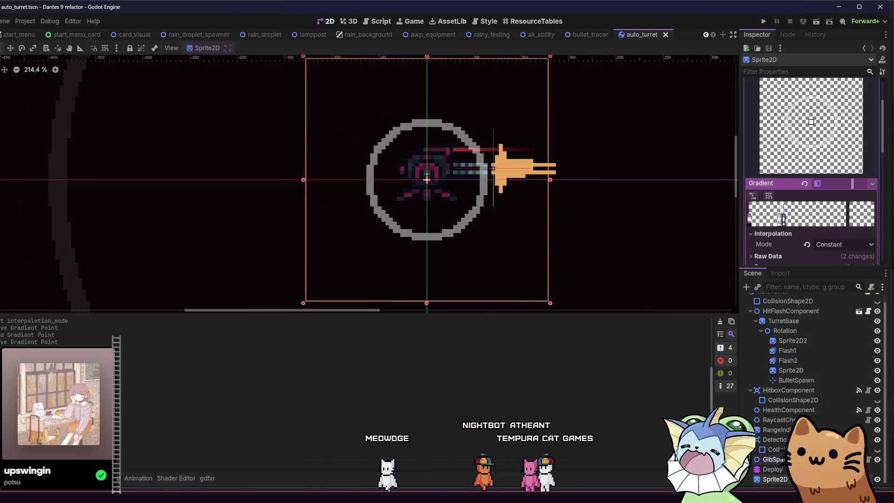
{"action": "scroll", "coordinate": [783, 199], "scroll_direction": "down", "scroll_amount": 5}
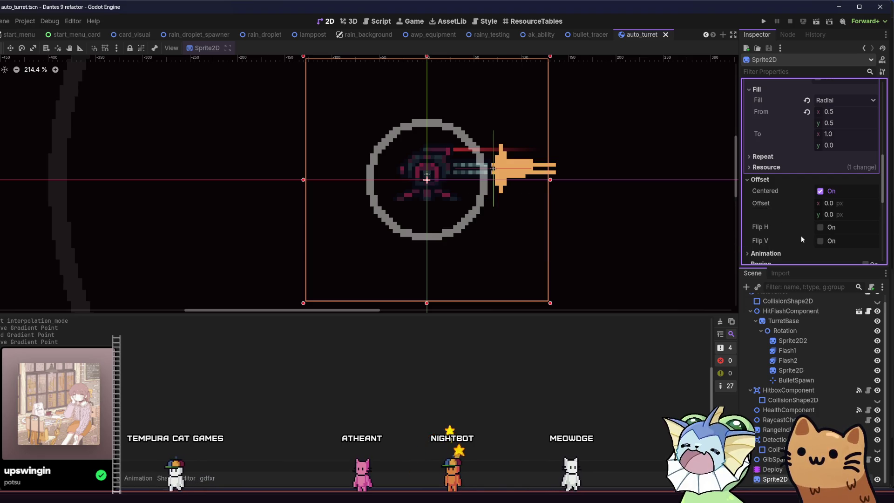
- Expand the Sprite2D's CanvasItem Material section and open its Material dropdown
{"action": "left_click", "coordinate": [783, 176]}
{"action": "left_click", "coordinate": [787, 189]}
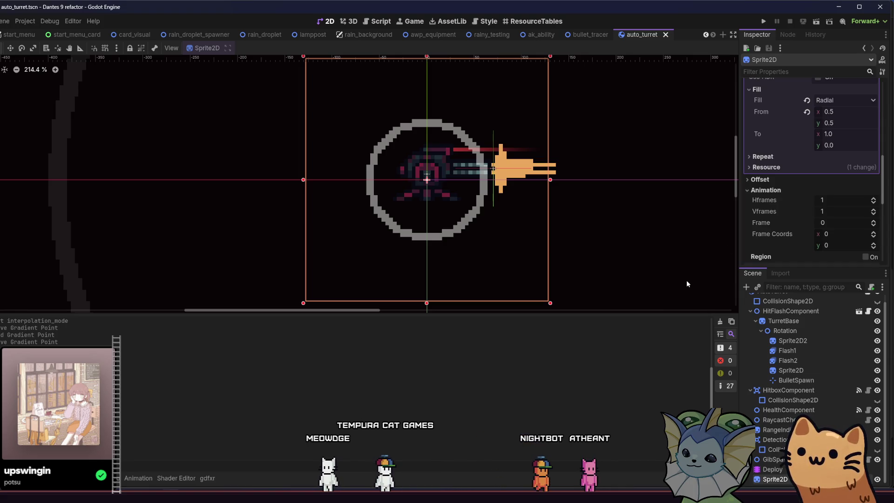
{"action": "left_click", "coordinate": [789, 181]}
{"action": "left_click", "coordinate": [790, 181]}
{"action": "scroll", "coordinate": [786, 198], "scroll_direction": "down", "scroll_amount": 5}
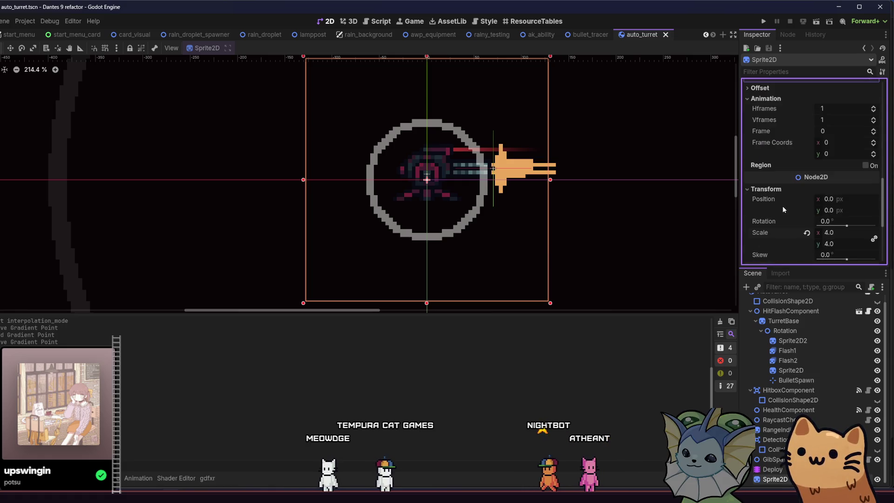
{"action": "left_click", "coordinate": [781, 219]}
{"action": "left_click", "coordinate": [836, 231]}
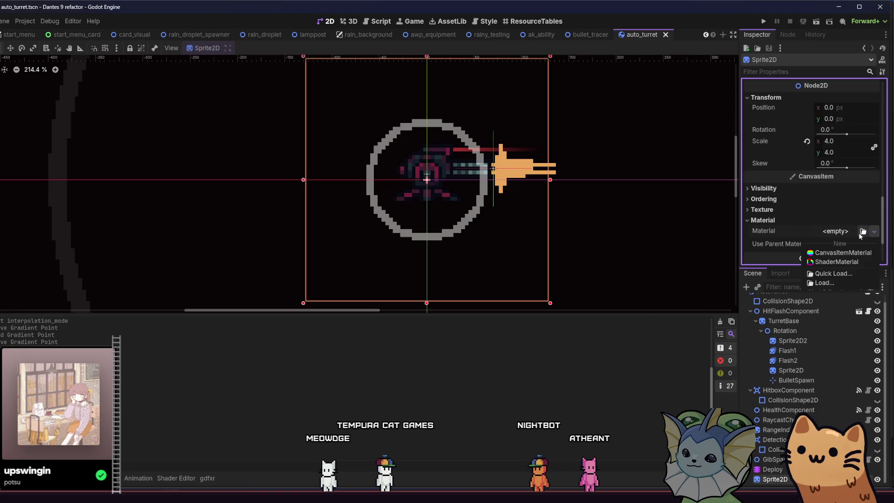
- Create a New ShaderMaterial on the ring sprite and expand its settings
{"action": "left_click", "coordinate": [863, 231]}
{"action": "left_click", "coordinate": [850, 229]}
{"action": "left_click", "coordinate": [844, 250]}
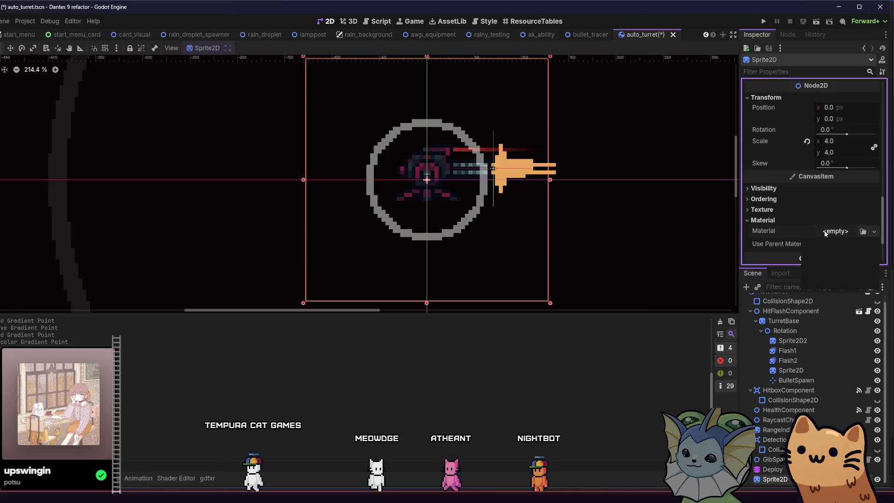
{"action": "left_click", "coordinate": [829, 231]}
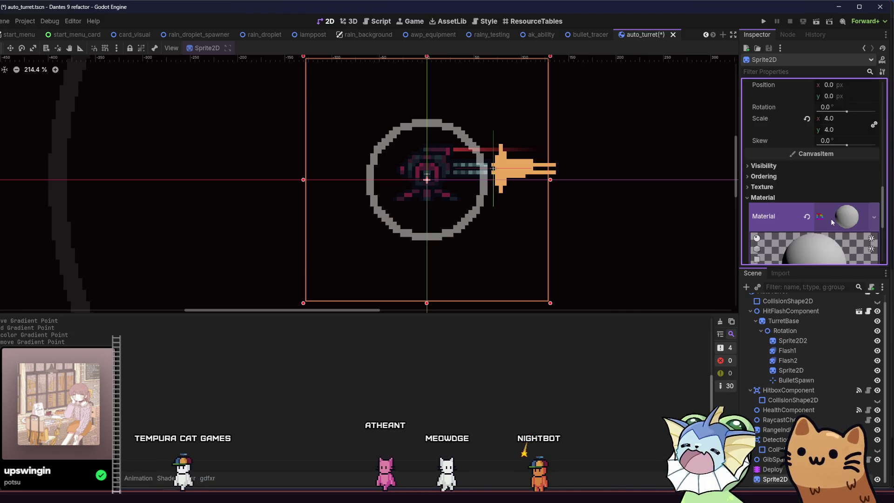
{"action": "scroll", "coordinate": [831, 219], "scroll_direction": "down", "scroll_amount": 5}
- Load cooldown_indicator.gdshader into the material via a 'radial' search and expand its parameters
{"action": "left_click", "coordinate": [857, 171]}
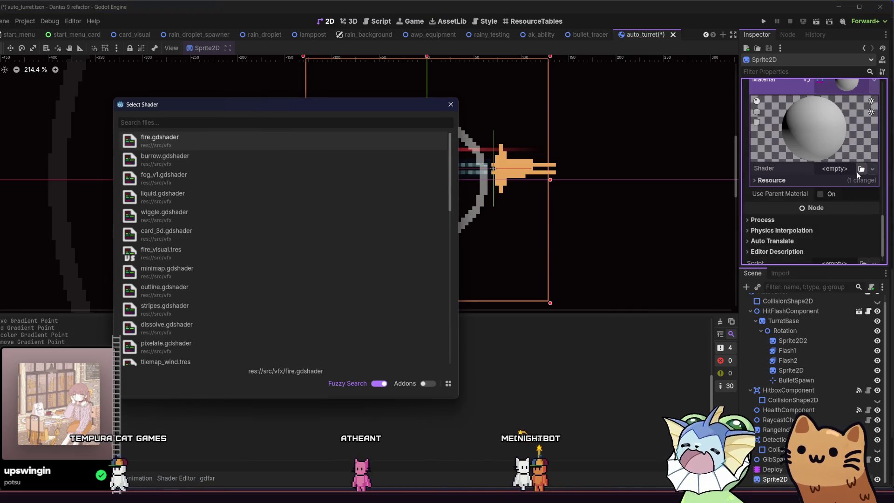
{"action": "type", "text": "radia"}
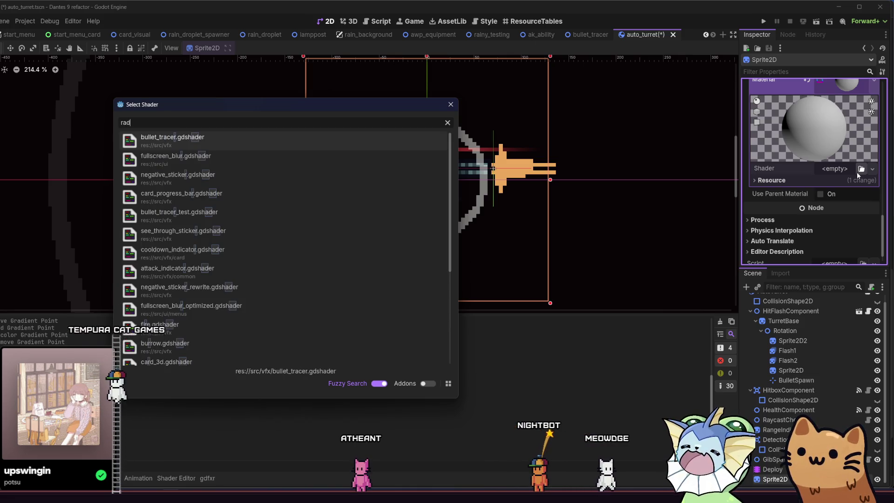
{"action": "type", "text": "l"}
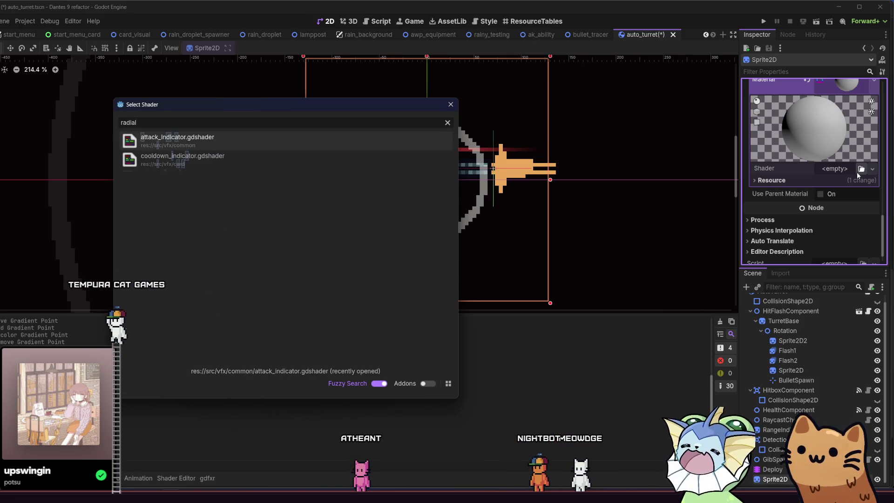
{"action": "key", "text": "BackSpace"}
{"action": "key", "text": "BackSpace"}
{"action": "key", "text": "BackSpace"}
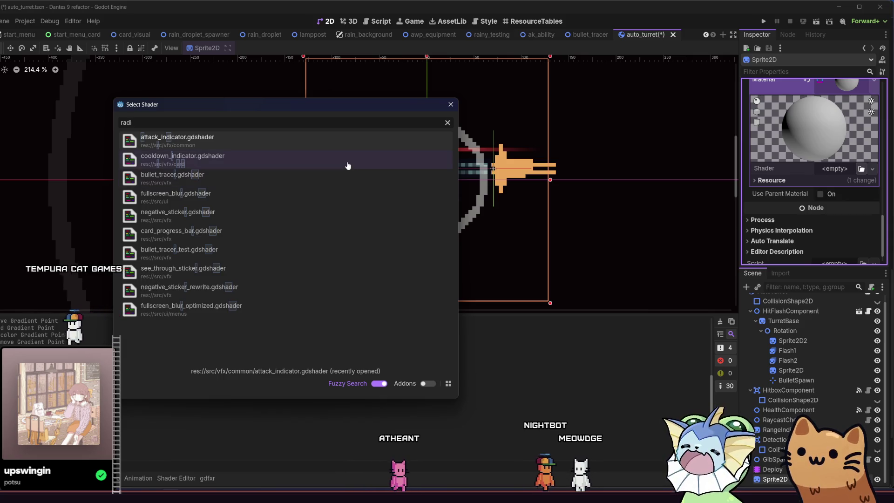
{"action": "left_click", "coordinate": [349, 160]}
{"action": "scroll", "coordinate": [360, 172], "scroll_direction": "down", "scroll_amount": 5}
{"action": "left_click", "coordinate": [792, 180]}
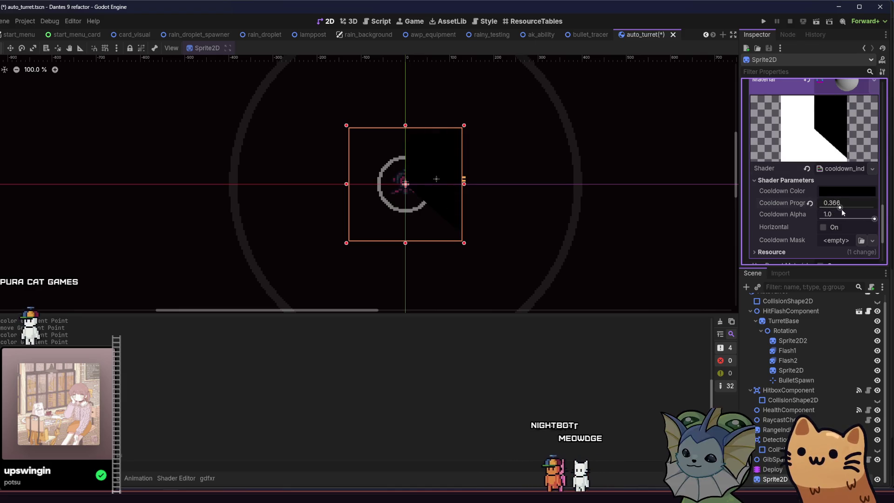
- Reset Cooldown Progress to 0.0 and copy the sprite's circle gradient texture into Cooldown Mask
{"action": "left_click_drag", "start_coordinate": [828, 207], "coordinate": [812, 208]}
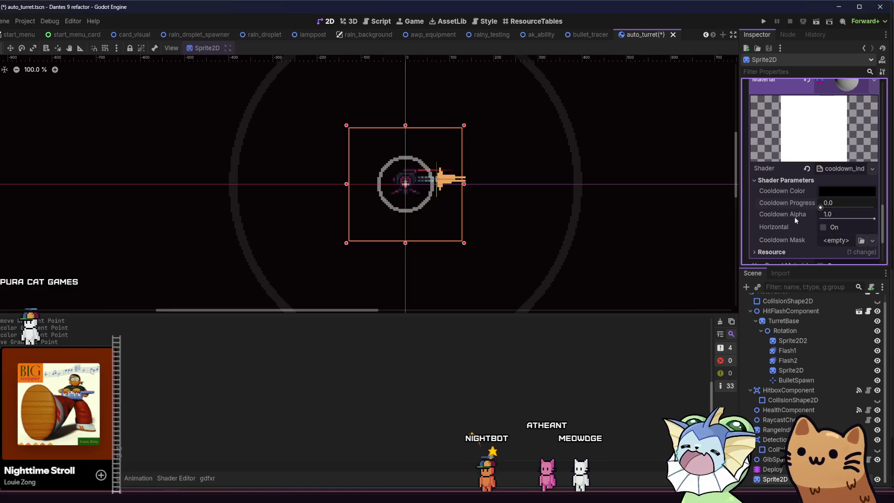
{"action": "scroll", "coordinate": [795, 217], "scroll_direction": "up", "scroll_amount": 15}
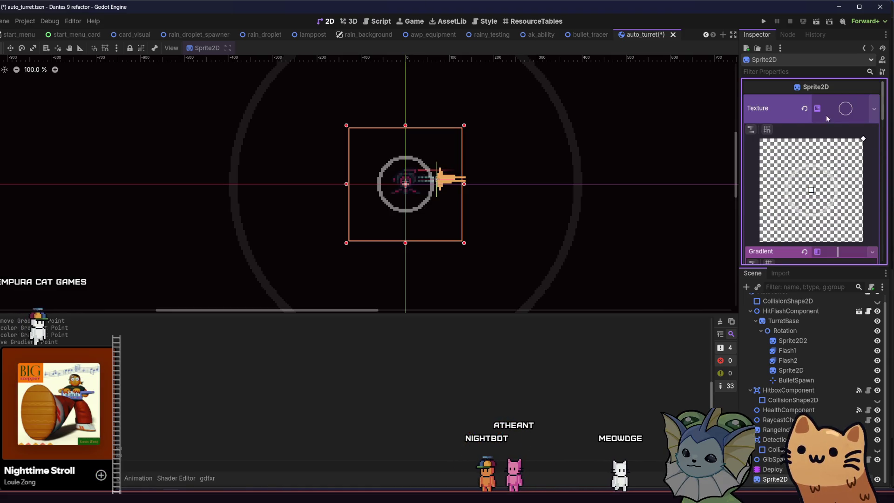
{"action": "right_click", "coordinate": [827, 115]}
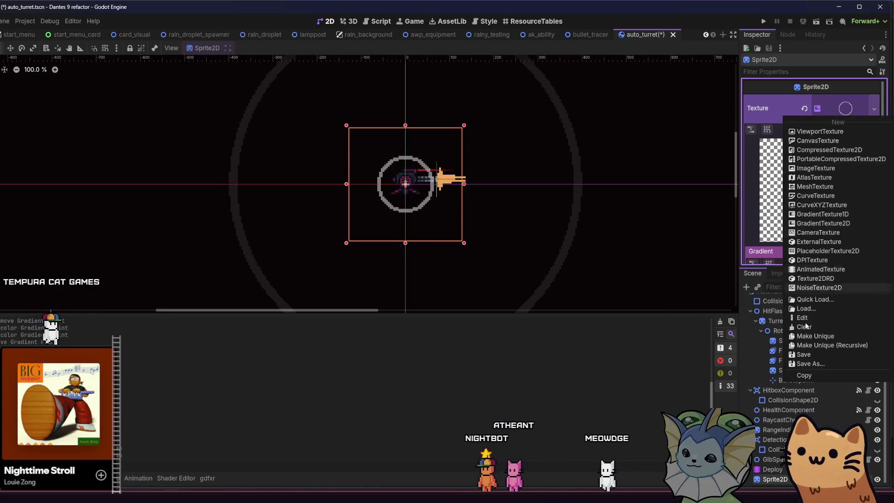
{"action": "left_click", "coordinate": [804, 376]}
{"action": "scroll", "coordinate": [824, 218], "scroll_direction": "down", "scroll_amount": 10}
{"action": "scroll", "coordinate": [825, 218], "scroll_direction": "down", "scroll_amount": 5}
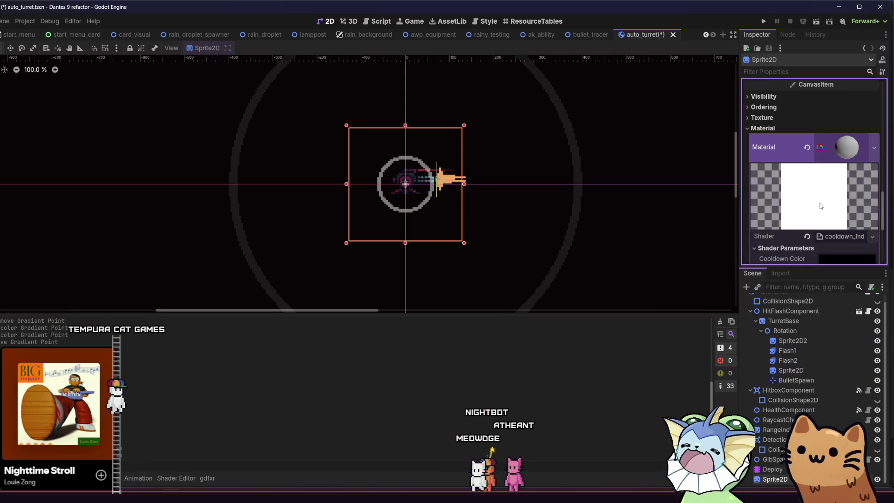
{"action": "left_click", "coordinate": [836, 193]}
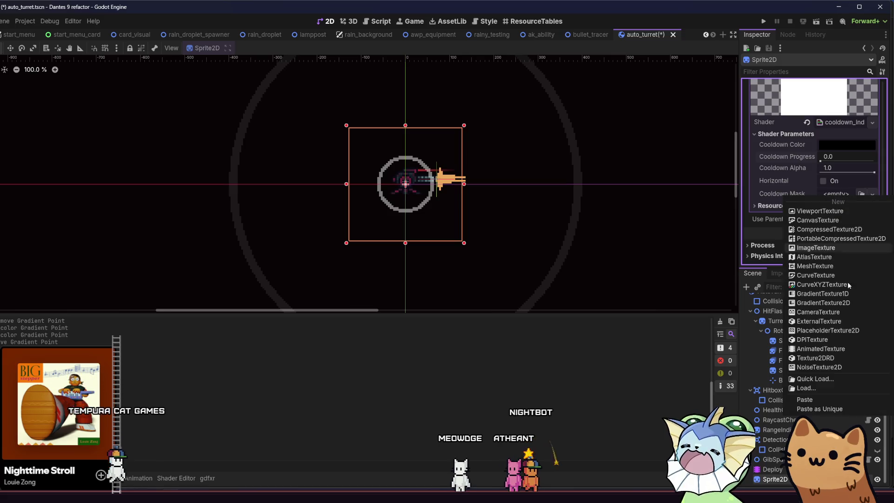
{"action": "left_click", "coordinate": [825, 398]}
- Raise Cooldown Progress to preview the sweep, then undo the last edit
{"action": "left_click_drag", "start_coordinate": [821, 161], "coordinate": [833, 161]}
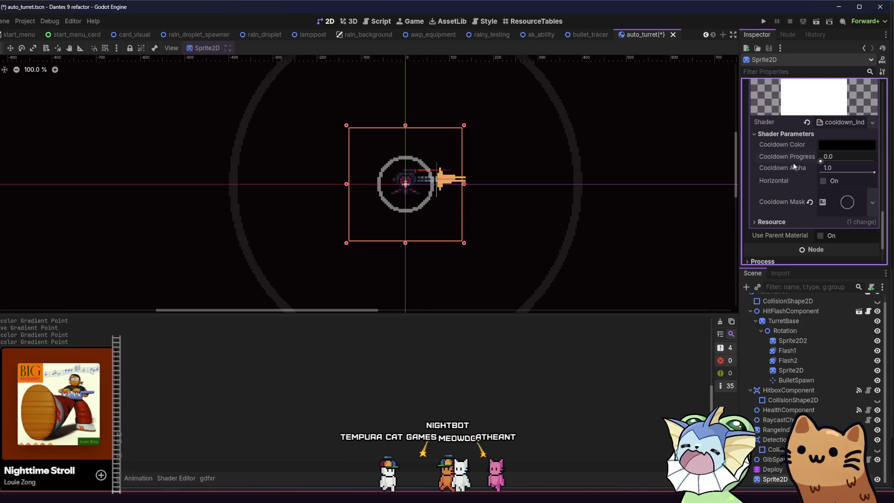
{"action": "left_click", "coordinate": [828, 144]}
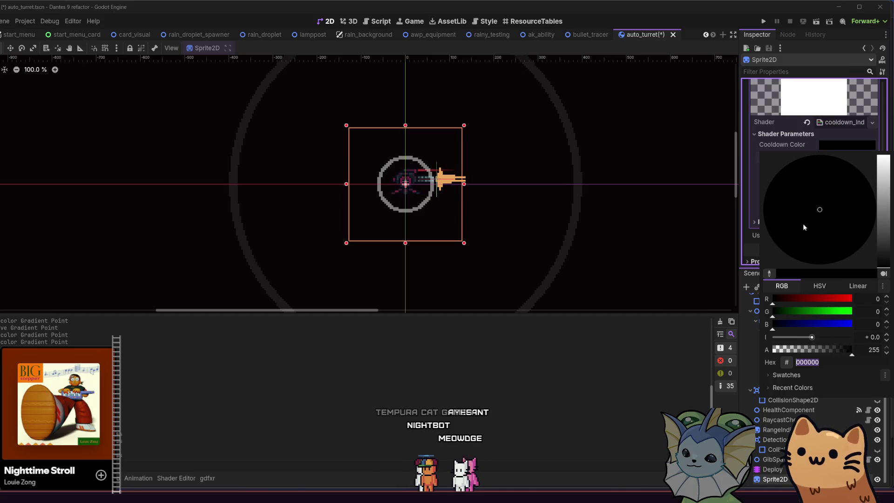
{"action": "left_click", "coordinate": [779, 143]}
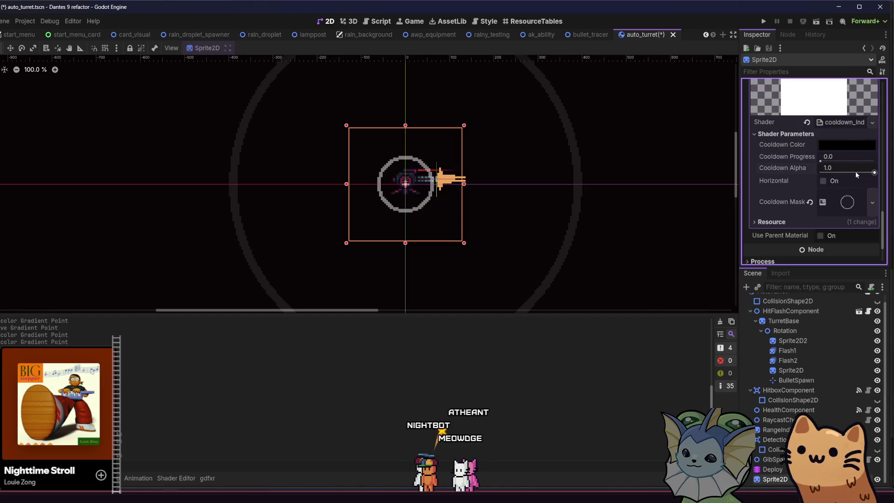
{"action": "left_click_drag", "start_coordinate": [821, 162], "coordinate": [833, 161]}
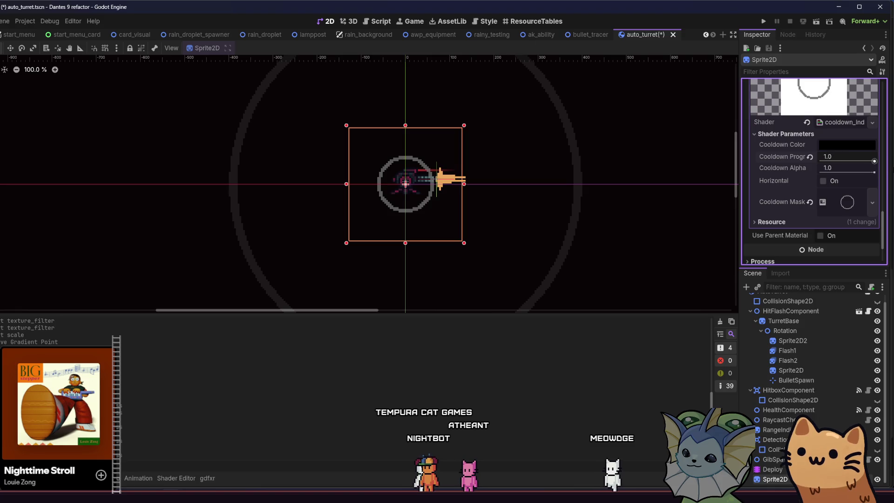
{"action": "scroll", "coordinate": [798, 178], "scroll_direction": "up", "scroll_amount": 15}
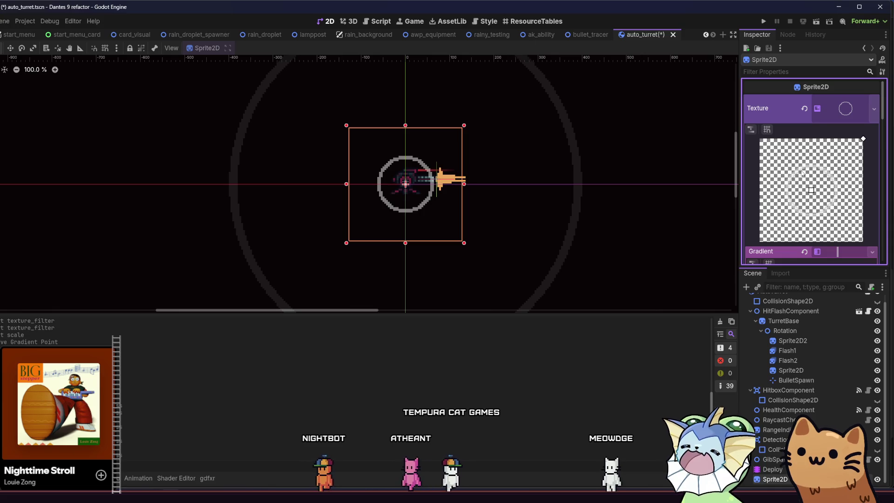
{"action": "key", "text": "ctrl+z"}
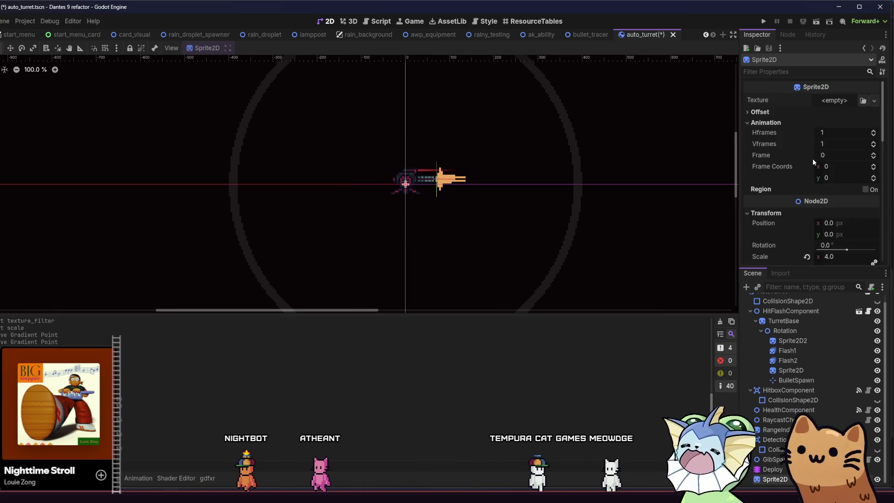
- Redo to restore the circle gradient texture and drag Cooldown Progress to preview the sweep
{"action": "key", "text": "ctrl+shift+z"}
{"action": "scroll", "coordinate": [816, 139], "scroll_direction": "down", "scroll_amount": 3}
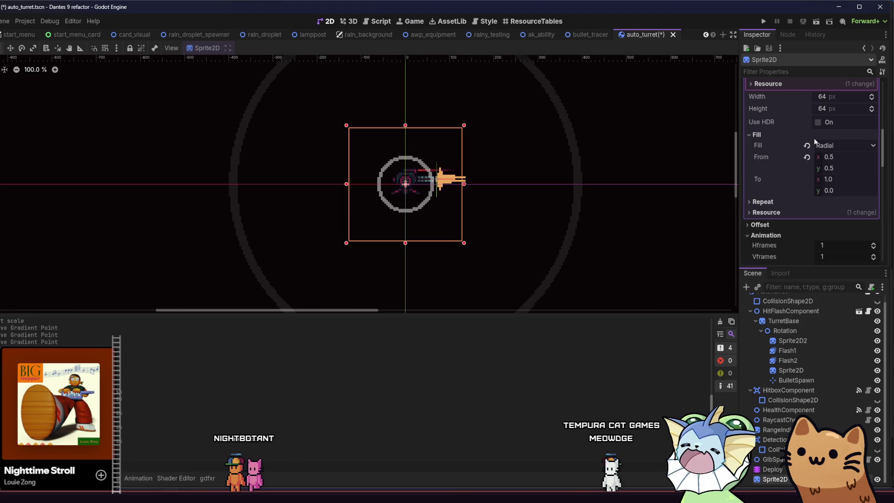
{"action": "scroll", "coordinate": [808, 149], "scroll_direction": "up", "scroll_amount": 3}
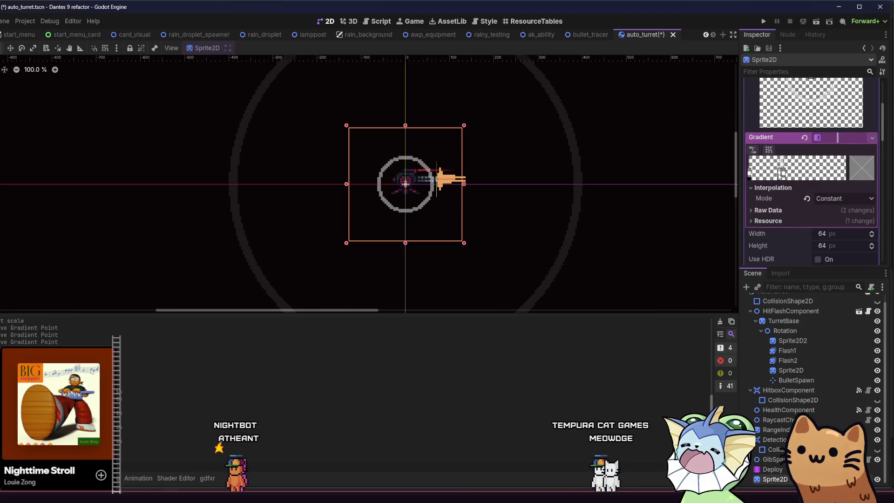
{"action": "scroll", "coordinate": [785, 177], "scroll_direction": "down", "scroll_amount": 15}
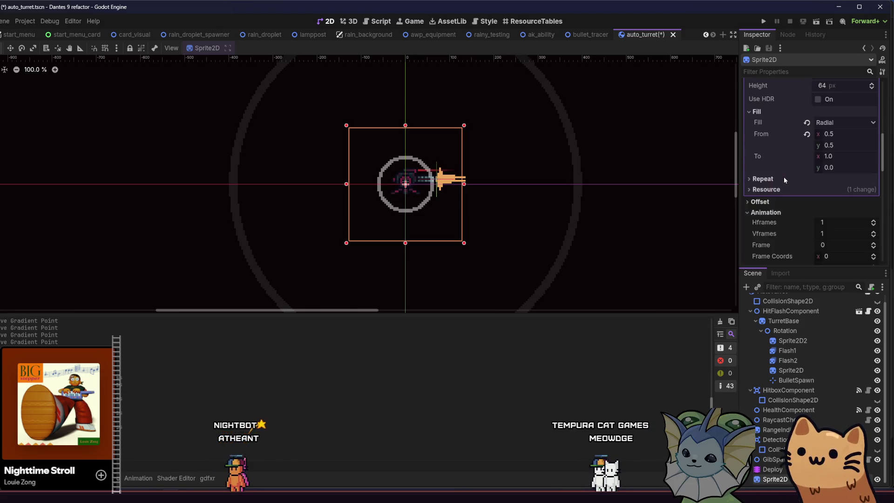
{"action": "mouse_move", "coordinate": [820, 184]}
{"action": "left_mouse_down"}
{"action": "mouse_move", "coordinate": [875, 182]}
{"action": "mouse_move", "coordinate": [796, 185]}
{"action": "left_mouse_up"}
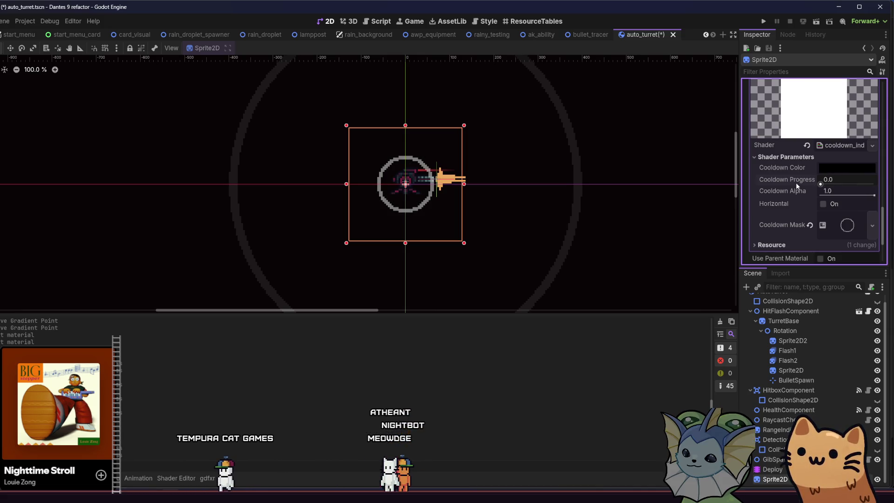
{"action": "scroll", "coordinate": [807, 202], "scroll_direction": "down", "scroll_amount": 3}
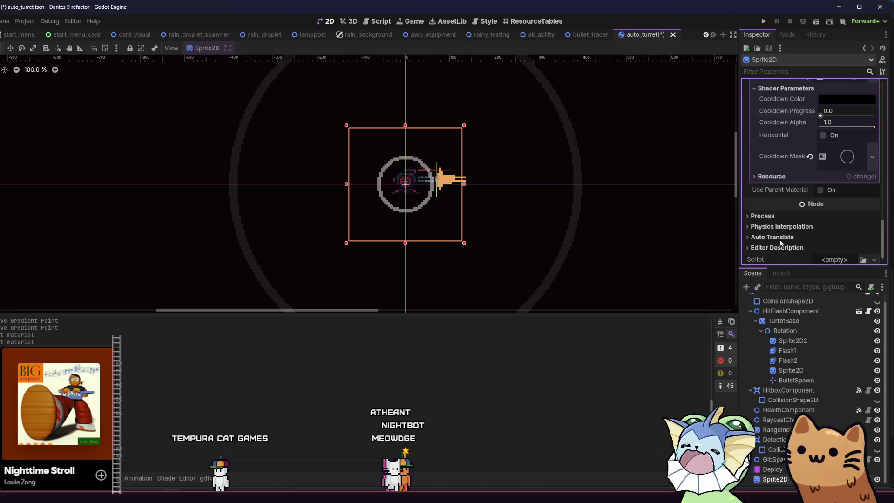
- Add a TextureRect node to the auto_turret scene via a 'texture' search
{"action": "left_click", "coordinate": [746, 287]}
{"action": "type", "text": "tec"}
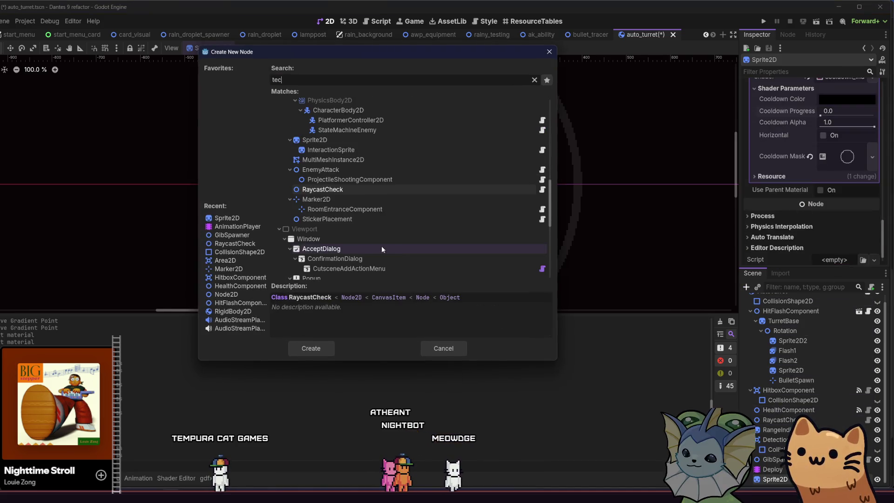
{"action": "key", "text": "BackSpace"}
{"action": "type", "text": "xture"}
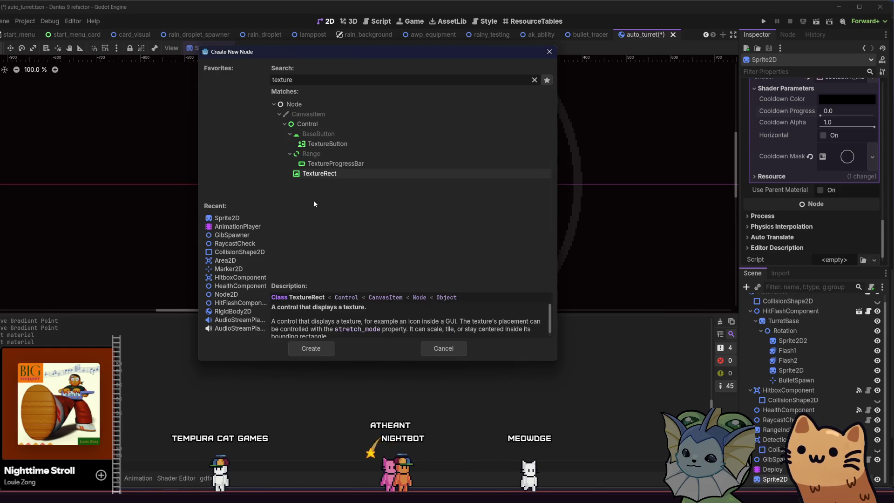
{"action": "double_click", "coordinate": [332, 175]}
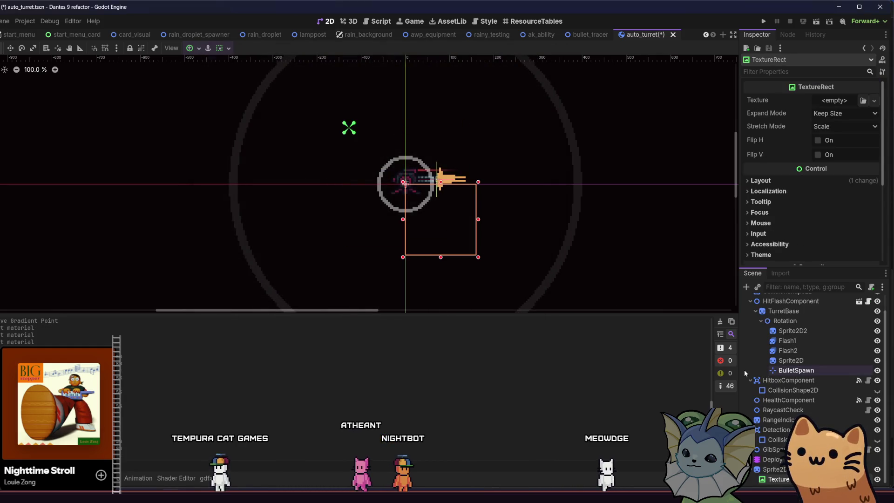
{"action": "key", "text": "Delete"}
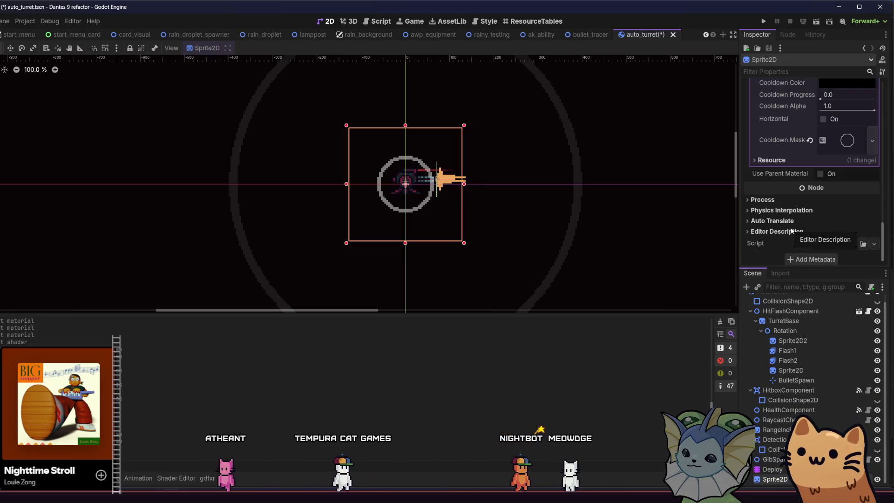
{"action": "key", "text": "ctrl+z"}
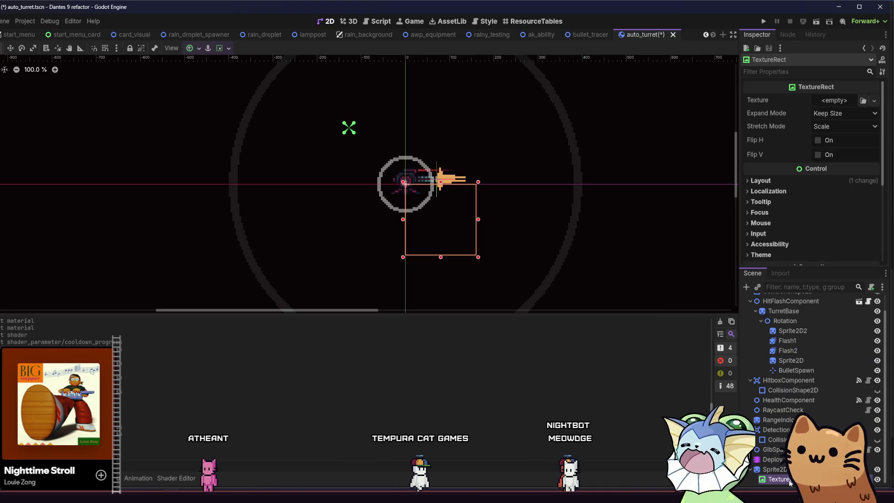
- Place TextureRect above Sprite2D, size it 128×128 at −64, −64 over the ring, and save
{"action": "left_click_drag", "start_coordinate": [779, 479], "coordinate": [774, 465]}
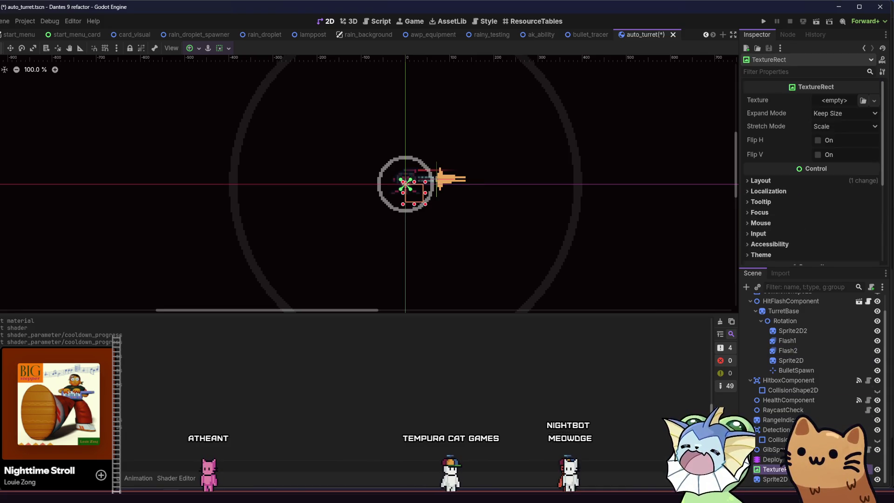
{"action": "scroll", "coordinate": [408, 187], "scroll_direction": "up", "scroll_amount": 6}
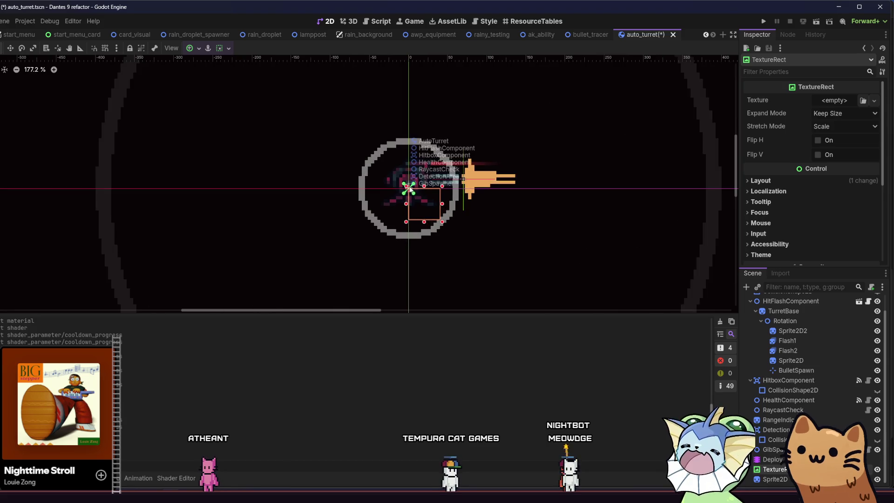
{"action": "mouse_move", "coordinate": [407, 187]}
{"action": "left_mouse_down"}
{"action": "mouse_move", "coordinate": [335, 115]}
{"action": "mouse_move", "coordinate": [358, 137]}
{"action": "left_mouse_up"}
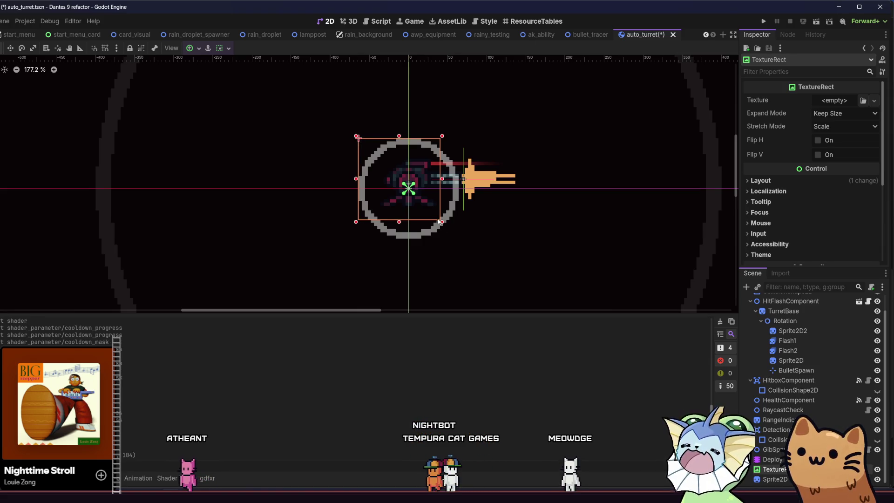
{"action": "left_click_drag", "start_coordinate": [439, 221], "coordinate": [460, 235]}
{"action": "left_click", "coordinate": [772, 183]}
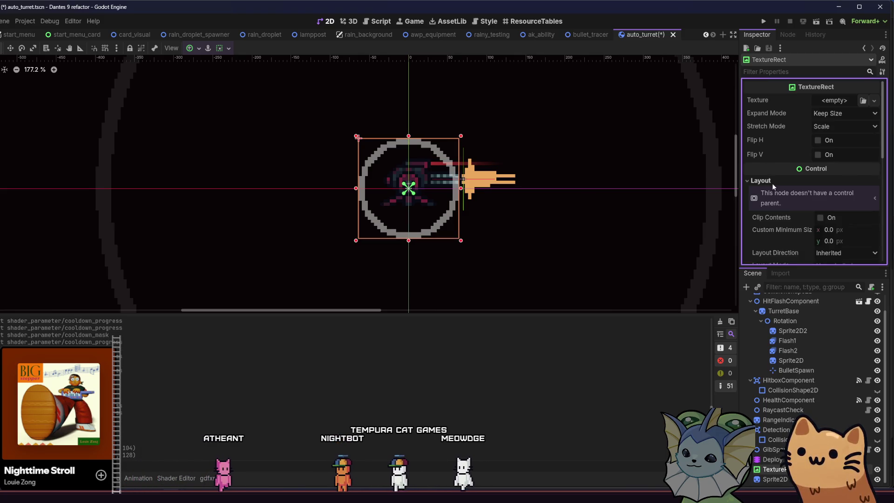
{"action": "scroll", "coordinate": [773, 187], "scroll_direction": "down", "scroll_amount": 4}
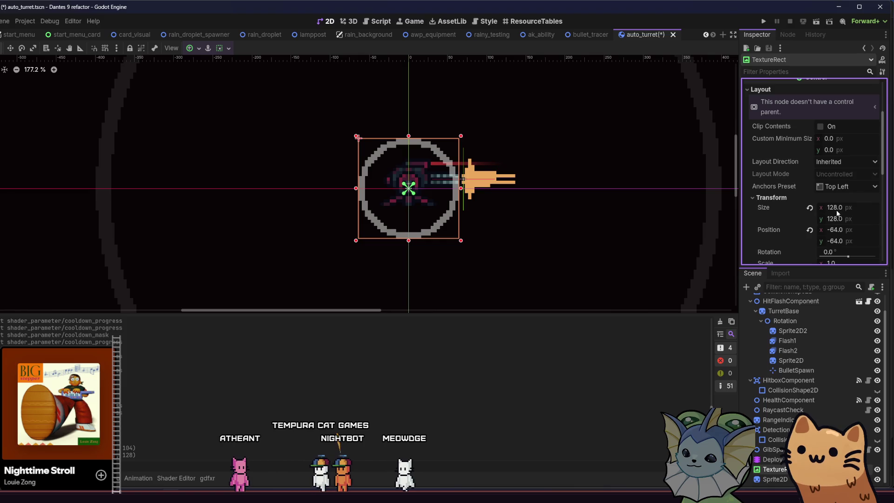
{"action": "key", "text": "ctrl+s"}
- Select Sprite2D and bring up the options for its shader material
{"action": "scroll", "coordinate": [604, 239], "scroll_direction": "down", "scroll_amount": 1}
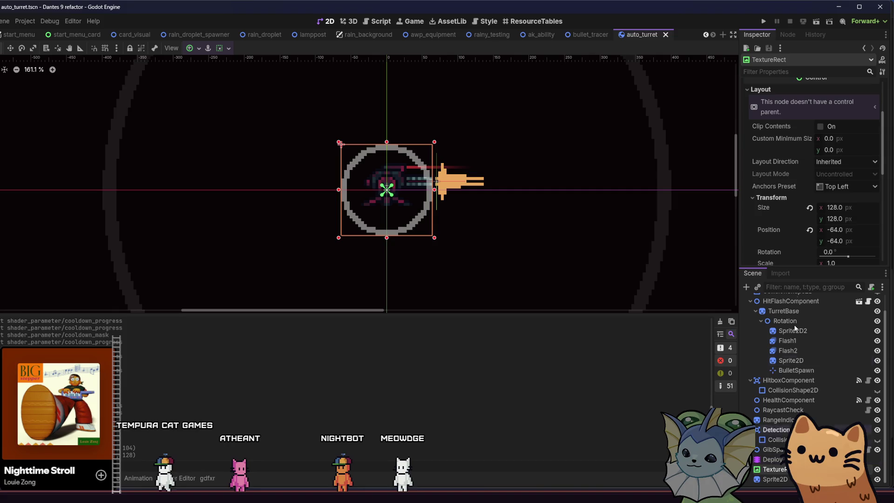
{"action": "scroll", "coordinate": [810, 186], "scroll_direction": "down", "scroll_amount": 5}
{"action": "left_click", "coordinate": [782, 460]}
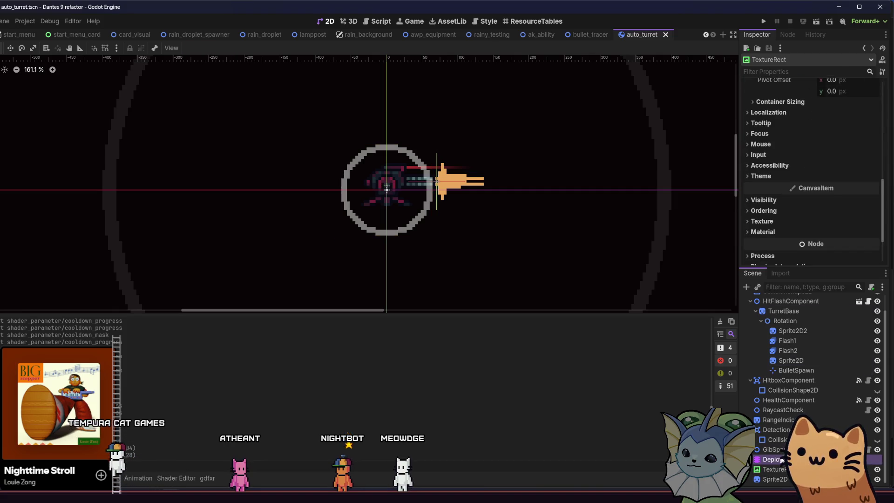
{"action": "left_click", "coordinate": [775, 479]}
{"action": "scroll", "coordinate": [807, 185], "scroll_direction": "up", "scroll_amount": 4}
{"action": "scroll", "coordinate": [807, 185], "scroll_direction": "up", "scroll_amount": 2}
{"action": "right_click", "coordinate": [835, 141]}
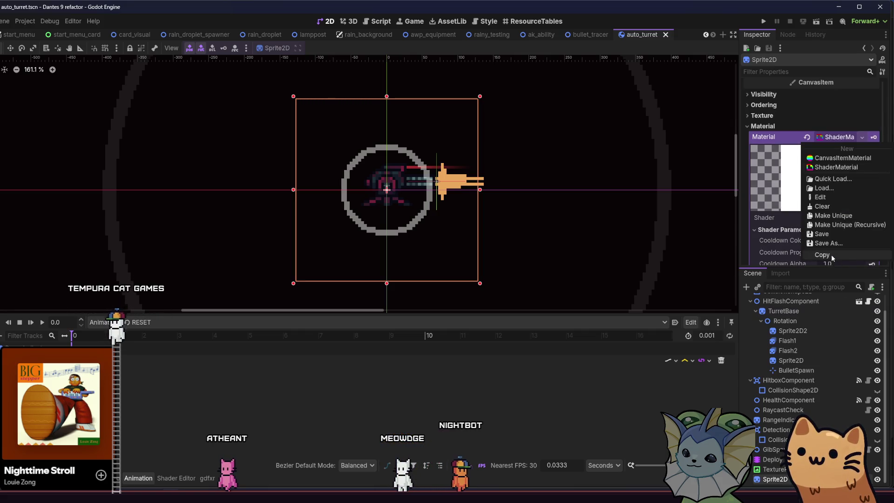
- Copy Sprite2D's shader material onto TextureRect's Material and hide Sprite2D
{"action": "left_click", "coordinate": [831, 255]}
{"action": "left_click", "coordinate": [784, 471]}
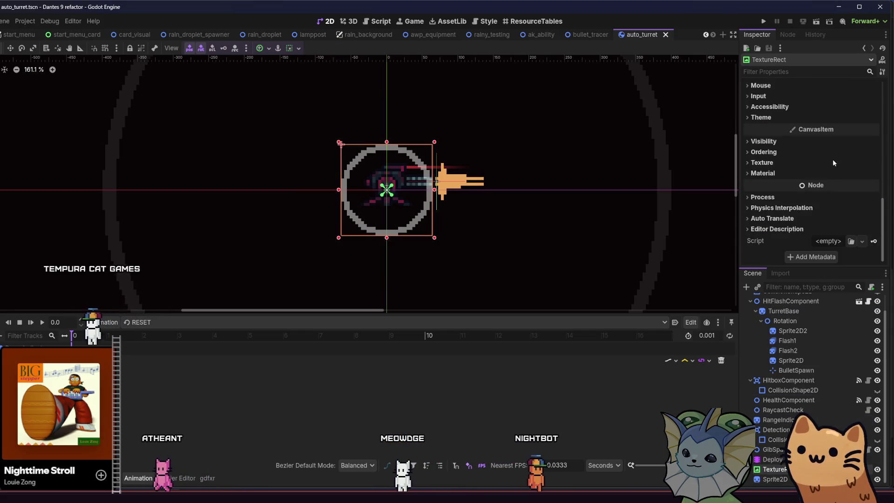
{"action": "right_click", "coordinate": [823, 185]}
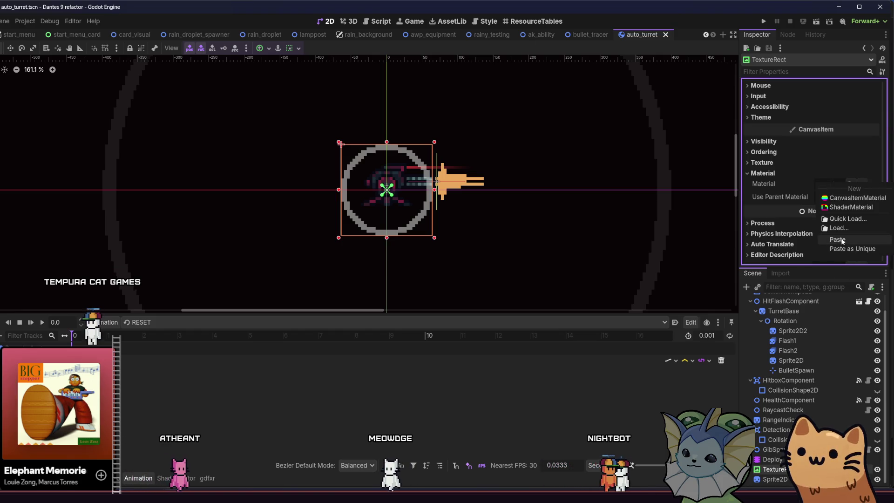
{"action": "left_click", "coordinate": [841, 240]}
{"action": "left_click", "coordinate": [878, 480]}
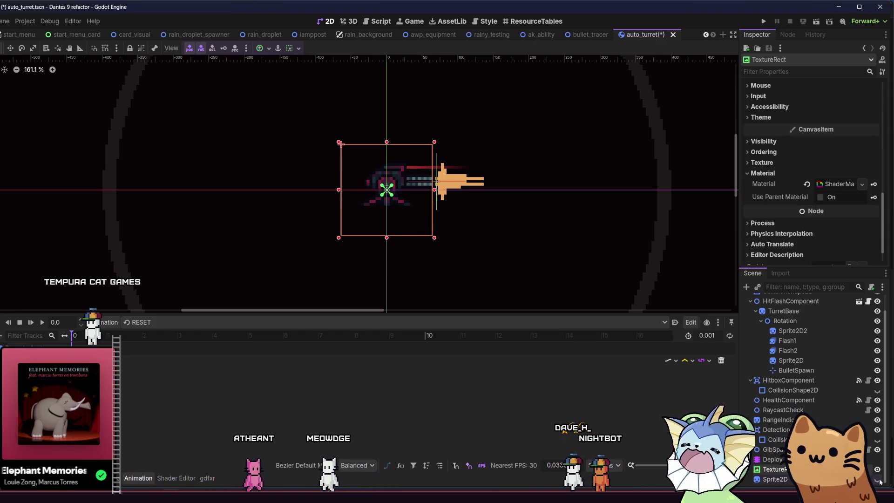
{"action": "left_click", "coordinate": [839, 184]}
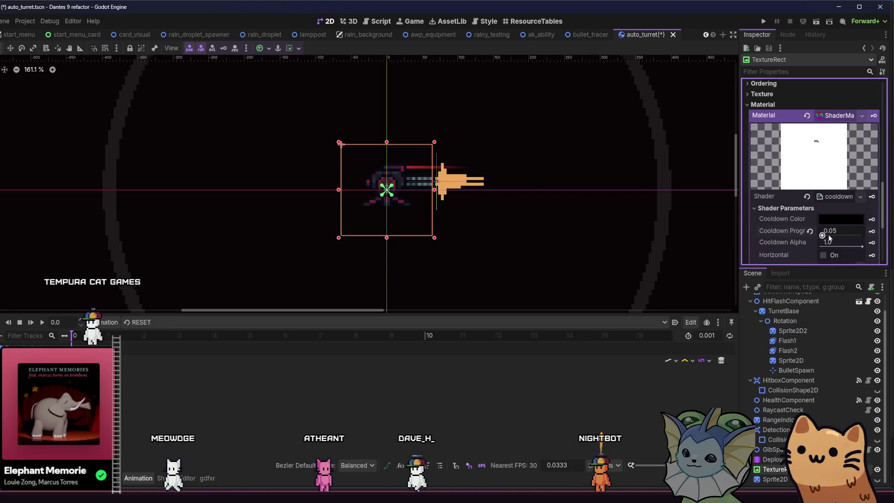
- Set Cooldown Color to white, test Cooldown Progress back to 0, then delete the TextureRect
{"action": "scroll", "coordinate": [766, 234], "scroll_direction": "down", "scroll_amount": 2}
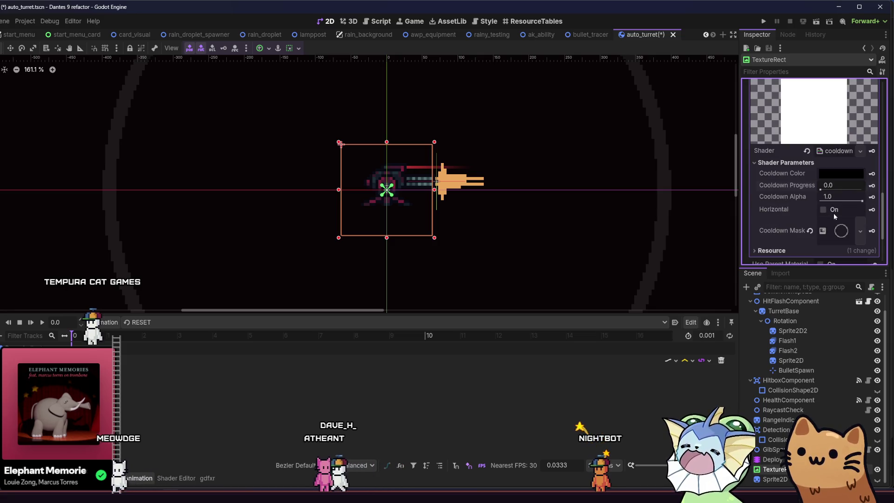
{"action": "left_click", "coordinate": [838, 176]}
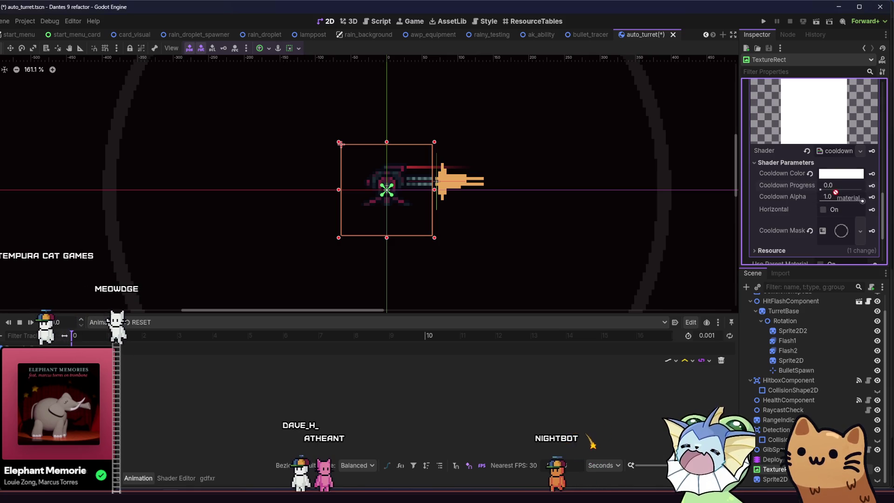
{"action": "left_click_drag", "start_coordinate": [825, 190], "coordinate": [828, 190]}
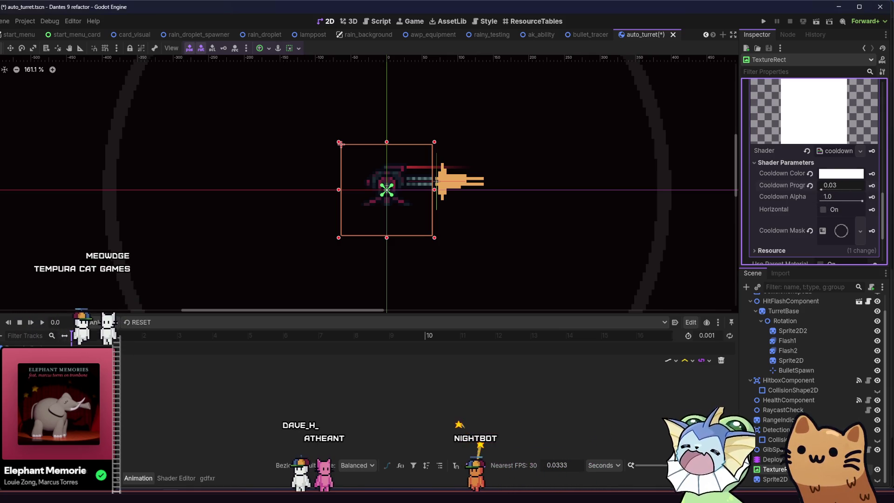
{"action": "scroll", "coordinate": [778, 189], "scroll_direction": "up", "scroll_amount": 2}
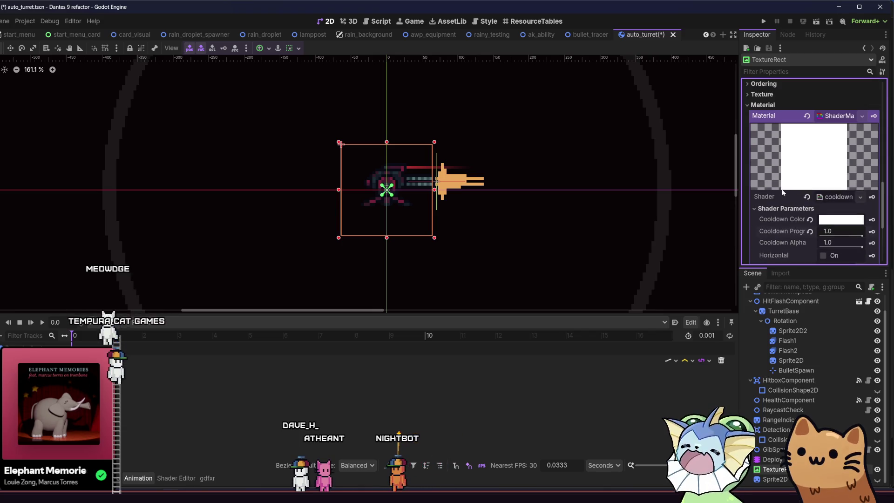
{"action": "scroll", "coordinate": [417, 195], "scroll_direction": "up", "scroll_amount": 2}
{"action": "scroll", "coordinate": [419, 195], "scroll_direction": "down", "scroll_amount": 5}
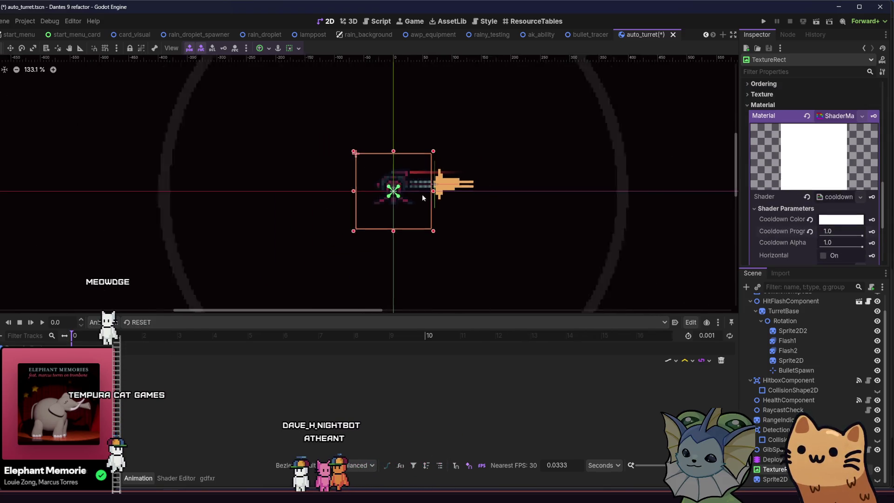
{"action": "scroll", "coordinate": [828, 218], "scroll_direction": "down", "scroll_amount": 3}
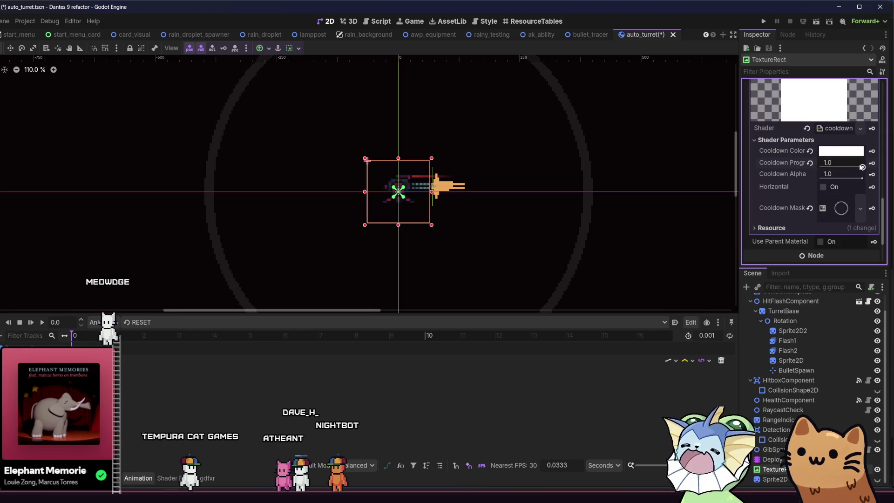
{"action": "left_click", "coordinate": [810, 163]}
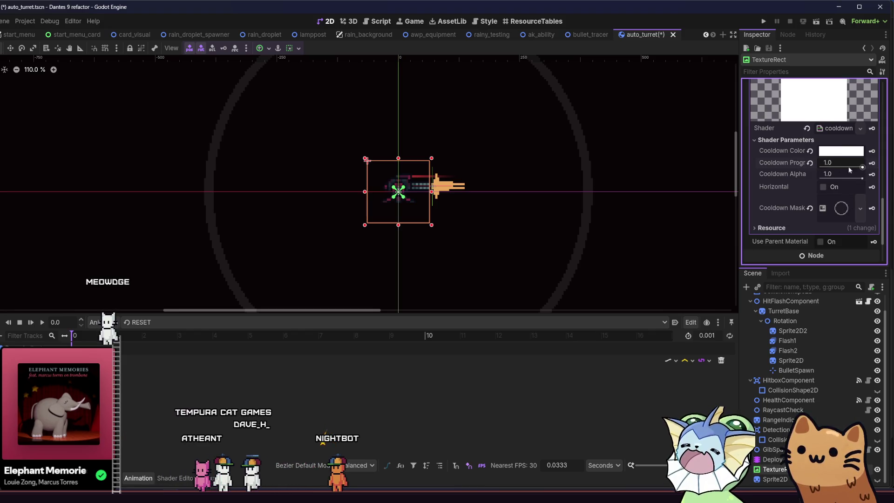
{"action": "left_click_drag", "start_coordinate": [850, 170], "coordinate": [728, 173]}
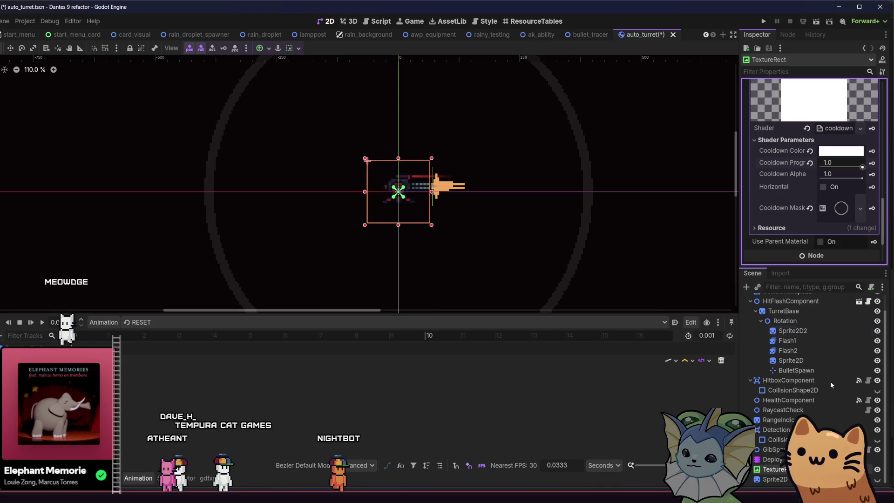
{"action": "key", "text": "Delete"}
{"action": "left_click", "coordinate": [265, 272]}
- Give Sprite2D's Cooldown Mask a new GradientTexture, making the material's resources unique
{"action": "left_click", "coordinate": [879, 482]}
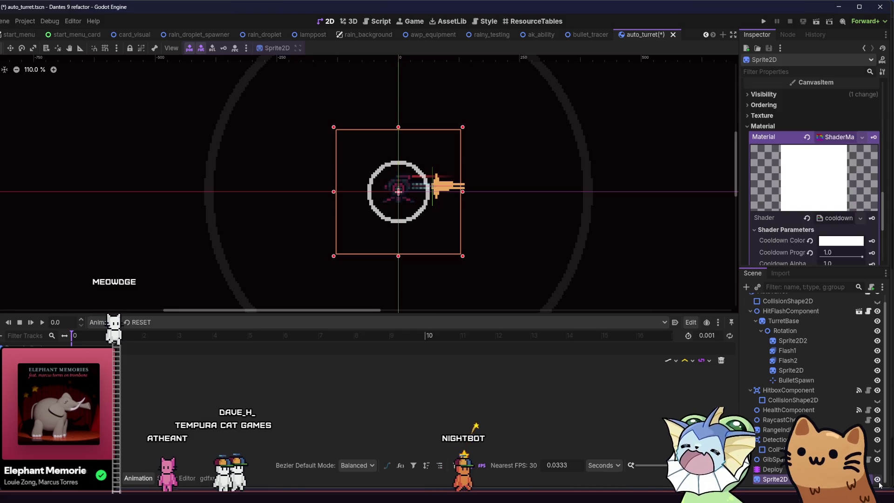
{"action": "scroll", "coordinate": [791, 210], "scroll_direction": "up", "scroll_amount": 5}
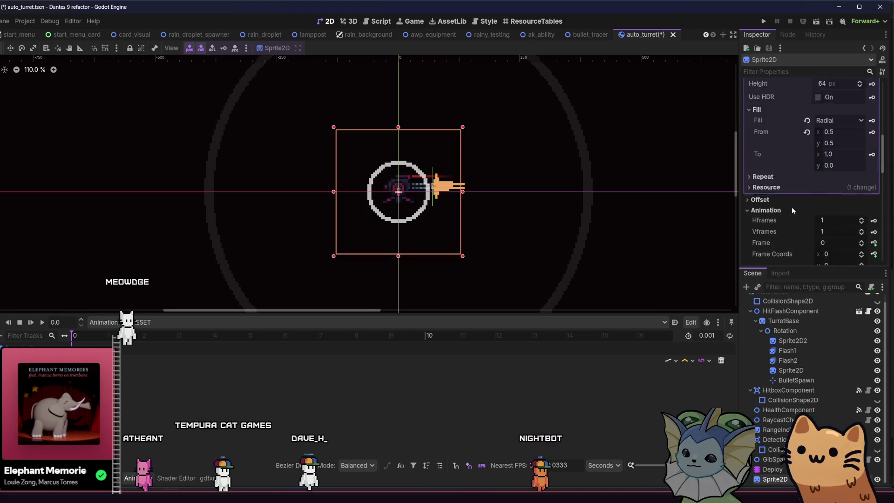
{"action": "scroll", "coordinate": [791, 210], "scroll_direction": "down", "scroll_amount": 10}
{"action": "scroll", "coordinate": [805, 205], "scroll_direction": "up", "scroll_amount": 5}
{"action": "scroll", "coordinate": [804, 205], "scroll_direction": "down", "scroll_amount": 4}
{"action": "left_click", "coordinate": [862, 189]}
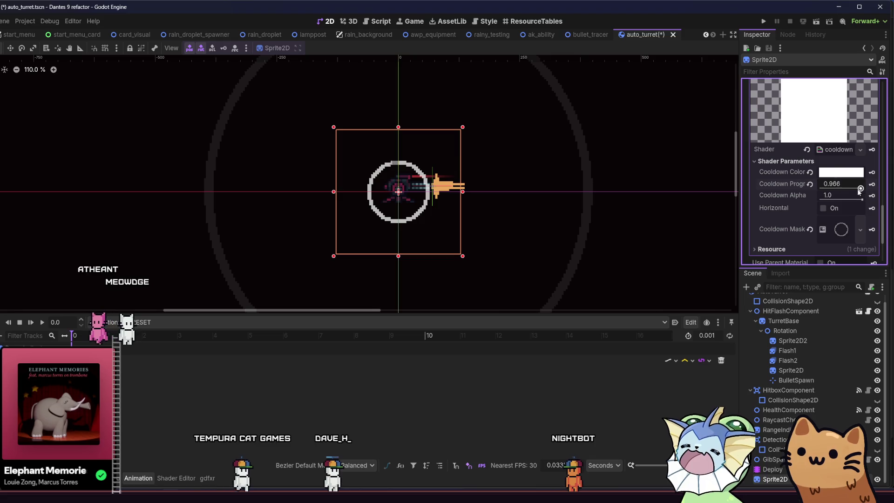
{"action": "left_click", "coordinate": [860, 229]}
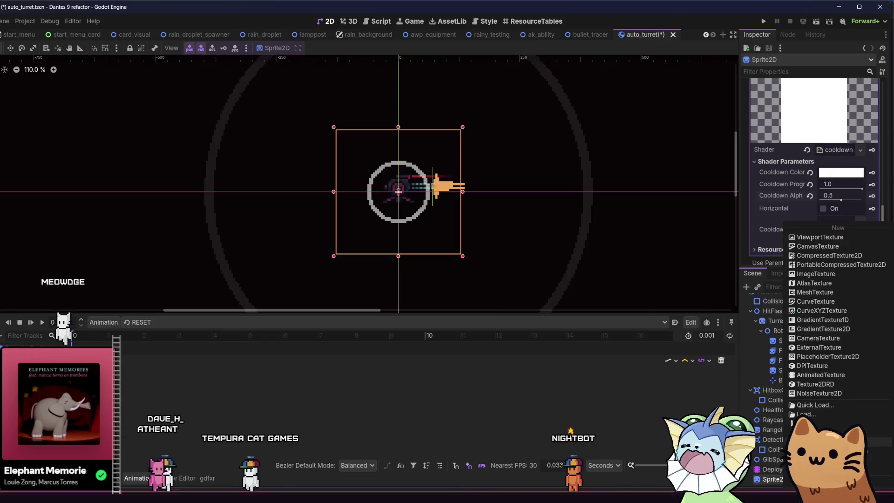
{"action": "left_click", "coordinate": [820, 453]}
{"action": "left_click", "coordinate": [242, 331]}
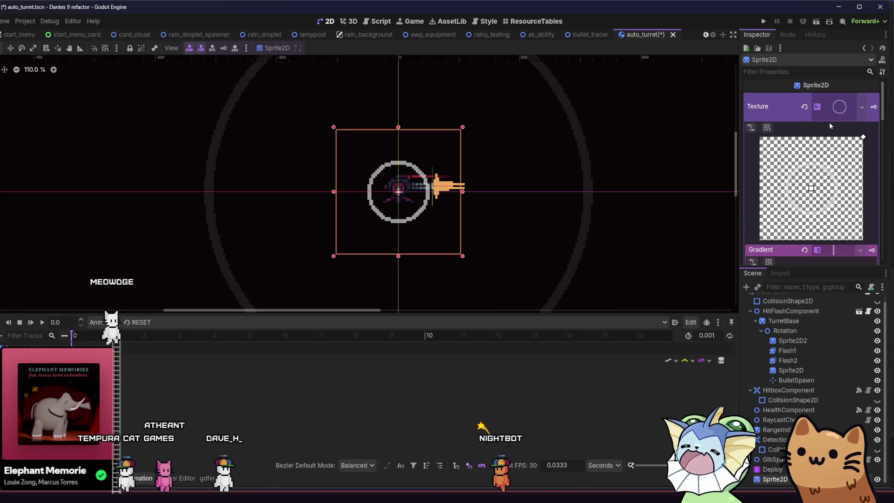
- Adjust the mask gradient's stops so its right part is white
{"action": "mouse_move", "coordinate": [769, 200]}
{"action": "left_mouse_down"}
{"action": "mouse_move", "coordinate": [786, 196]}
{"action": "mouse_move", "coordinate": [749, 201]}
{"action": "left_mouse_up"}
{"action": "left_click", "coordinate": [869, 189]}
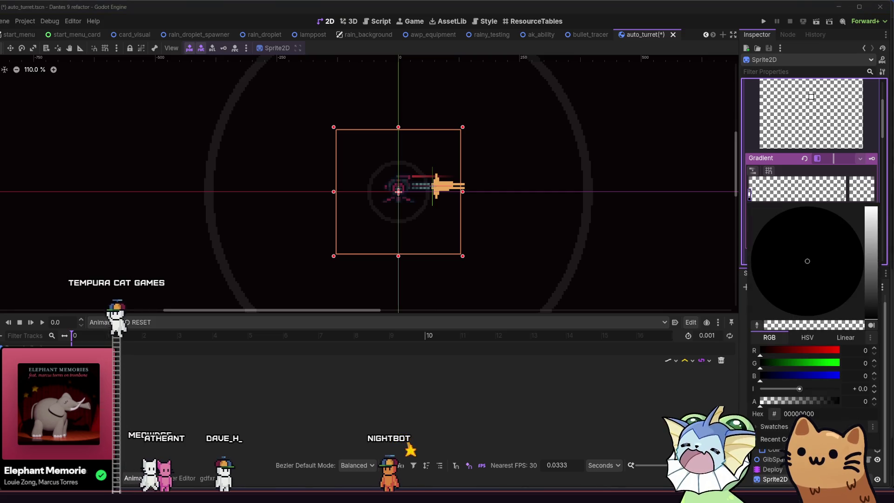
{"action": "left_click", "coordinate": [772, 178]}
{"action": "scroll", "coordinate": [781, 138], "scroll_direction": "down", "scroll_amount": 15}
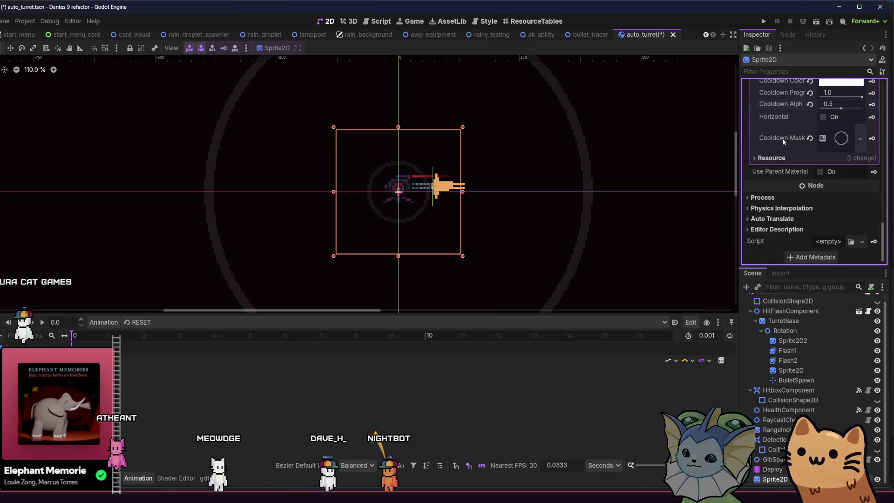
{"action": "scroll", "coordinate": [784, 141], "scroll_direction": "up", "scroll_amount": 2}
- Try Cooldown Progress at partial, full 1.0 and near zero, then save
{"action": "mouse_move", "coordinate": [862, 143]}
{"action": "left_mouse_down"}
{"action": "mouse_move", "coordinate": [834, 146]}
{"action": "mouse_move", "coordinate": [851, 143]}
{"action": "left_mouse_up"}
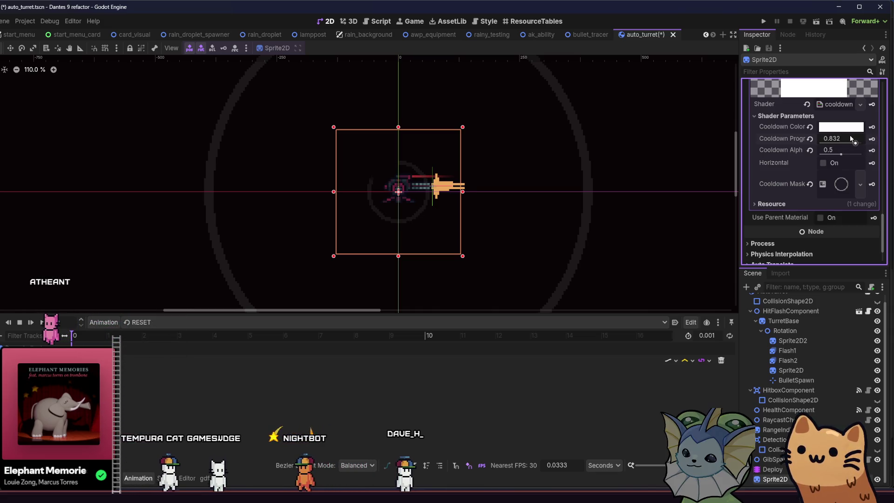
{"action": "mouse_move", "coordinate": [826, 141]}
{"action": "left_mouse_down"}
{"action": "mouse_move", "coordinate": [859, 142]}
{"action": "mouse_move", "coordinate": [864, 153]}
{"action": "left_mouse_up"}
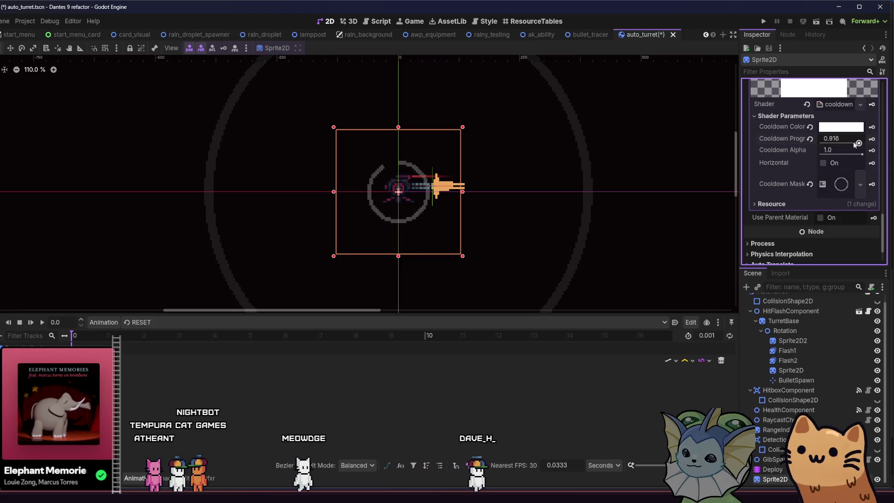
{"action": "mouse_move", "coordinate": [848, 143]}
{"action": "left_mouse_down"}
{"action": "mouse_move", "coordinate": [821, 143]}
{"action": "mouse_move", "coordinate": [850, 143]}
{"action": "mouse_move", "coordinate": [830, 143]}
{"action": "left_mouse_up"}
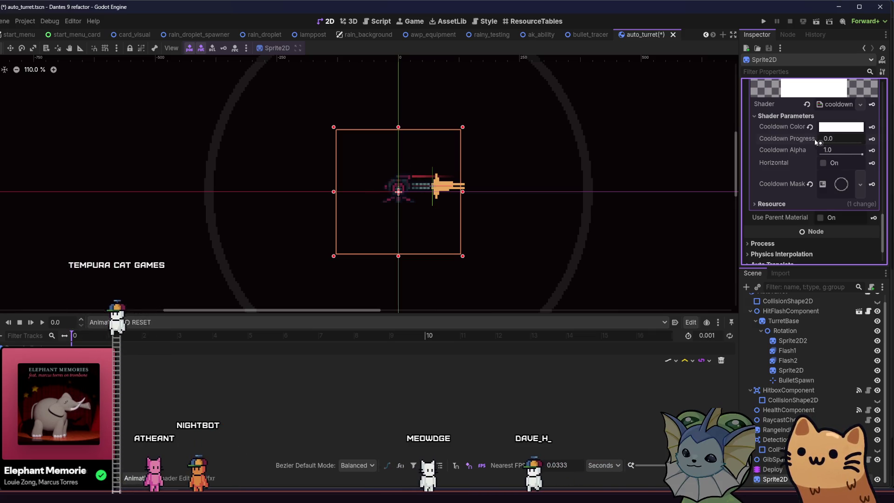
{"action": "key", "text": "ctrl+s"}
- Turn on Show Behind Parent for the ring Sprite2D and save the auto_turret scene
{"action": "left_click_drag", "start_coordinate": [551, 198], "coordinate": [701, 308]}
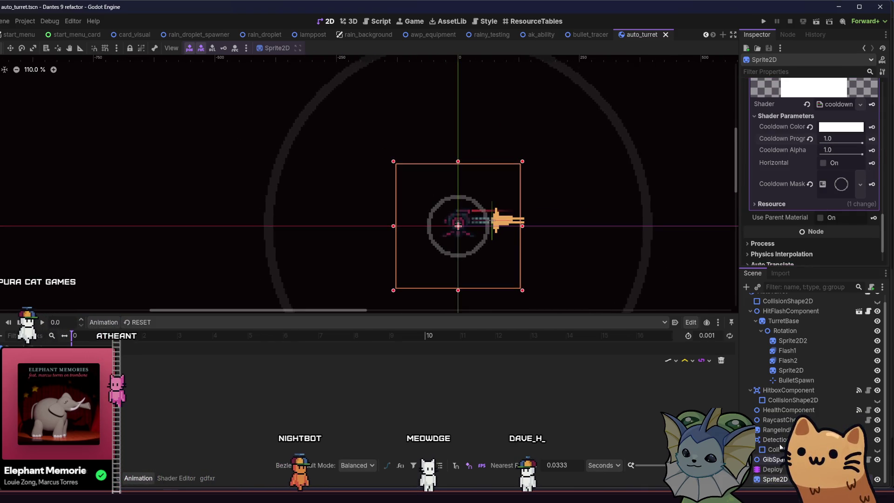
{"action": "scroll", "coordinate": [778, 219], "scroll_direction": "down", "scroll_amount": 2}
{"action": "scroll", "coordinate": [782, 205], "scroll_direction": "up", "scroll_amount": 6}
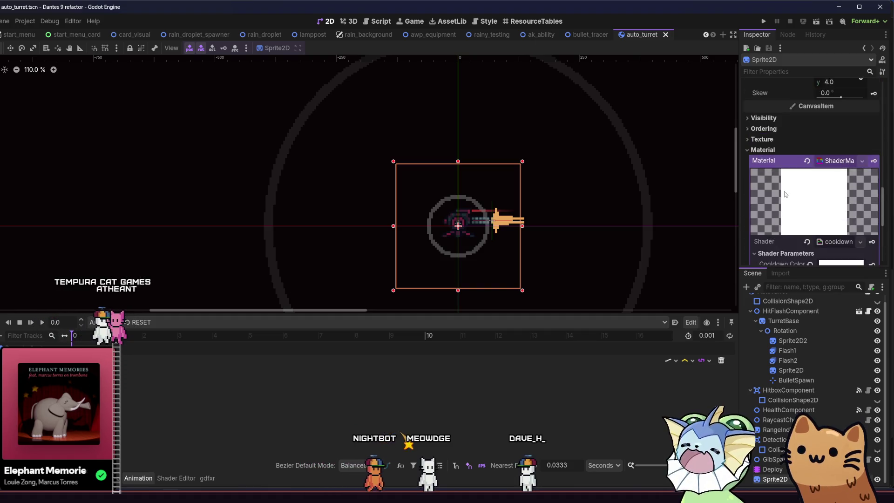
{"action": "left_click", "coordinate": [787, 187]}
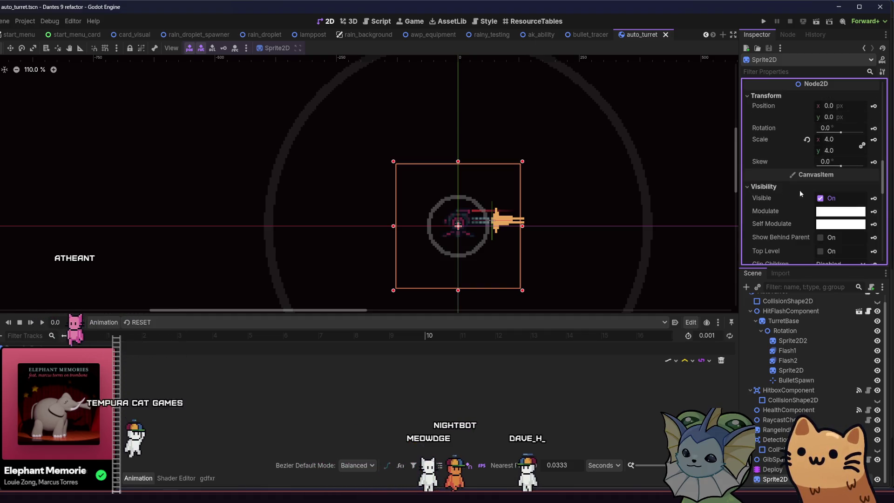
{"action": "left_click", "coordinate": [821, 238]}
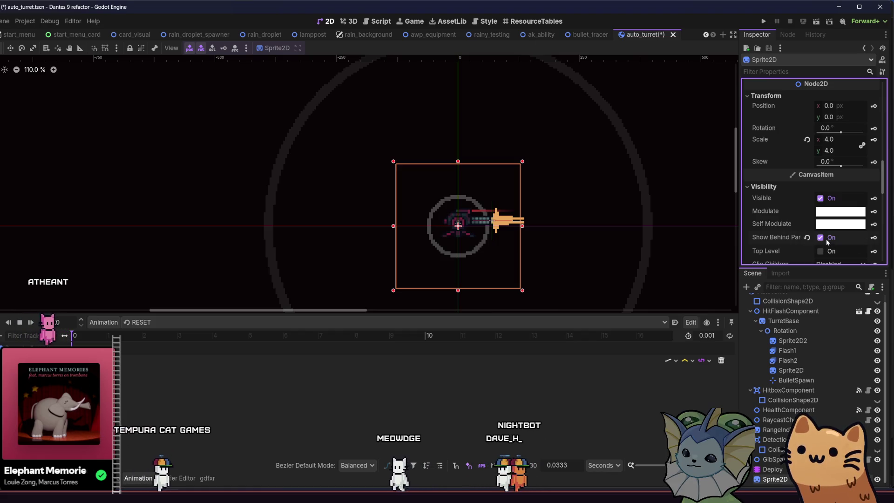
{"action": "left_click", "coordinate": [783, 188]}
{"action": "key", "text": "ctrl+s"}
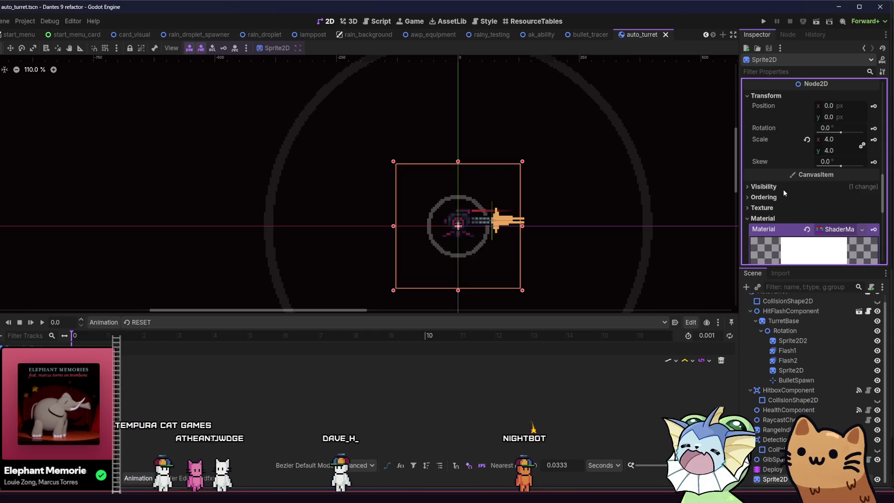
{"action": "left_click_drag", "start_coordinate": [569, 232], "coordinate": [527, 191]}
{"action": "key", "text": "ctrl+s"}
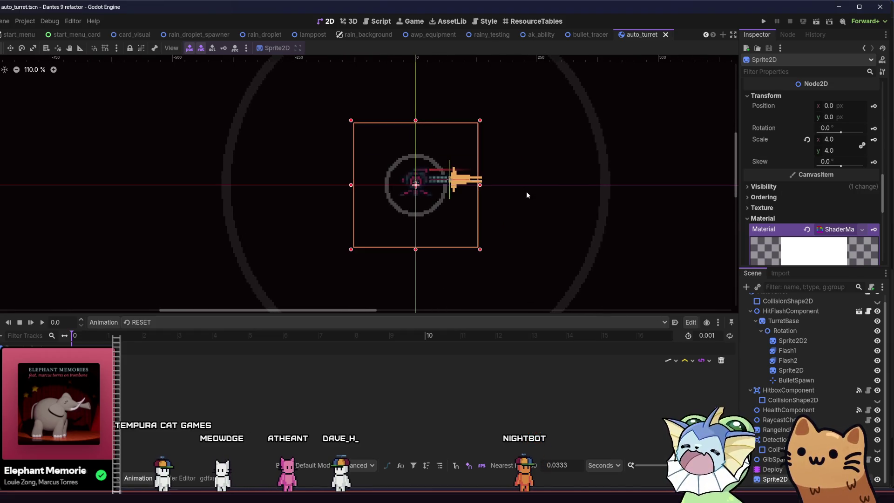
{"action": "left_click_drag", "start_coordinate": [501, 183], "coordinate": [488, 181]}
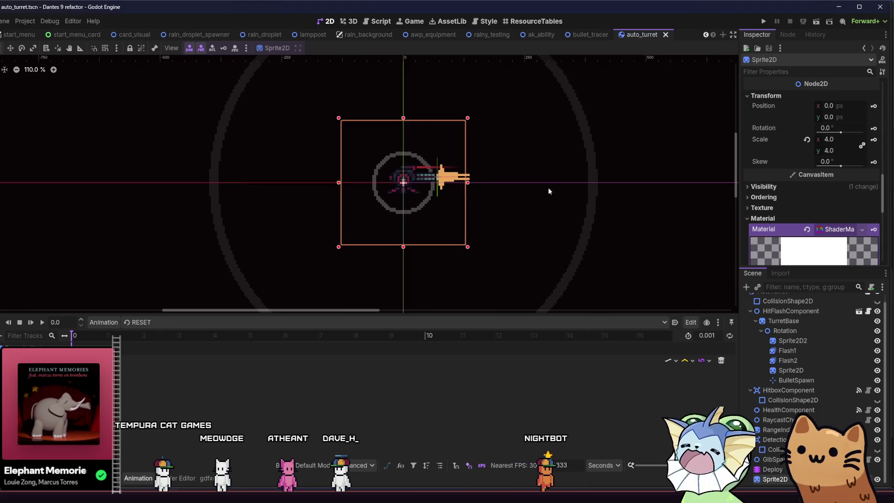
- Set the Cooldown Mask gradient texture's width and height to 12 px
{"action": "scroll", "coordinate": [765, 210], "scroll_direction": "down", "scroll_amount": 5}
{"action": "left_click", "coordinate": [837, 169]}
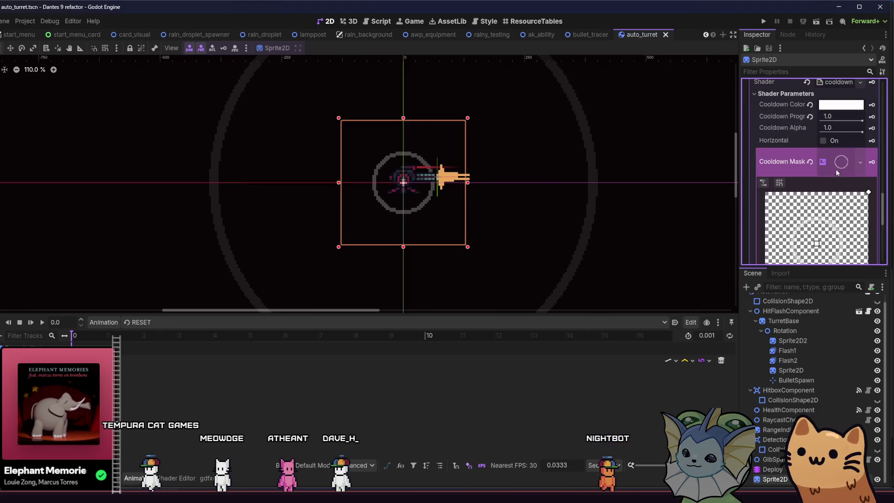
{"action": "scroll", "coordinate": [834, 177], "scroll_direction": "down", "scroll_amount": 3}
{"action": "left_click", "coordinate": [843, 202]}
{"action": "type", "text": "12"}
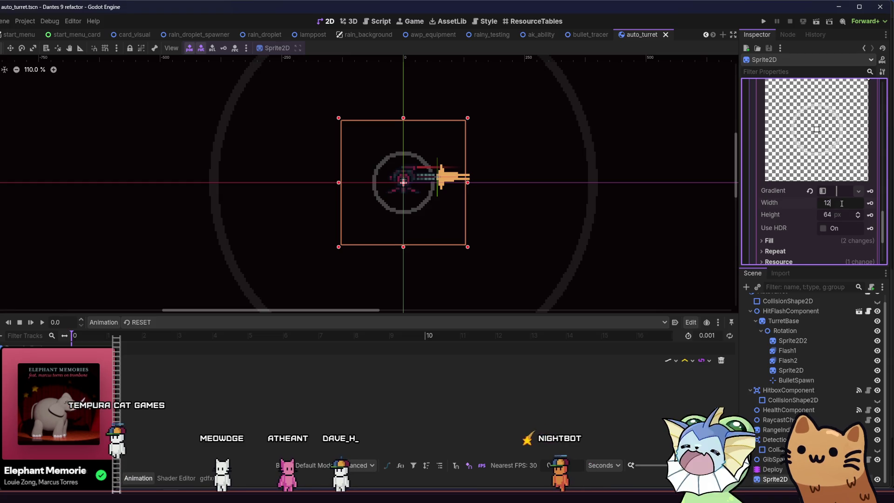
{"action": "key", "text": "Return"}
{"action": "left_click", "coordinate": [845, 213]}
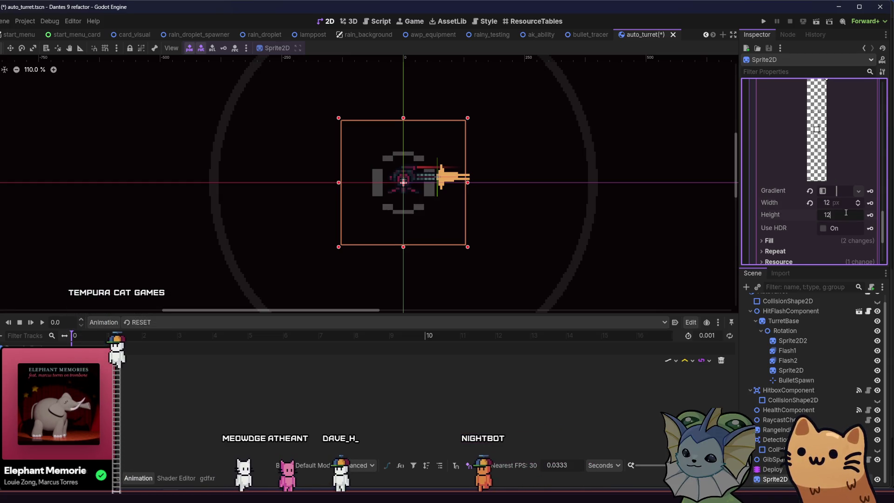
{"action": "type", "text": "12"}
{"action": "key", "text": "Return"}
- Revert the mask texture to 64 × 64 px and save the scene
{"action": "left_click", "coordinate": [810, 215]}
{"action": "left_click", "coordinate": [810, 203]}
{"action": "key", "text": "ctrl+s"}
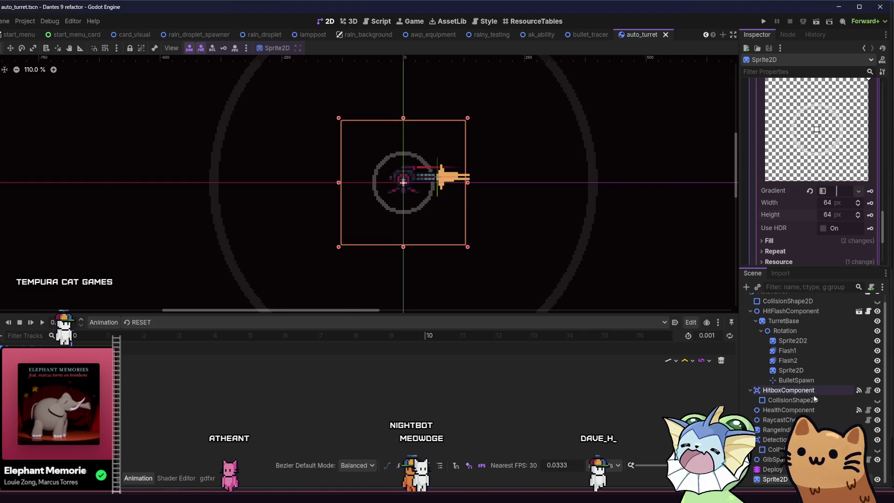
- Rename the ring Sprite2D node under AutoTurret to RadialIndicator
{"action": "mouse_move", "coordinate": [321, 194]}
{"action": "left_mouse_down"}
{"action": "mouse_move", "coordinate": [299, 187]}
{"action": "mouse_move", "coordinate": [314, 173]}
{"action": "left_mouse_up"}
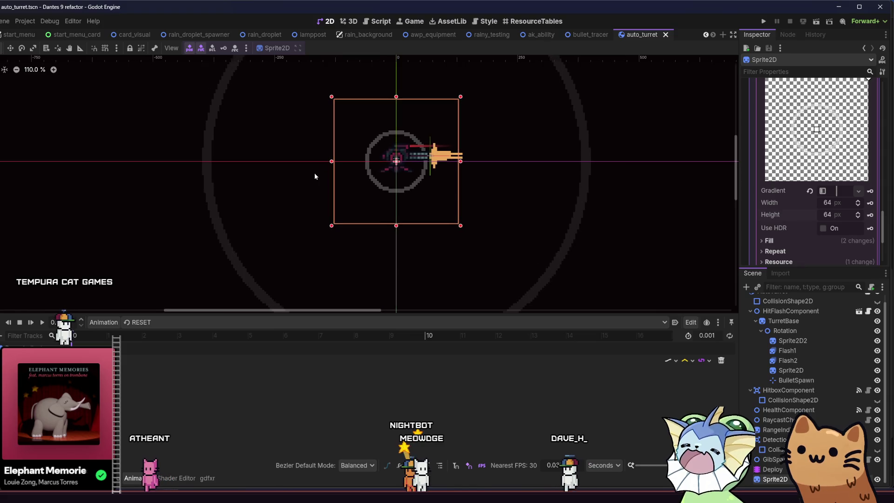
{"action": "scroll", "coordinate": [362, 160], "scroll_direction": "up", "scroll_amount": 4}
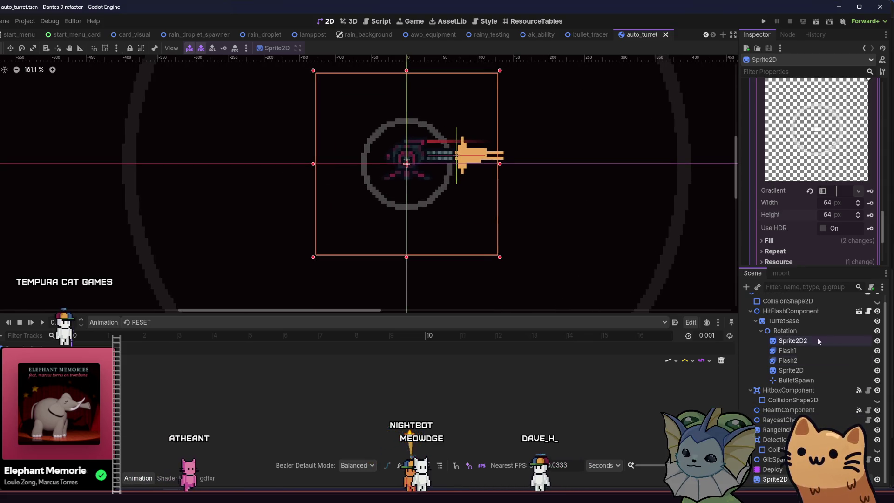
{"action": "scroll", "coordinate": [851, 306], "scroll_direction": "up", "scroll_amount": 1}
{"action": "key", "text": "ctrl+v"}
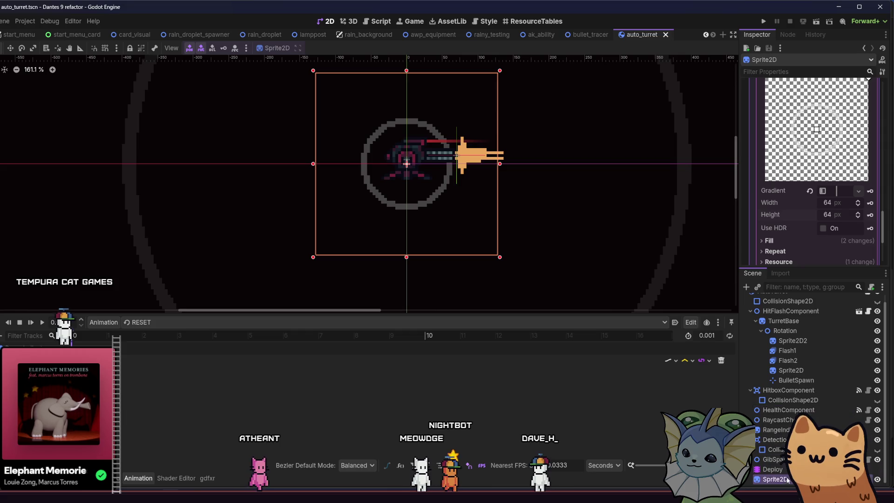
{"action": "type", "text": "ial"}
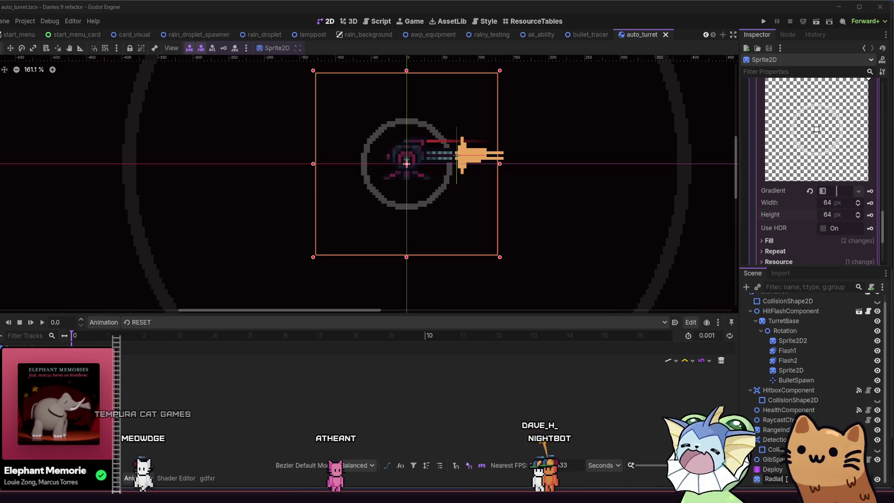
{"action": "key", "text": "Return"}
{"action": "scroll", "coordinate": [810, 218], "scroll_direction": "up", "scroll_amount": 2}
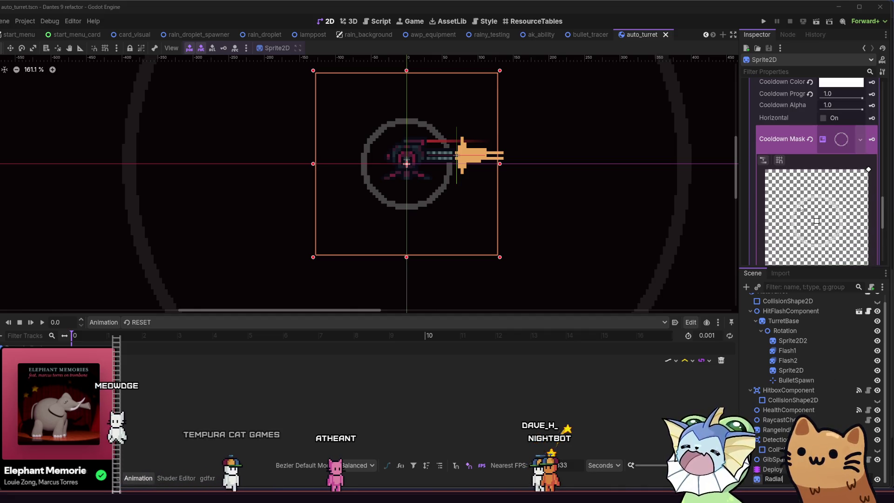
{"action": "scroll", "coordinate": [778, 152], "scroll_direction": "up", "scroll_amount": 5}
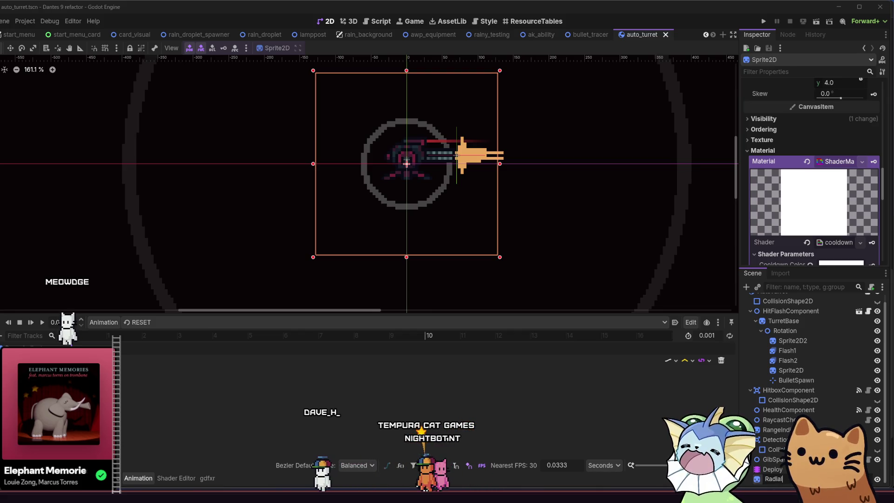
{"action": "type", "text": "Tin"}
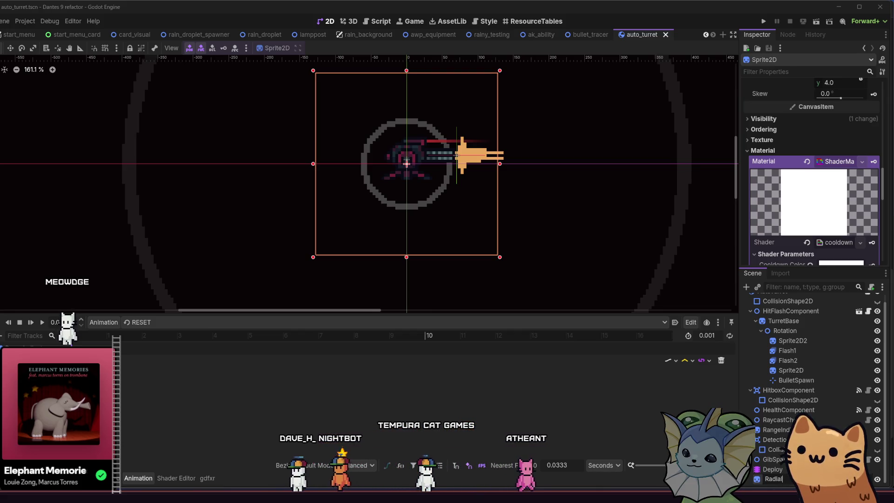
{"action": "type", "text": "dicator"}
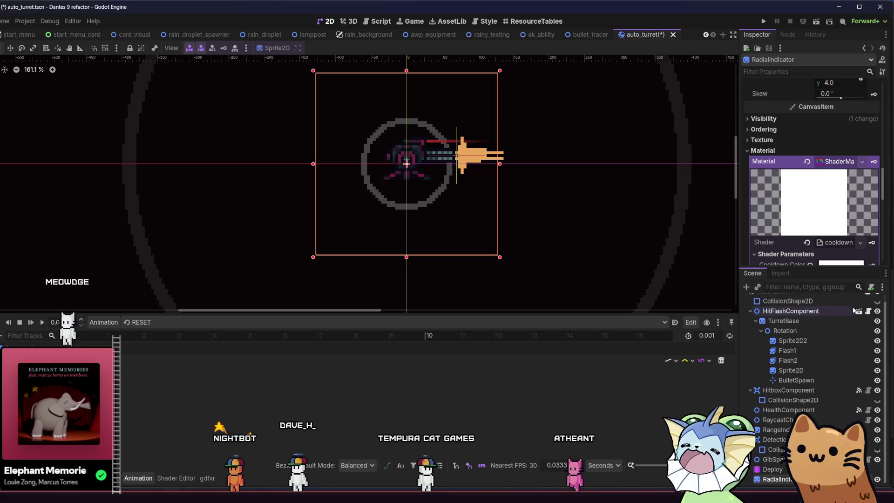
{"action": "scroll", "coordinate": [854, 311], "scroll_direction": "up", "scroll_amount": 1}
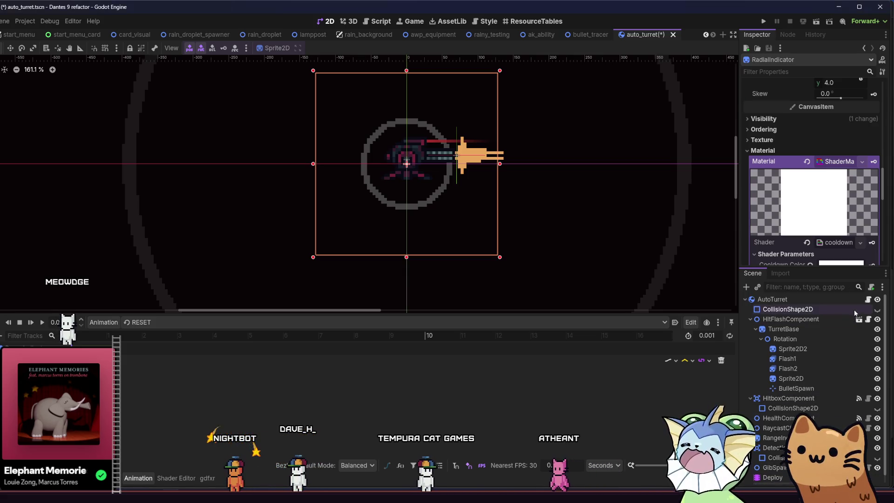
{"action": "left_click", "coordinate": [869, 299]}
- Put the caret at the end of line 14 among auto_turret.gd's export variables
{"action": "scroll", "coordinate": [274, 169], "scroll_direction": "up", "scroll_amount": 10}
{"action": "scroll", "coordinate": [274, 170], "scroll_direction": "down", "scroll_amount": 5}
{"action": "scroll", "coordinate": [274, 169], "scroll_direction": "up", "scroll_amount": 4}
{"action": "left_click", "coordinate": [326, 169]}
{"action": "left_click", "coordinate": [326, 200]}
{"action": "left_click", "coordinate": [342, 115]}
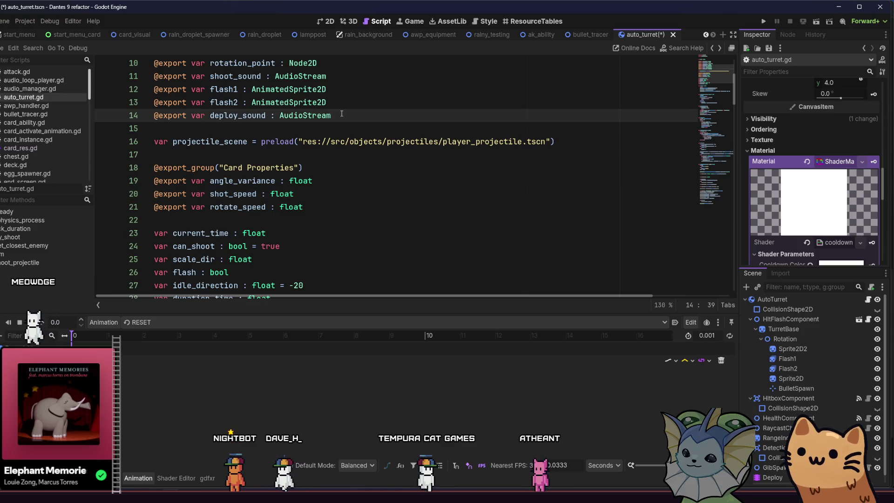
{"action": "key", "text": "Return"}
{"action": "type", "text": "@ex"}
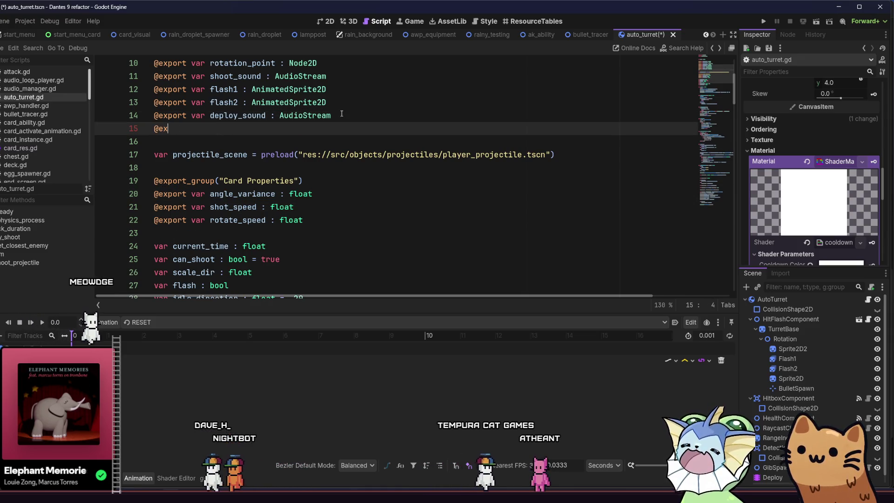
{"action": "type", "text": "port_"}
{"action": "key", "text": "Return"}
{"action": "key", "text": "BackSpace"}
{"action": "key", "text": "BackSpace"}
{"action": "key", "text": "BackSpace"}
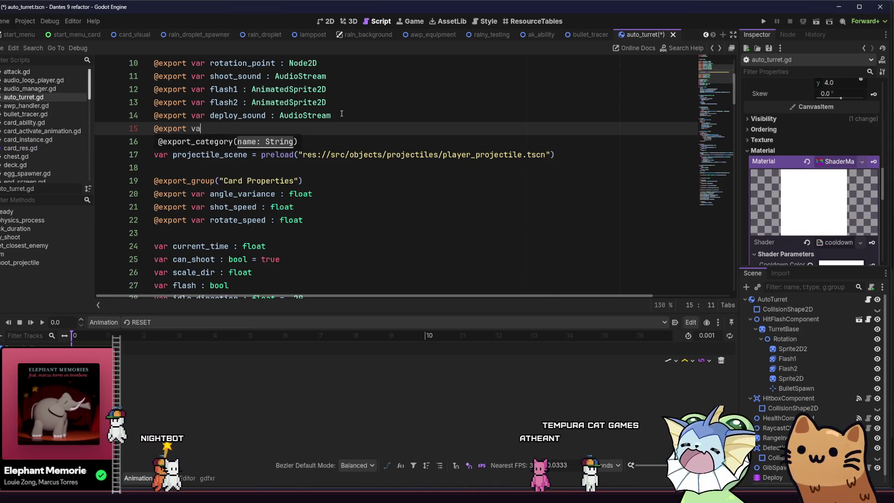
{"action": "type", "text": "r radial :"}
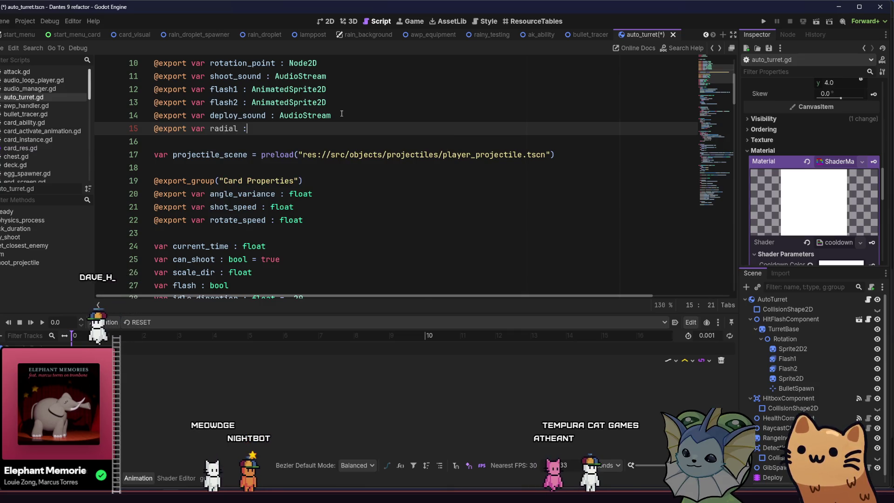
{"action": "type", "text": "prite2"}
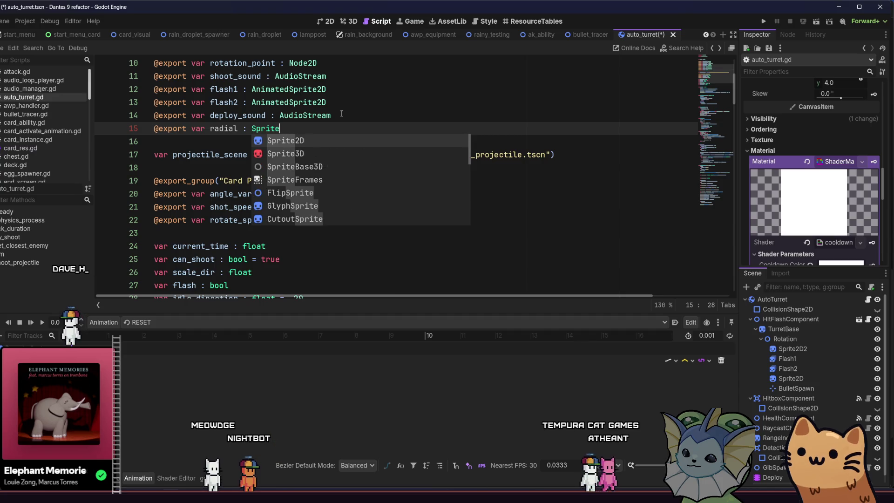
{"action": "type", "text": "D"}
{"action": "key", "text": "ctrl+s"}
{"action": "scroll", "coordinate": [342, 126], "scroll_direction": "down", "scroll_amount": 4}
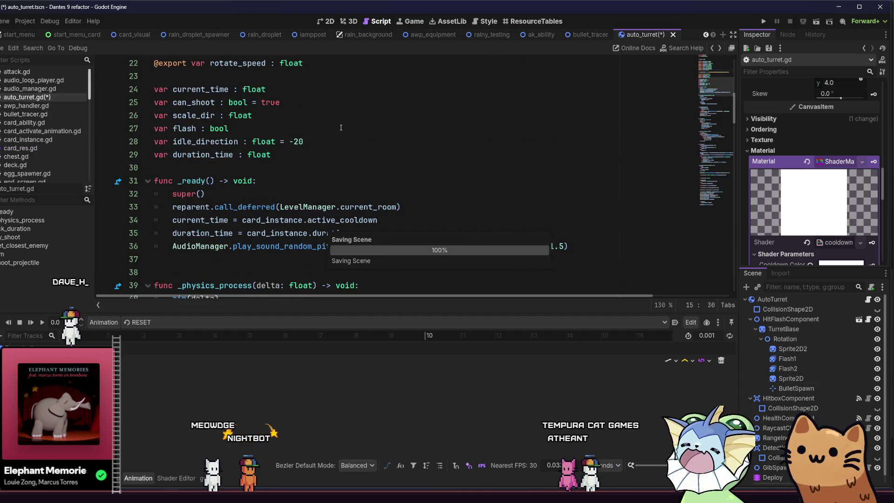
{"action": "scroll", "coordinate": [343, 132], "scroll_direction": "down", "scroll_amount": 1}
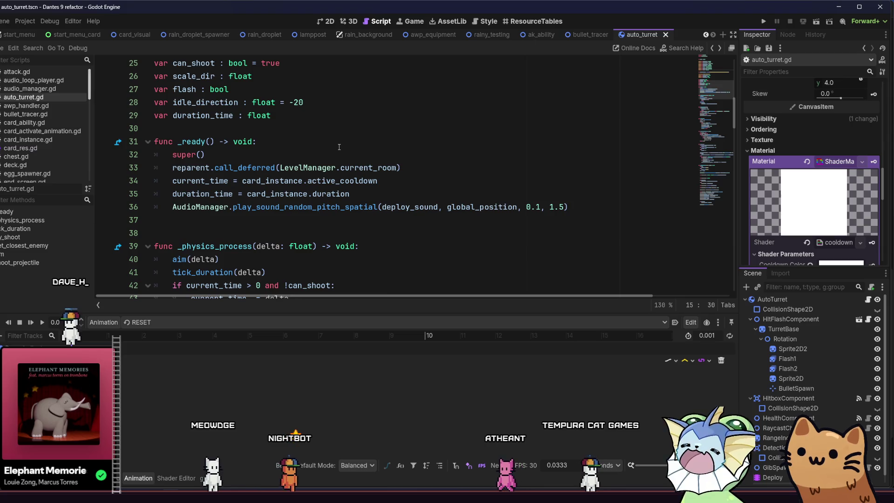
- Reset the RadialIndicator's Cooldown Progress to 0.0 and save the scene
{"action": "scroll", "coordinate": [789, 206], "scroll_direction": "down", "scroll_amount": 4}
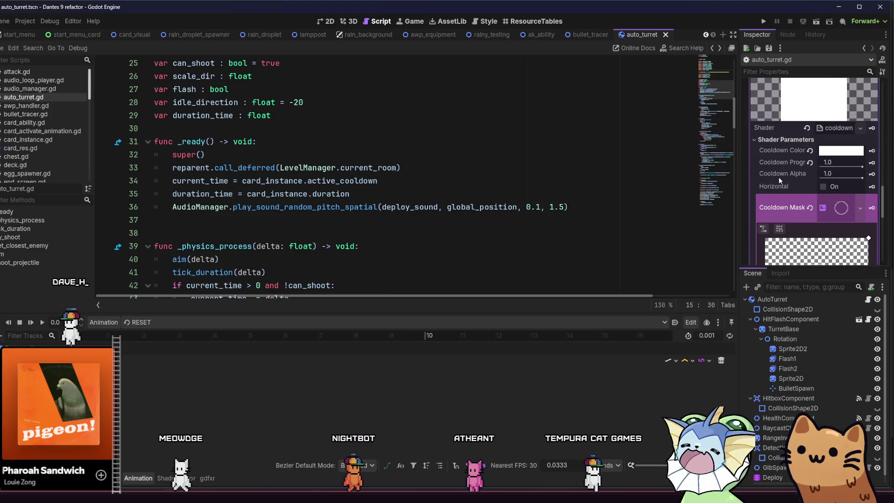
{"action": "right_click", "coordinate": [779, 167]}
{"action": "left_click", "coordinate": [773, 157]}
{"action": "right_click", "coordinate": [773, 160]}
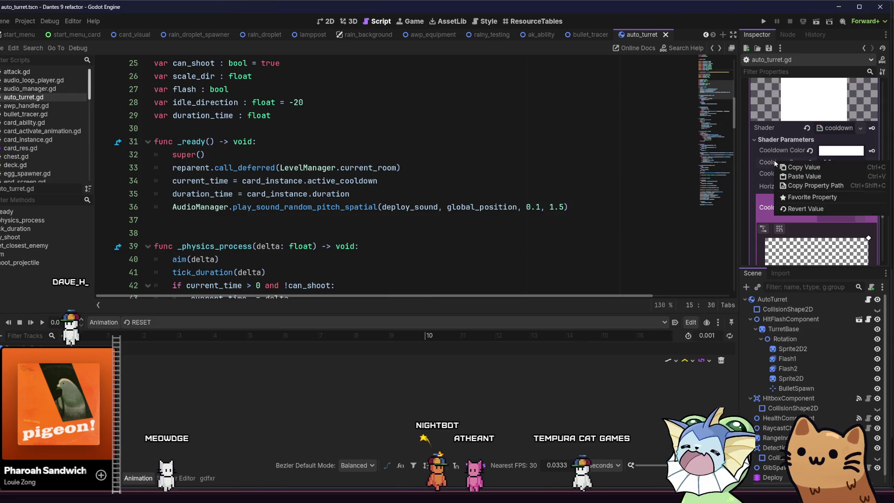
{"action": "left_click", "coordinate": [797, 173]}
{"action": "key", "text": "ctrl+s"}
- Copy the Cooldown Progress property path and open a blank line at the top of _ready
{"action": "left_click", "coordinate": [375, 154]}
{"action": "key", "text": "Up"}
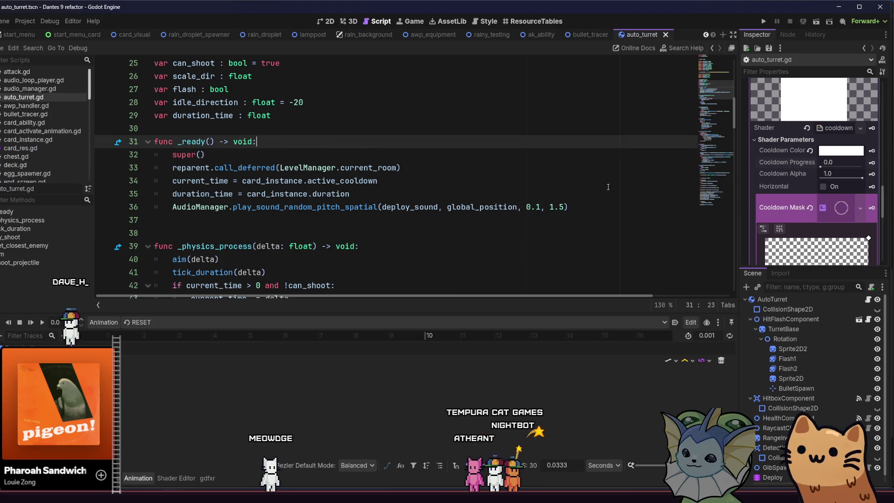
{"action": "right_click", "coordinate": [786, 171]}
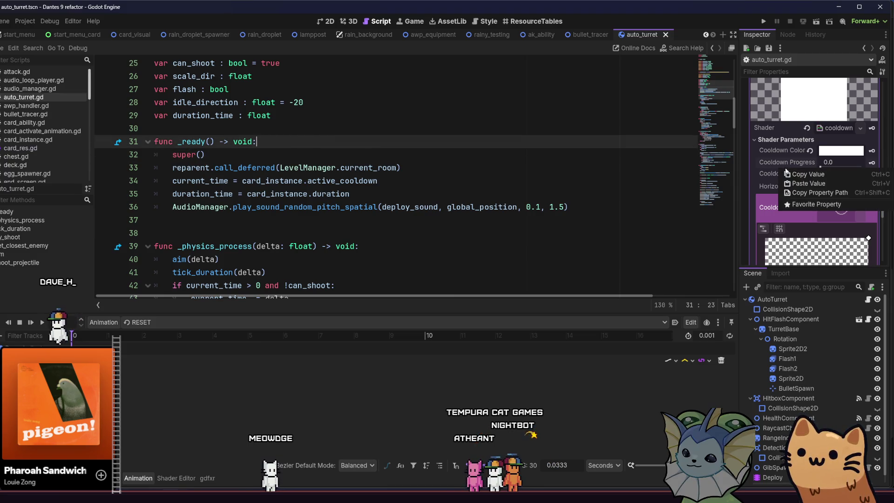
{"action": "left_click", "coordinate": [799, 192]}
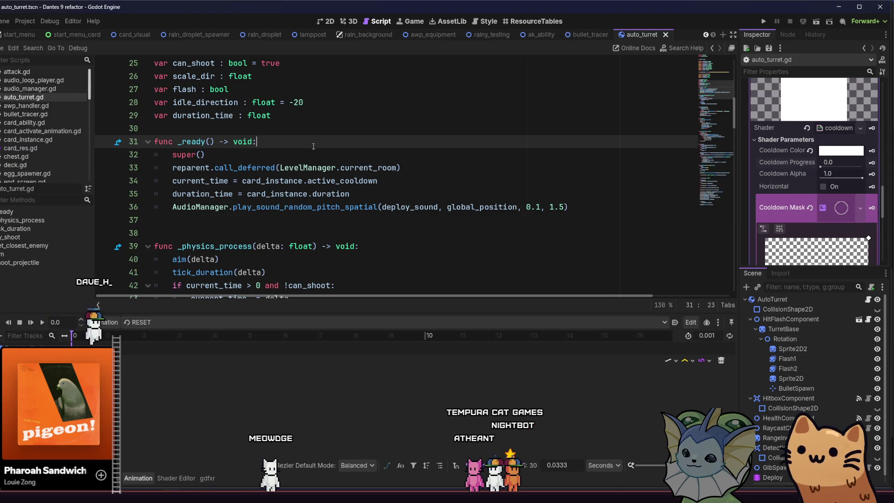
{"action": "key", "text": "Return"}
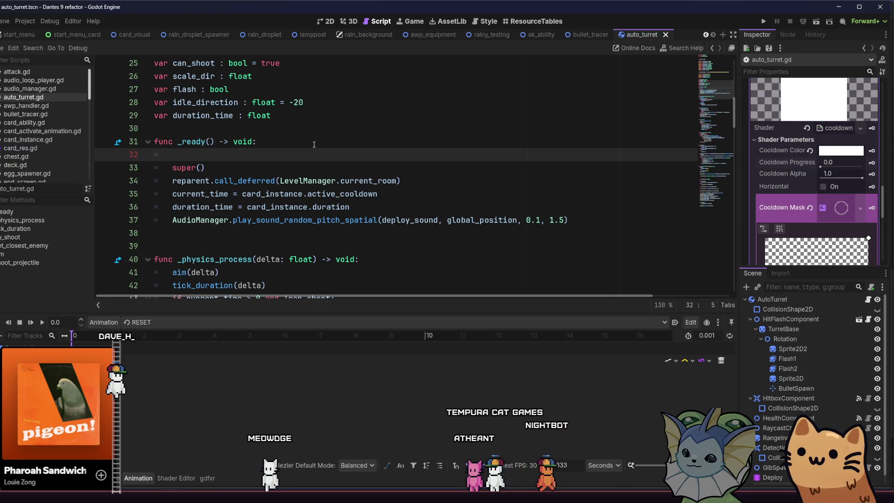
- Discard the stray Sprite text and remove the extra empty line in _ready
{"action": "type", "text": "Sprt"}
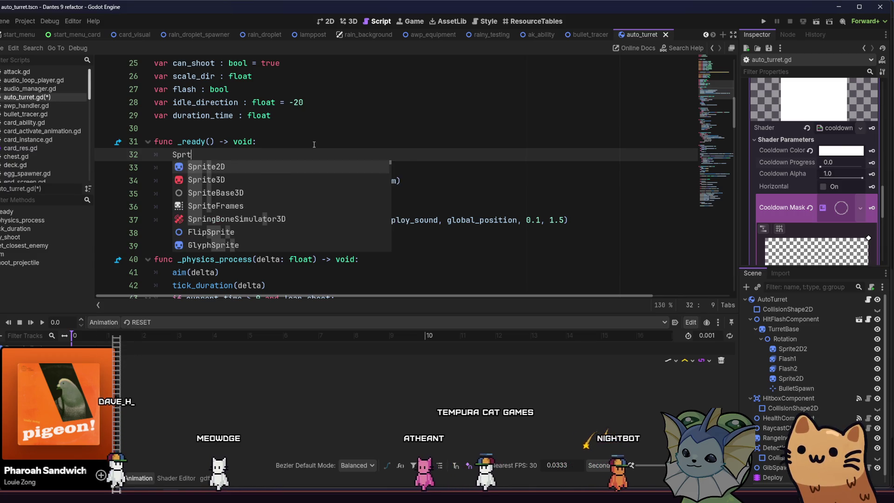
{"action": "key", "text": "Return"}
{"action": "key", "text": "BackSpace"}
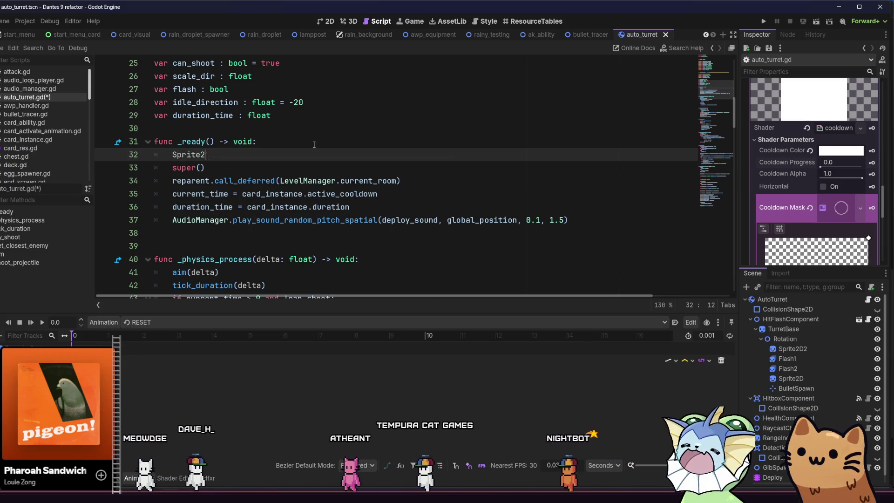
{"action": "key", "text": "BackSpace"}
{"action": "key", "text": "BackSpace"}
{"action": "key", "text": "BackSpace"}
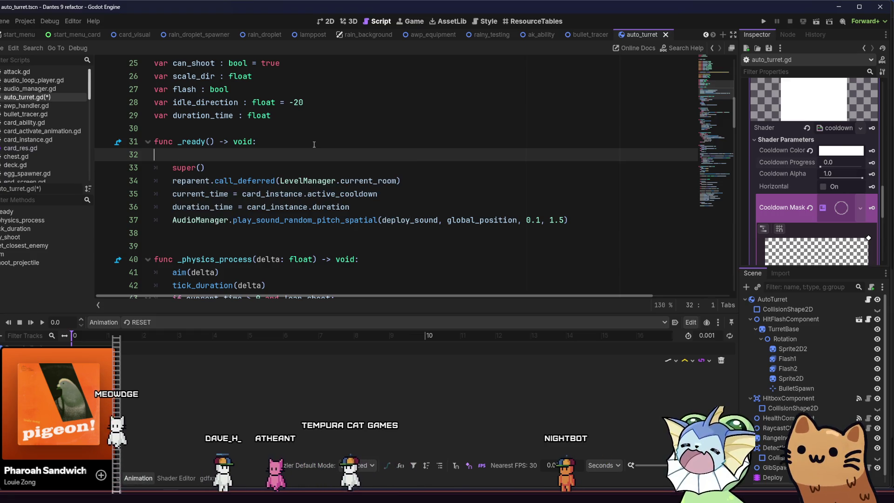
{"action": "key", "text": "Delete"}
{"action": "key", "text": "End"}
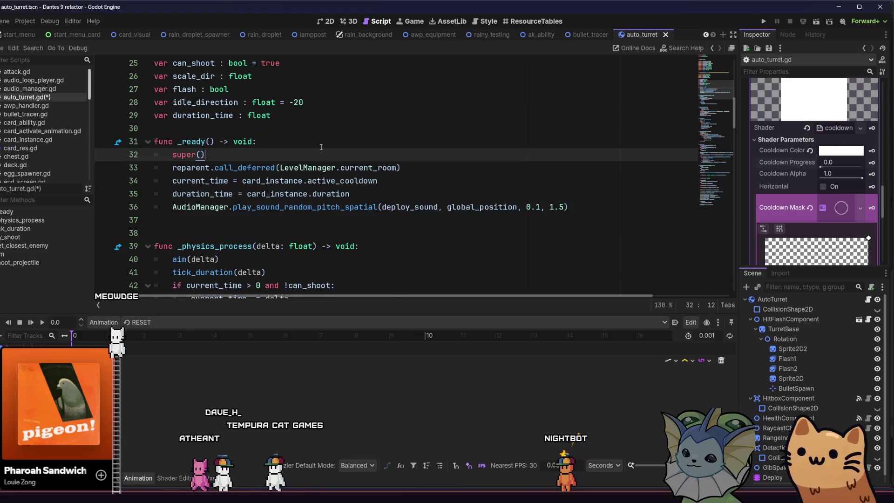
- After line 36, start a radial.set_instance_shader_parameter( call
{"action": "left_click", "coordinate": [568, 206]}
{"action": "key", "text": "Return"}
{"action": "type", "text": "radial."}
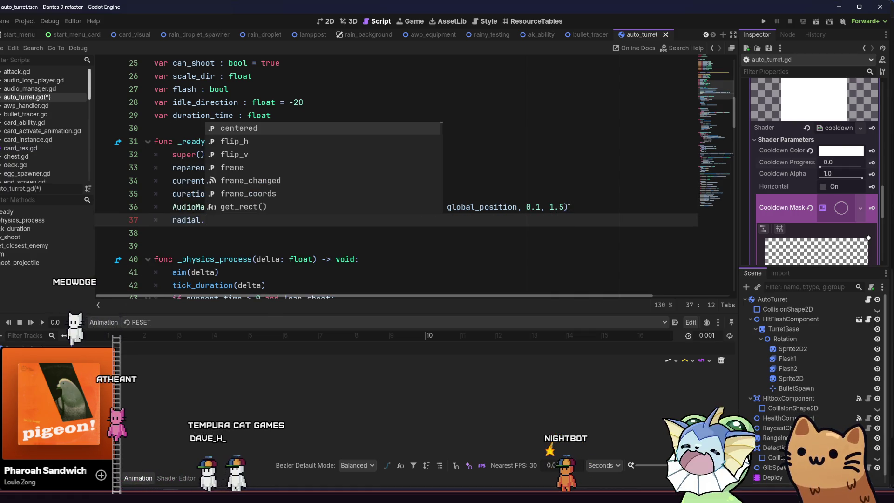
{"action": "type", "text": "set_"}
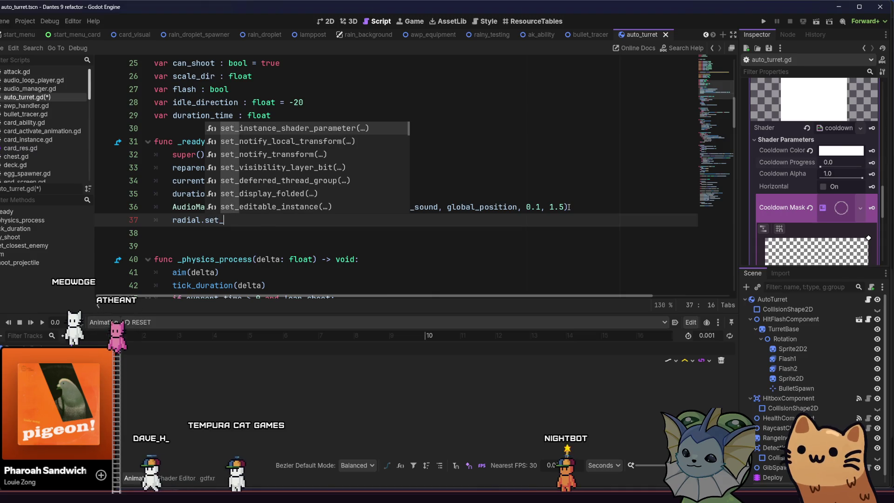
{"action": "type", "text": "p"}
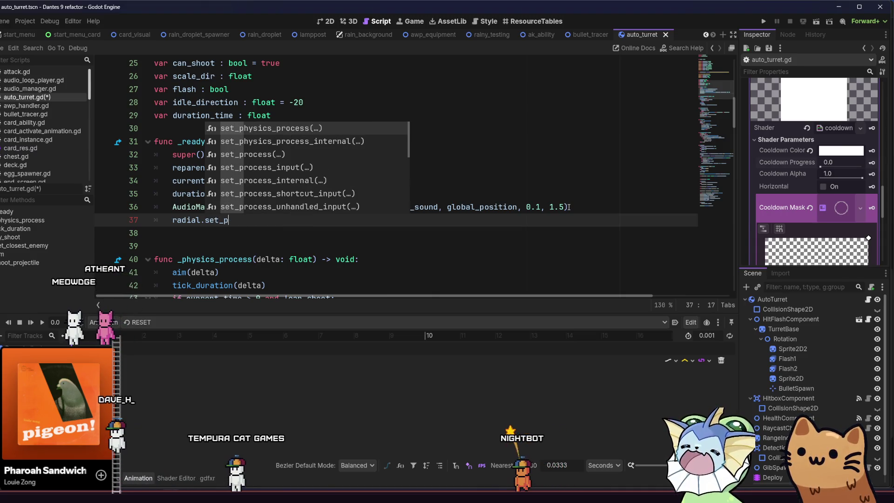
{"action": "key", "text": "BackSpace"}
{"action": "key", "text": "BackSpace"}
{"action": "key", "text": "BackSpace"}
{"action": "key", "text": "BackSpace"}
{"action": "type", "text": "mat"}
{"action": "key", "text": "Return"}
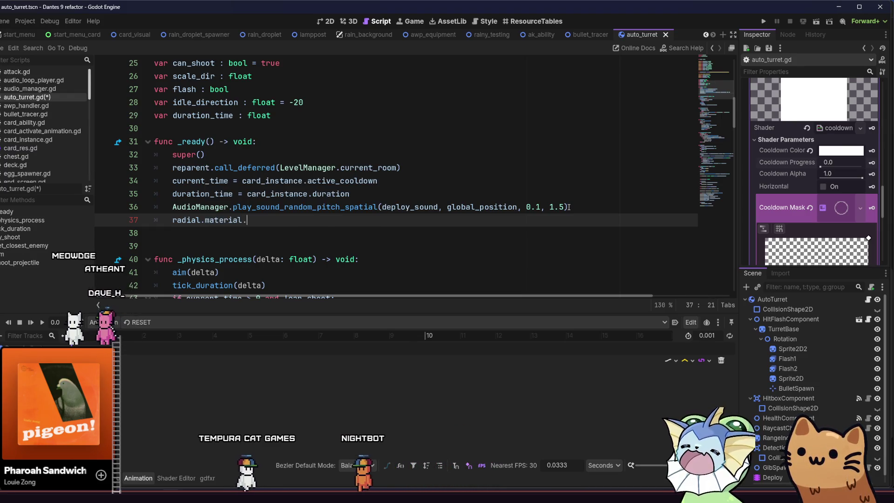
{"action": "type", "text": ".set"}
{"action": "type", "text": "_s"}
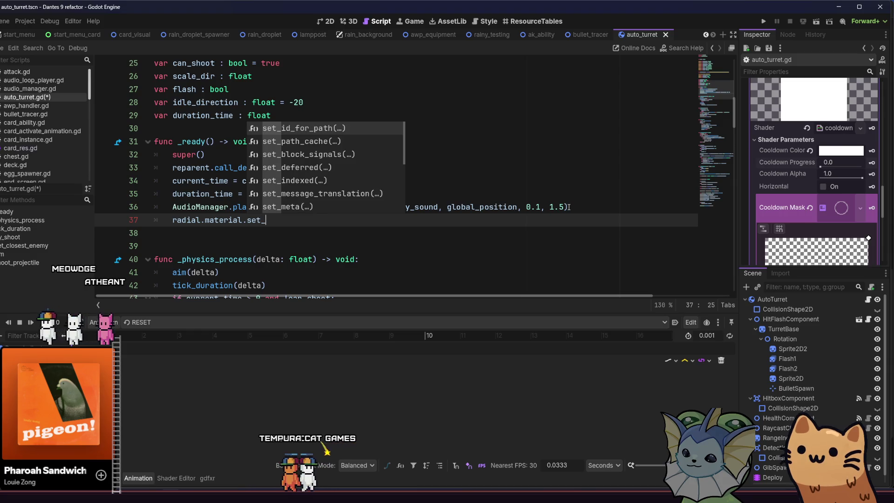
{"action": "key", "text": "BackSpace"}
{"action": "key", "text": "BackSpace"}
{"action": "key", "text": "BackSpace"}
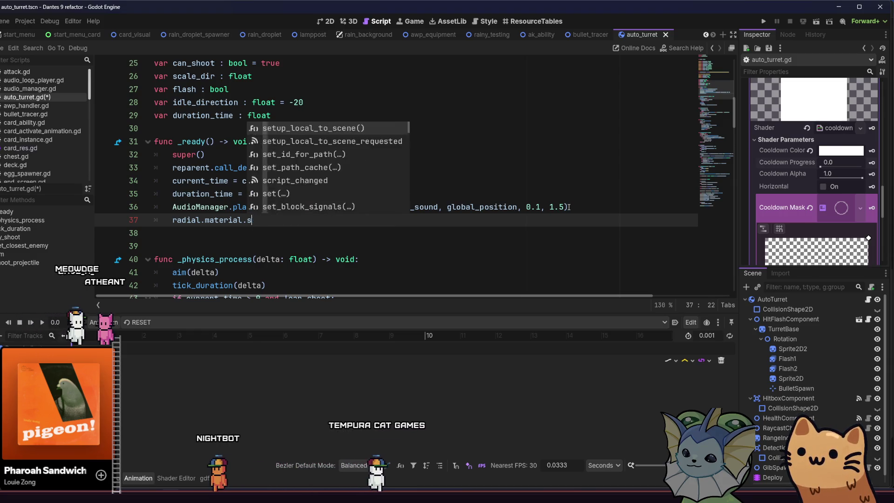
{"action": "type", "text": "_sha"}
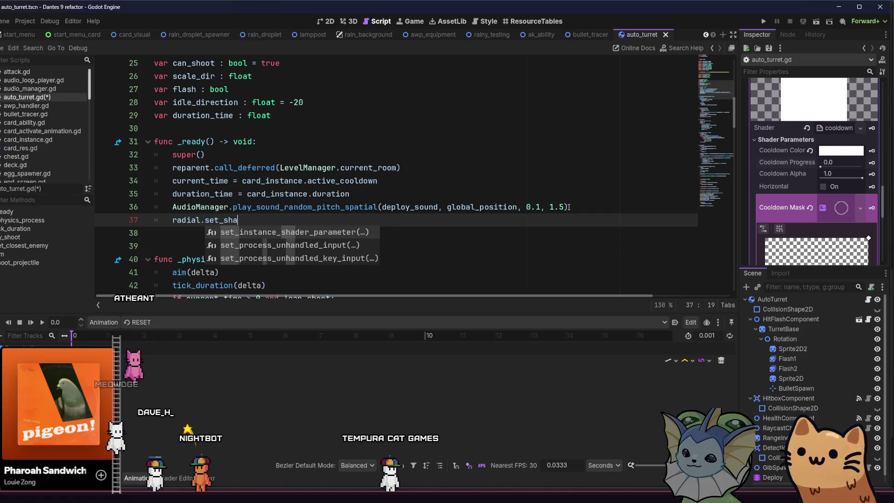
{"action": "key", "text": "Return"}
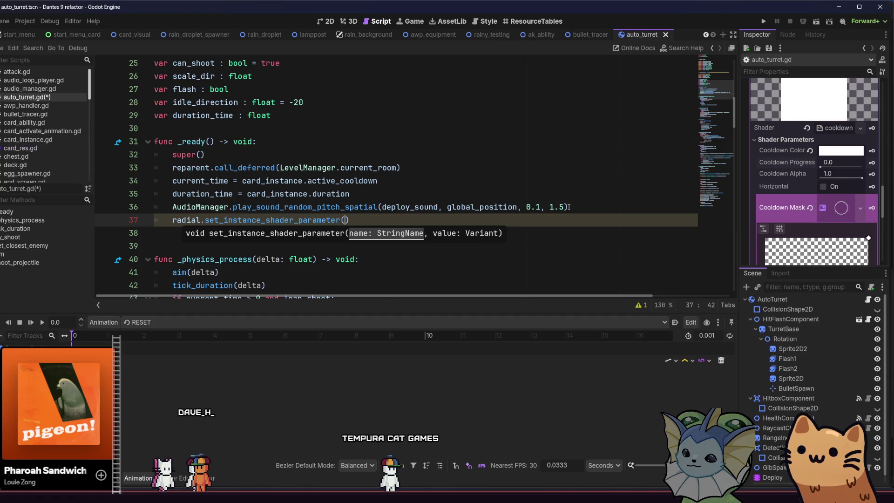
- Pass "cooldown_progress" as the parameter name, trimmed from the pasted property path, followed by a comma
{"action": "type", "text": "shader_parameter/cooldown_progress"}
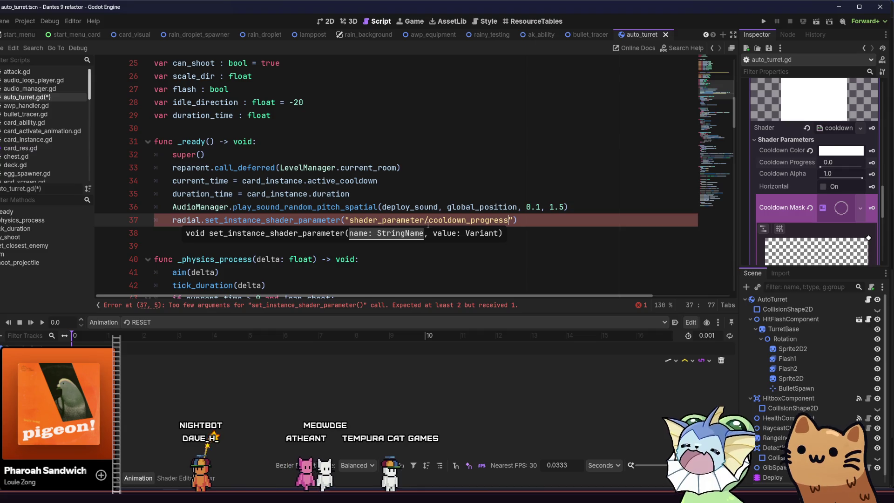
{"action": "left_click_drag", "start_coordinate": [429, 220], "coordinate": [357, 220]}
{"action": "key", "text": "BackSpace"}
{"action": "key", "text": "BackSpace"}
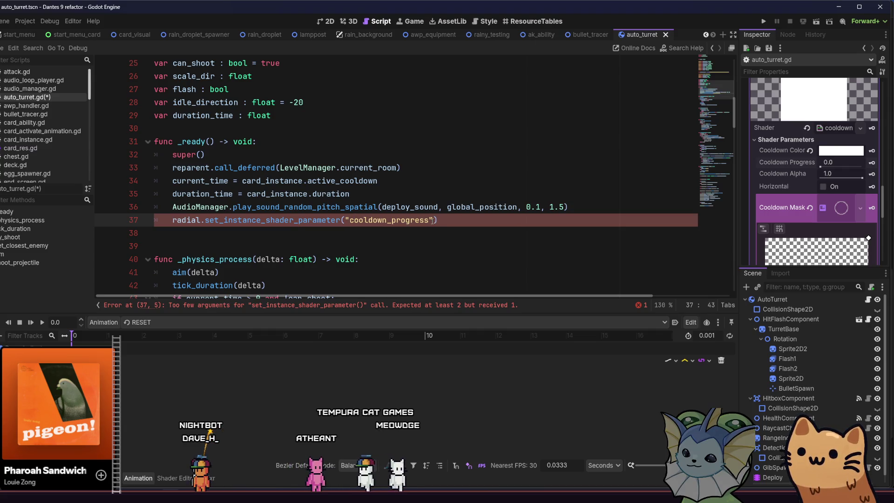
{"action": "type", "text": ", 1.0"}
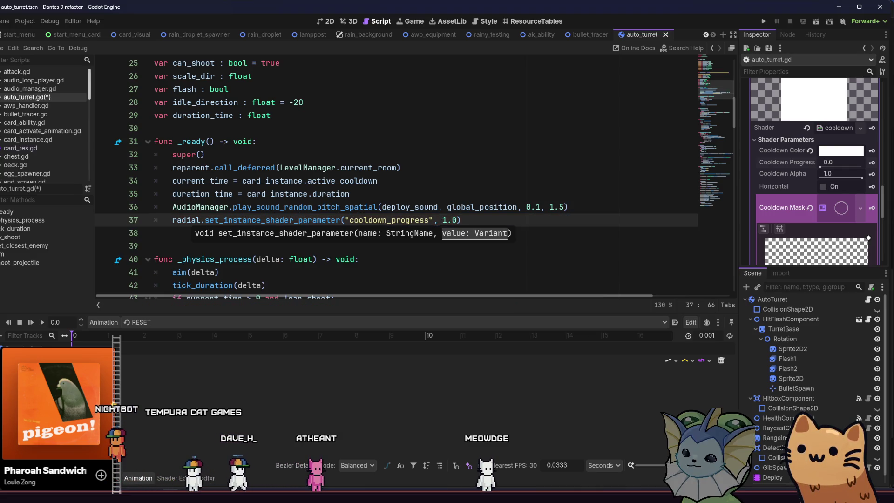
{"action": "mouse_move", "coordinate": [461, 220]}
{"action": "left_mouse_down"}
{"action": "mouse_move", "coordinate": [279, 207]}
{"action": "mouse_move", "coordinate": [174, 219]}
{"action": "left_mouse_up"}
{"action": "key", "text": "ctrl+c"}
- Paste the shader parameter line below line 53 in tick_duration
{"action": "left_click", "coordinate": [199, 233]}
{"action": "scroll", "coordinate": [200, 233], "scroll_direction": "down", "scroll_amount": 7}
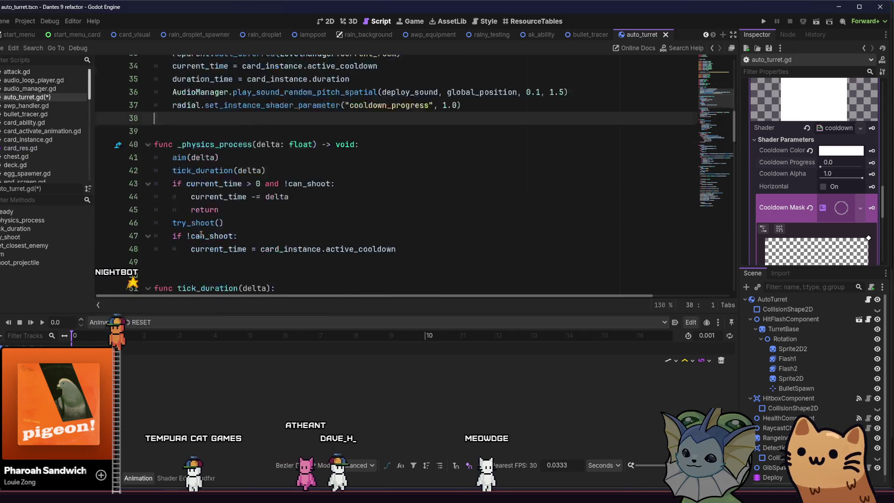
{"action": "left_click", "coordinate": [354, 219]}
{"action": "left_click", "coordinate": [342, 160]}
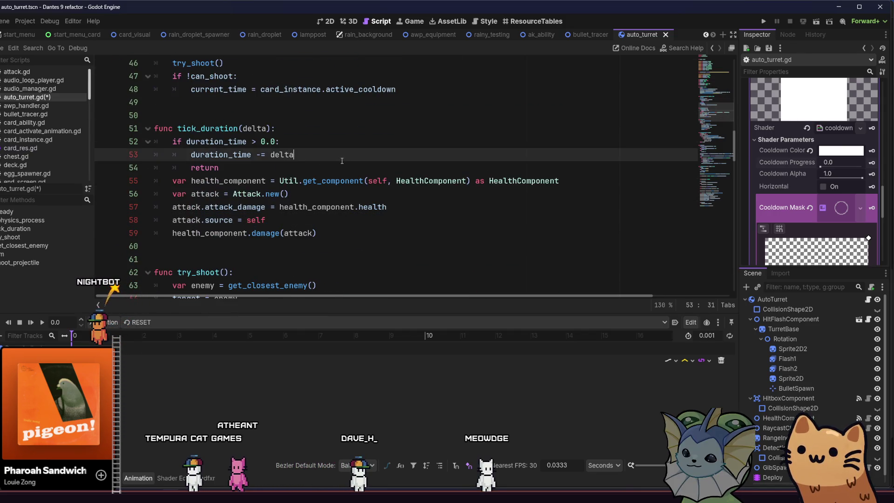
{"action": "key", "text": "Return"}
{"action": "key", "text": "ctrl+v"}
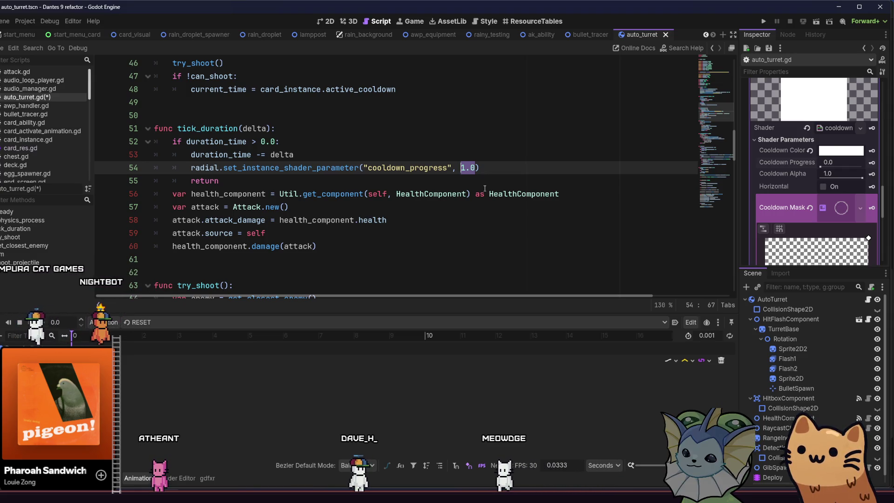
- Change the value to duration_time / card_instance.duration and save
{"action": "type", "text": "dur"}
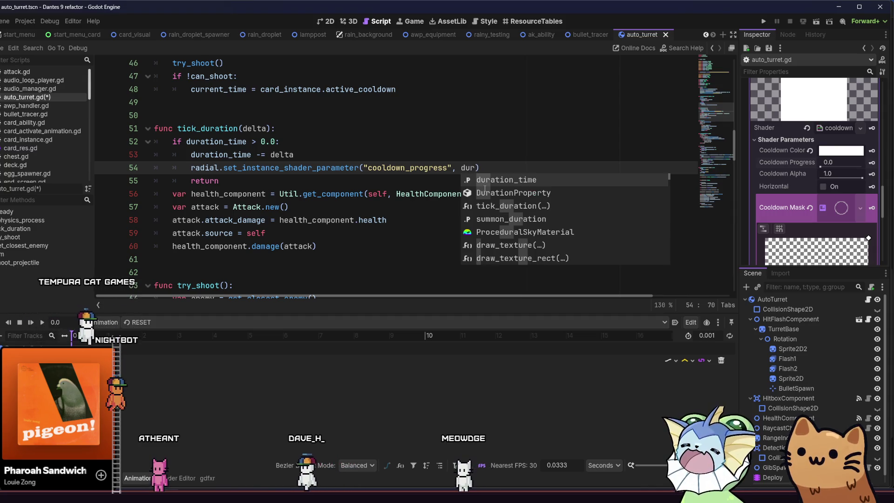
{"action": "key", "text": "Return"}
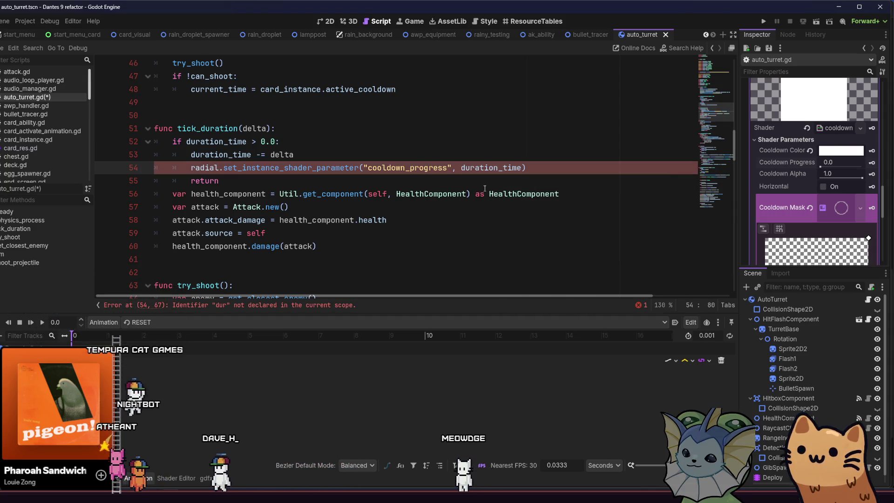
{"action": "type", "text": "."}
{"action": "key", "text": "BackSpace"}
{"action": "type", "text": "/"}
{"action": "key", "text": "BackSpace"}
{"action": "type", "text": "/ du"}
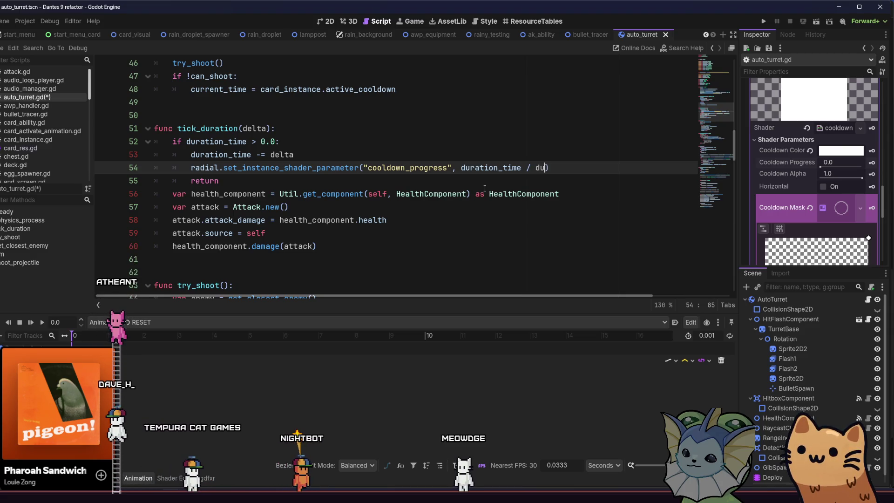
{"action": "type", "text": "r"}
{"action": "key", "text": "BackSpace"}
{"action": "key", "text": "BackSpace"}
{"action": "key", "text": "BackSpace"}
{"action": "type", "text": "card_in"}
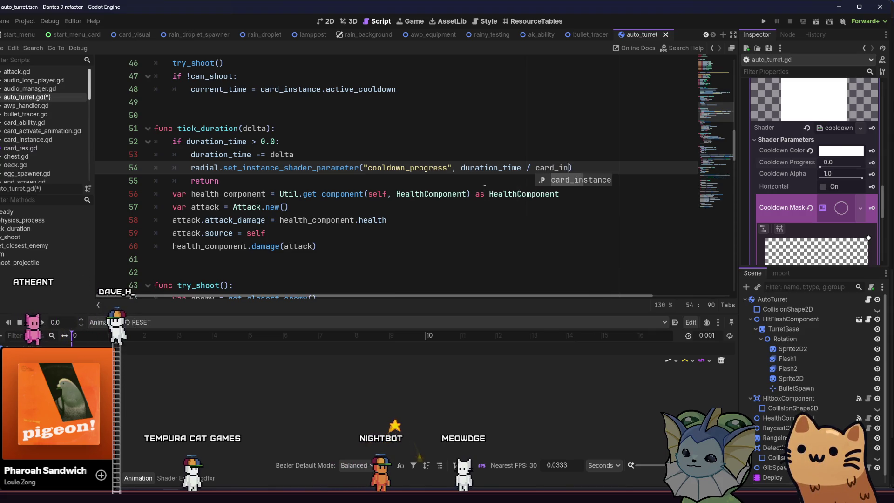
{"action": "key", "text": "Return"}
{"action": "type", "text": ".du"}
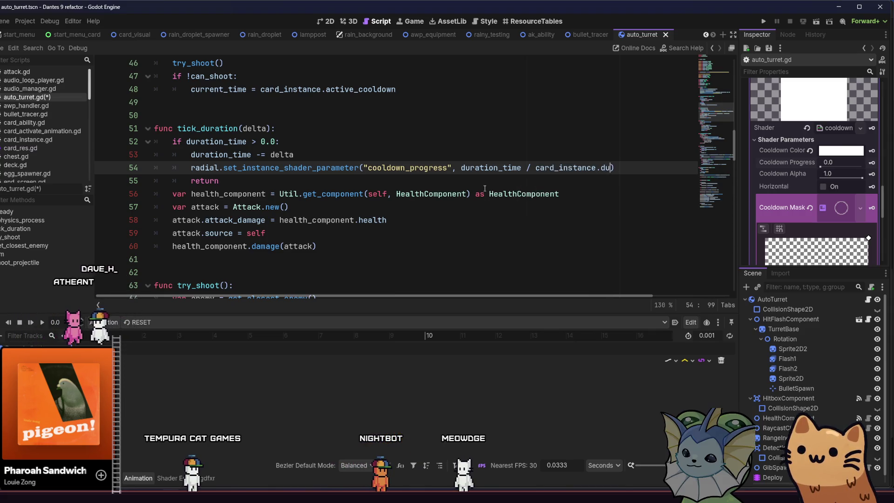
{"action": "key", "text": "Return"}
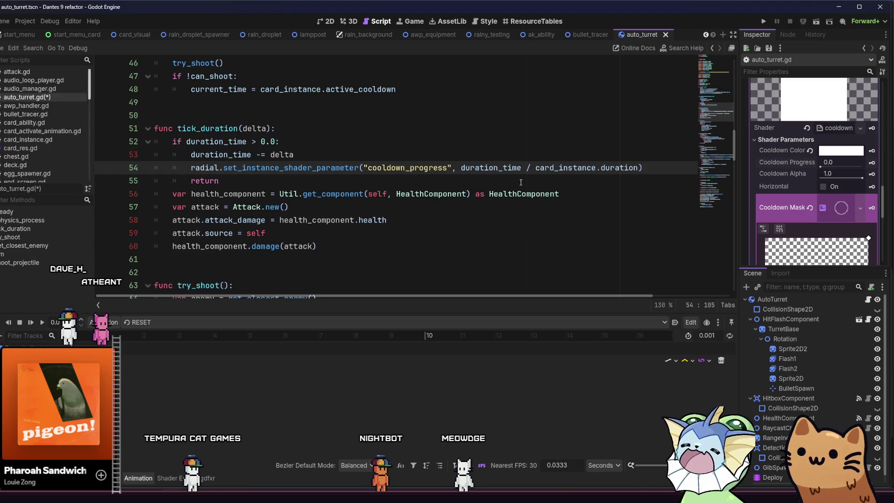
{"action": "left_click", "coordinate": [531, 178]}
{"action": "key", "text": "ctrl+s"}
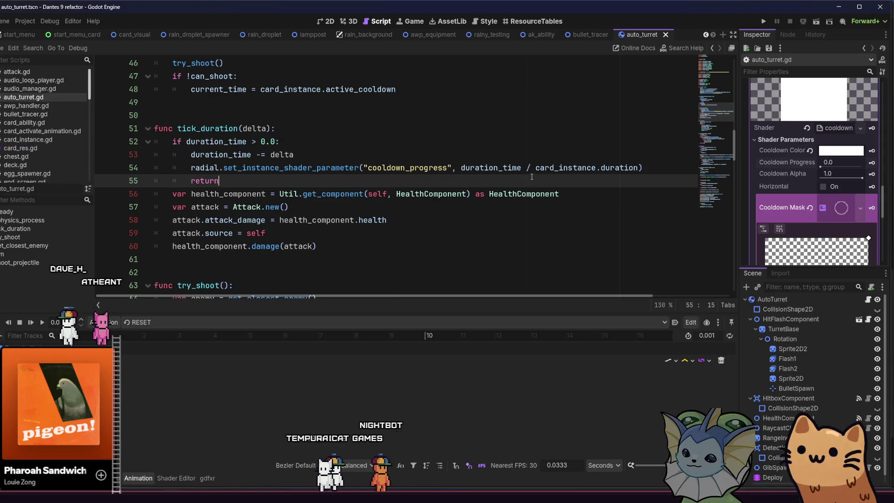
- Make it 1 - (duration_time / card_instance.duration) and save the script
{"action": "left_click", "coordinate": [462, 168]}
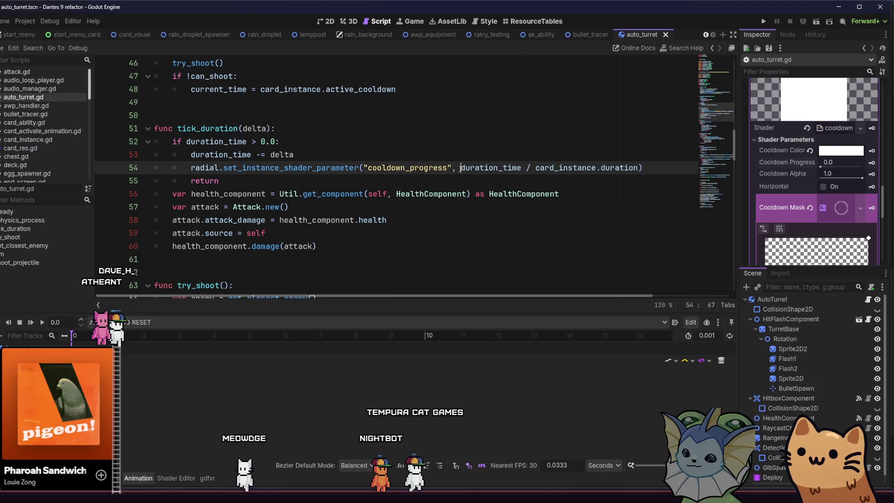
{"action": "type", "text": "1 -"}
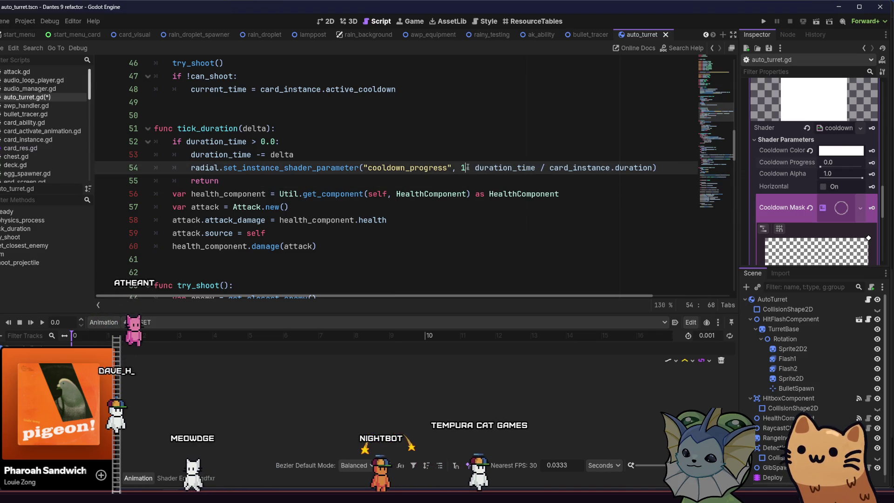
{"action": "key", "text": "Right"}
{"action": "key", "text": "Right"}
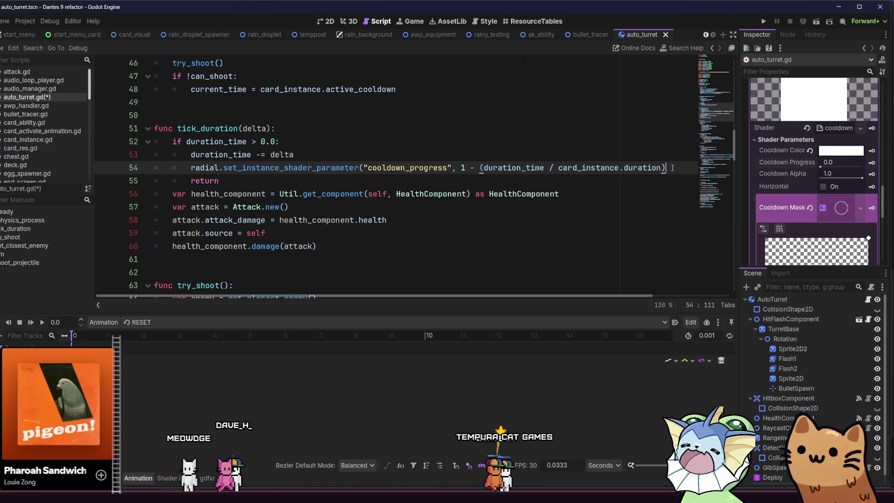
{"action": "type", "text": "))"}
{"action": "key", "text": "ctrl+s"}
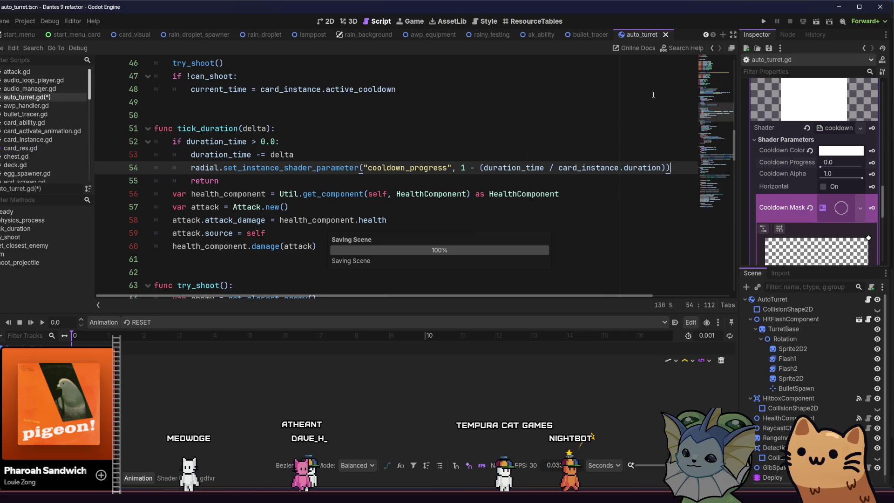
- Run the game and spawn an Auto Turret, hitting the null-value error on line 37
{"action": "left_click", "coordinate": [763, 21]}
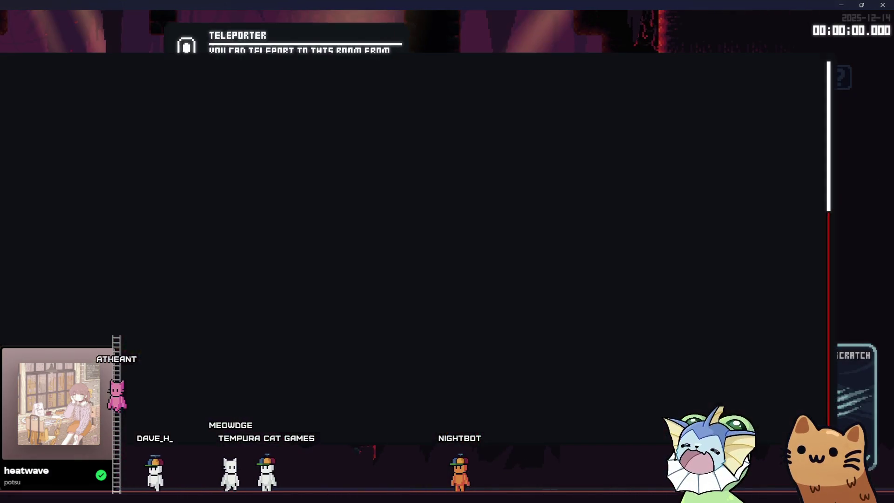
{"action": "left_click", "coordinate": [670, 127]}
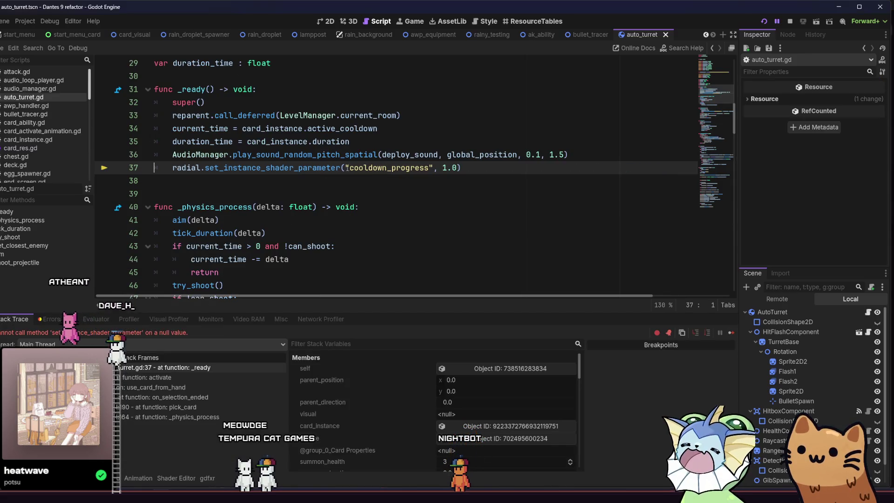
- Assign the RadialIndicator node to AutoTurret's Radial property
{"action": "left_click", "coordinate": [792, 311]}
{"action": "left_click", "coordinate": [836, 190]}
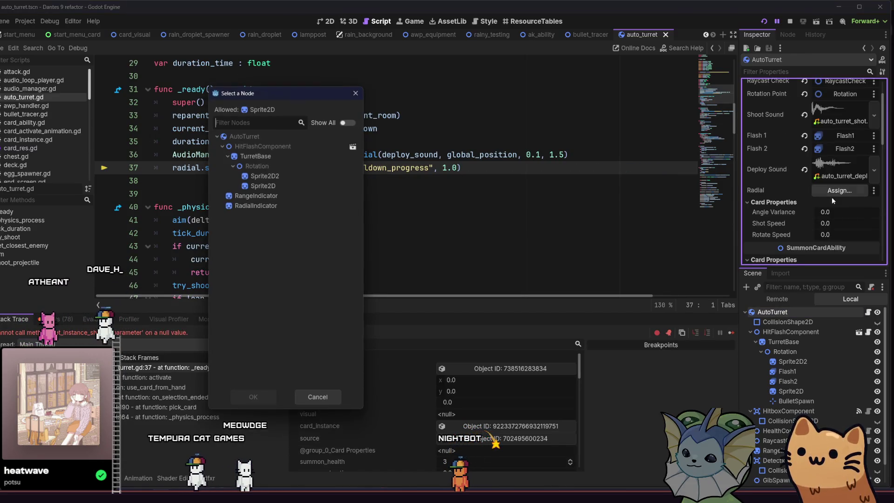
{"action": "double_click", "coordinate": [256, 206]}
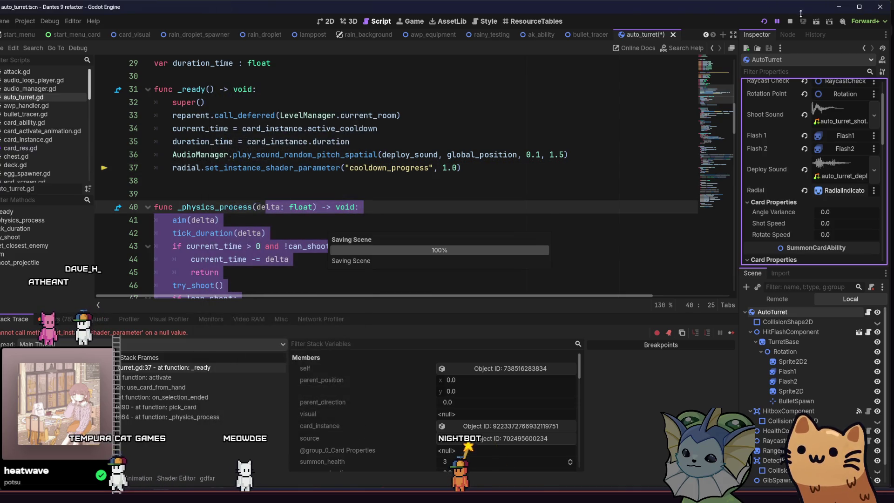
- Run the game fullscreen, deploy Auto Turrets while moving the cat, then stop it
{"action": "left_click", "coordinate": [765, 23]}
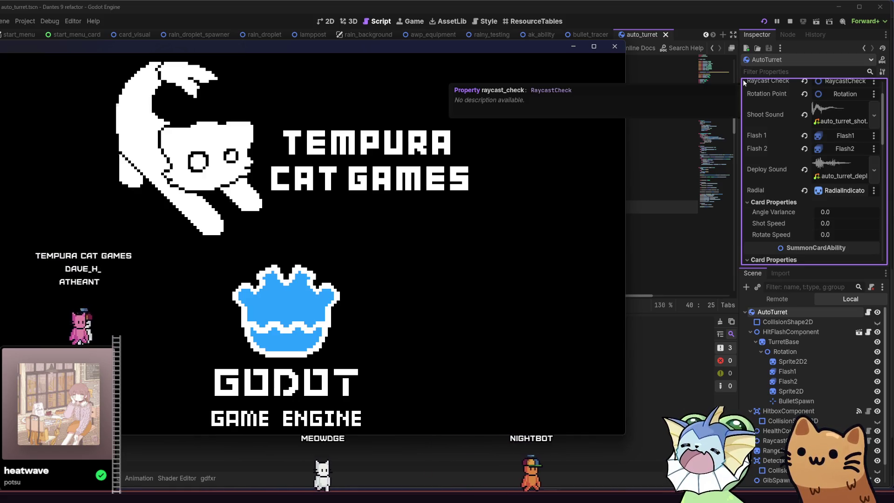
{"action": "key", "text": "super+Up"}
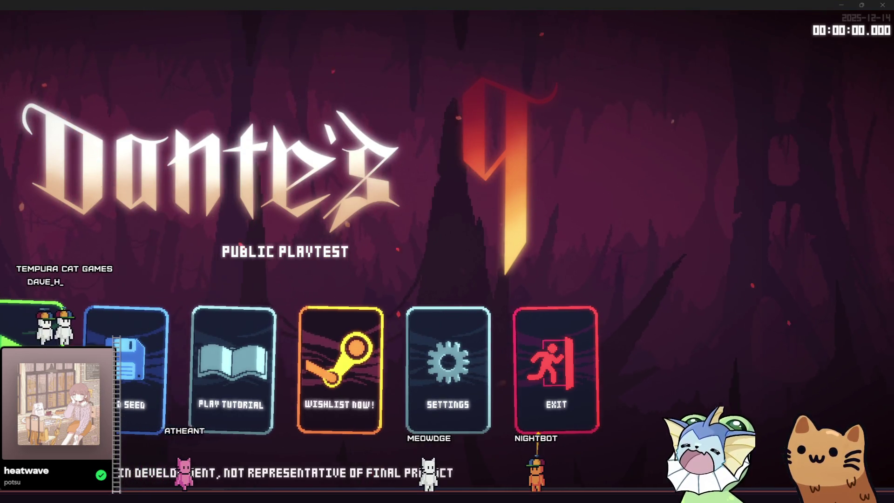
{"action": "key", "text": "Return"}
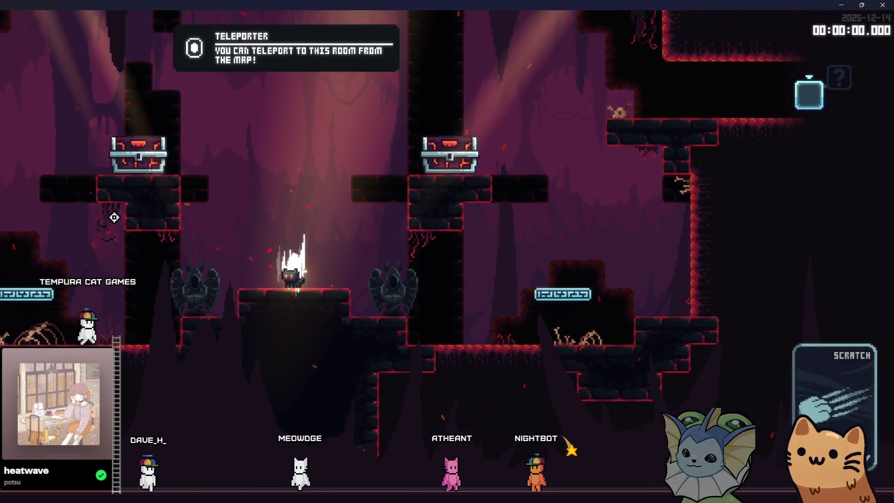
{"action": "key", "text": "Tab"}
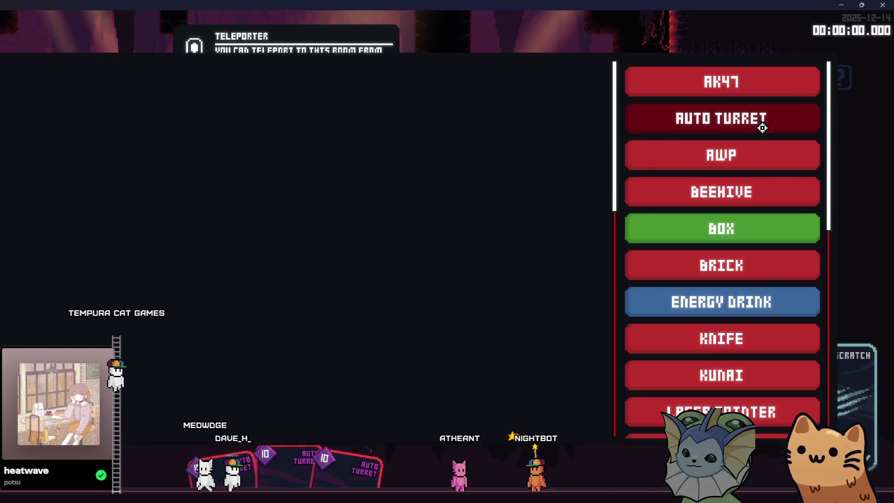
{"action": "left_click", "coordinate": [762, 128]}
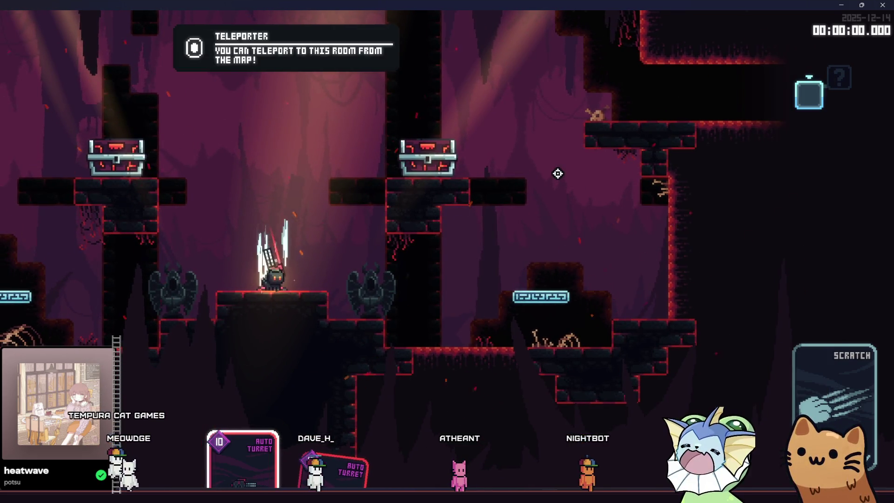
{"action": "key", "text": "d"}
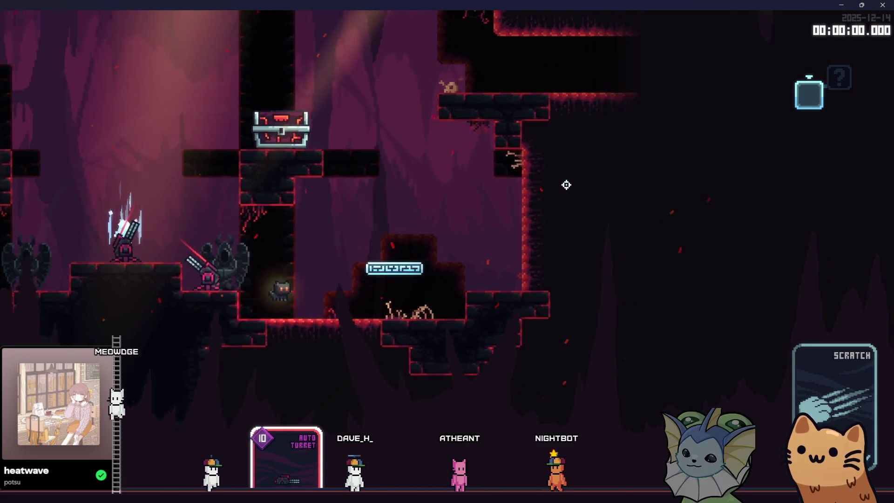
{"action": "key", "text": "d"}
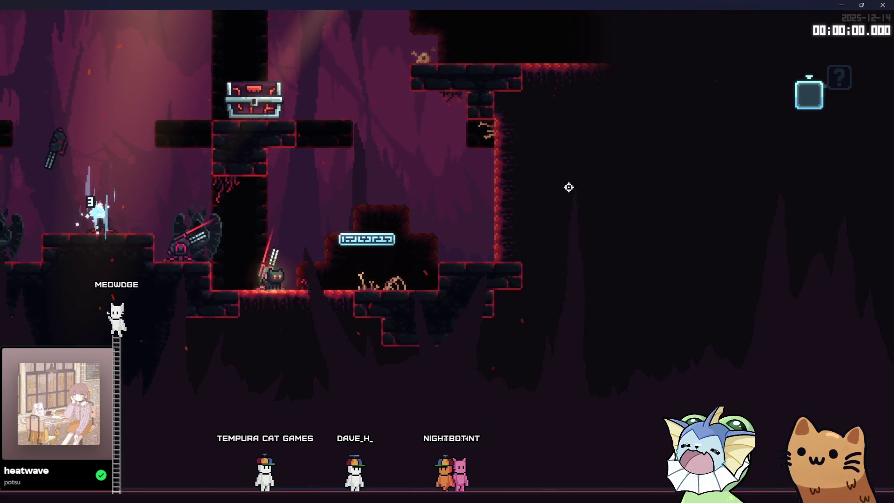
{"action": "key", "text": "d"}
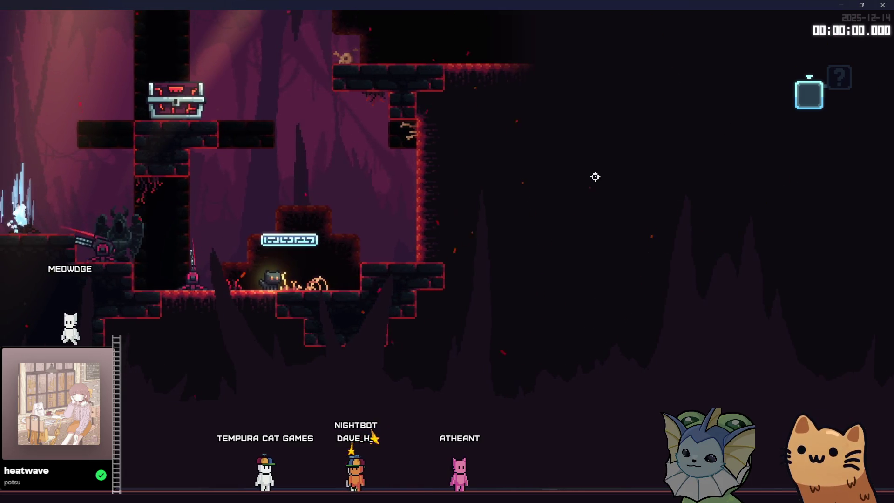
{"action": "key", "text": "a"}
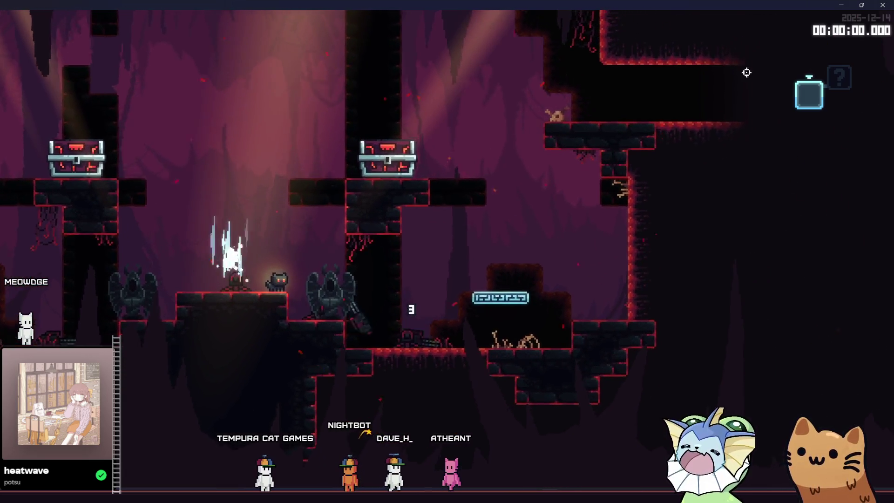
{"action": "key", "text": "F8"}
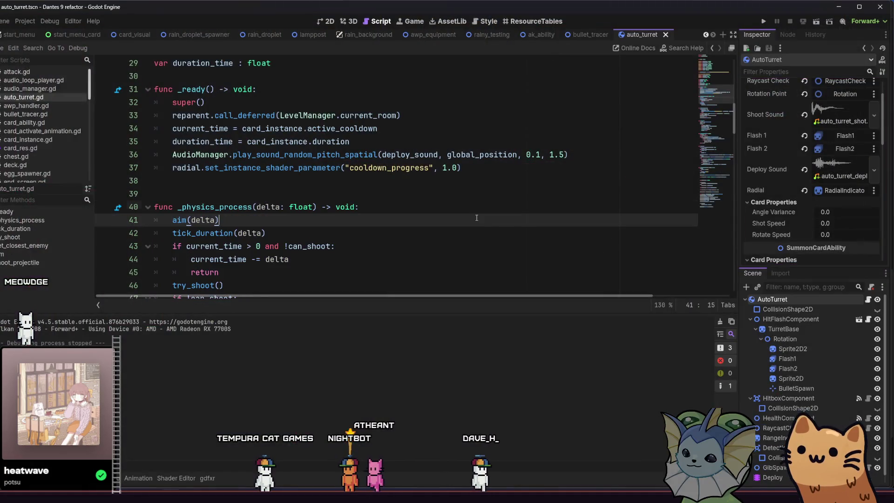
- Rewrite line 54 as 1 - (card_instance.duration / duration_time) and run the game
{"action": "scroll", "coordinate": [476, 219], "scroll_direction": "down", "scroll_amount": 2}
{"action": "left_click", "coordinate": [437, 223]}
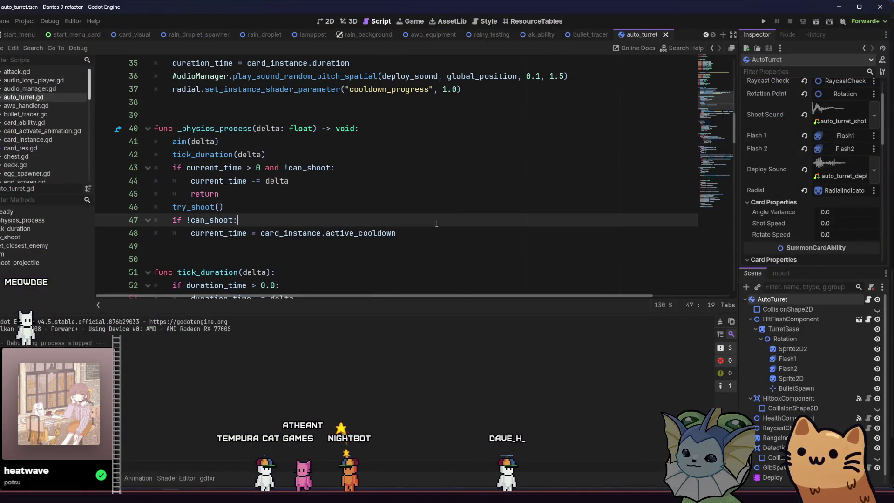
{"action": "scroll", "coordinate": [435, 227], "scroll_direction": "down", "scroll_amount": 3}
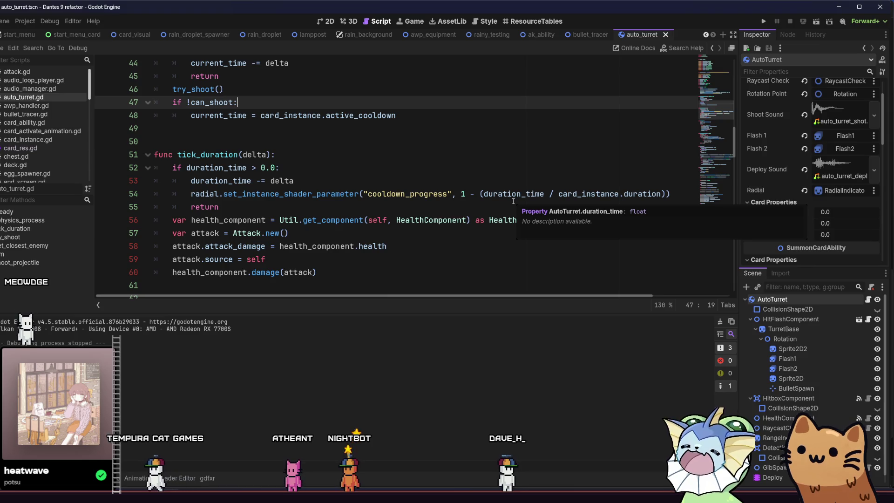
{"action": "left_click", "coordinate": [469, 193]}
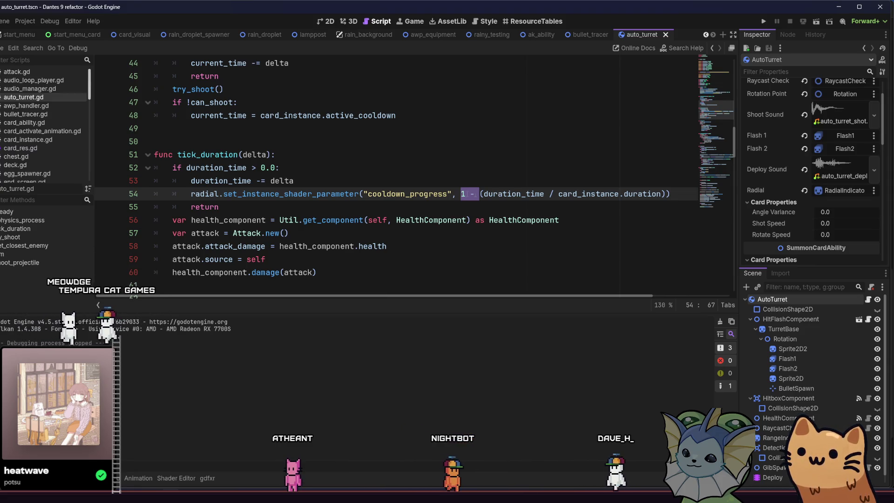
{"action": "double_click", "coordinate": [512, 194]}
{"action": "left_click", "coordinate": [563, 194]}
{"action": "left_click", "coordinate": [545, 194]}
{"action": "key", "text": "ctrl+shift+Left"}
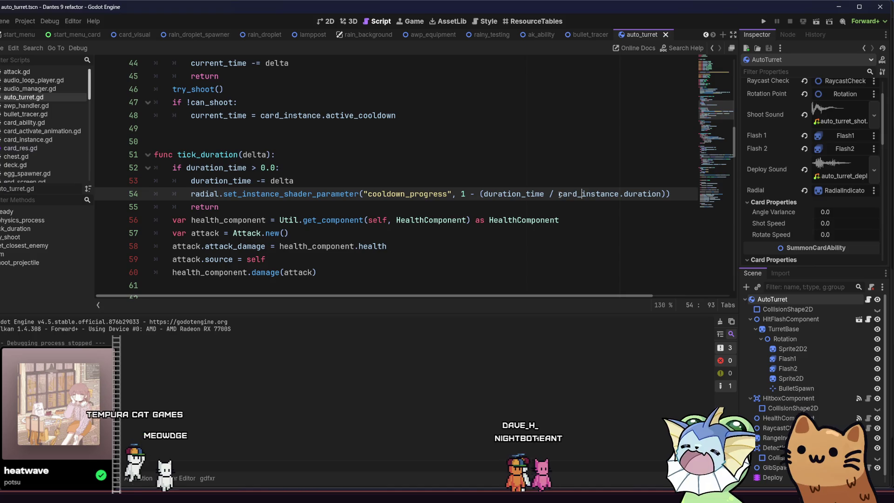
{"action": "key", "text": "Delete"}
{"action": "key", "text": "Delete"}
{"action": "key", "text": "Delete"}
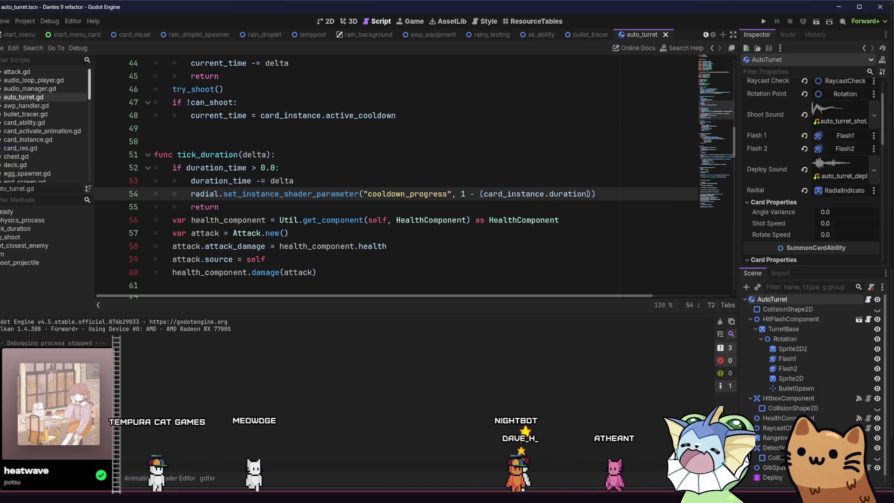
{"action": "left_click", "coordinate": [587, 196]}
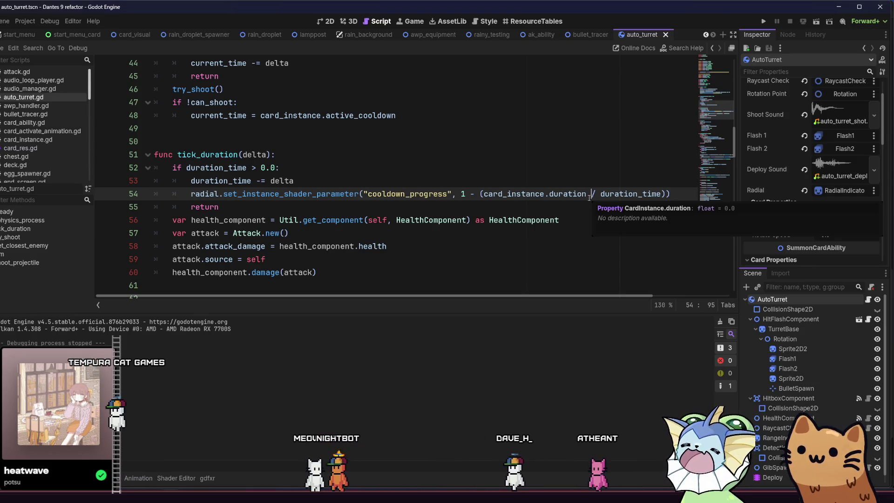
{"action": "key", "text": "F5"}
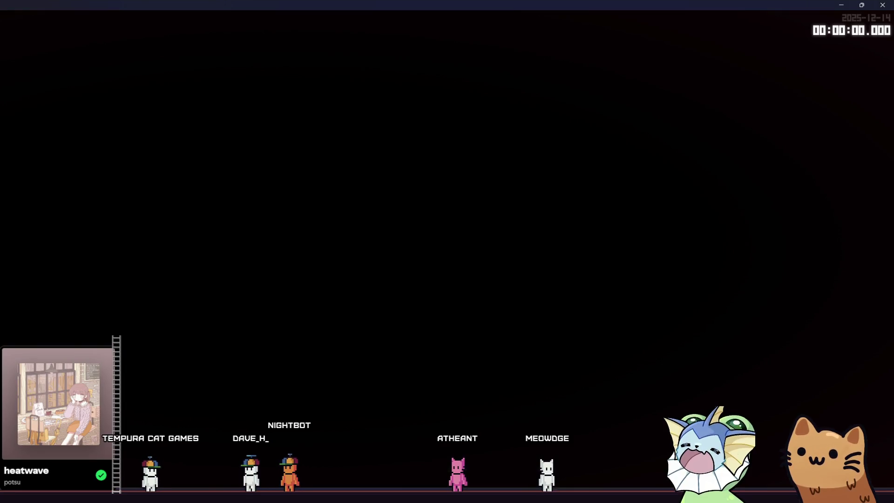
- Spawn an Auto Turret from the in-game spawn list and move the cat to deploy more turrets
{"action": "key", "text": "Tab"}
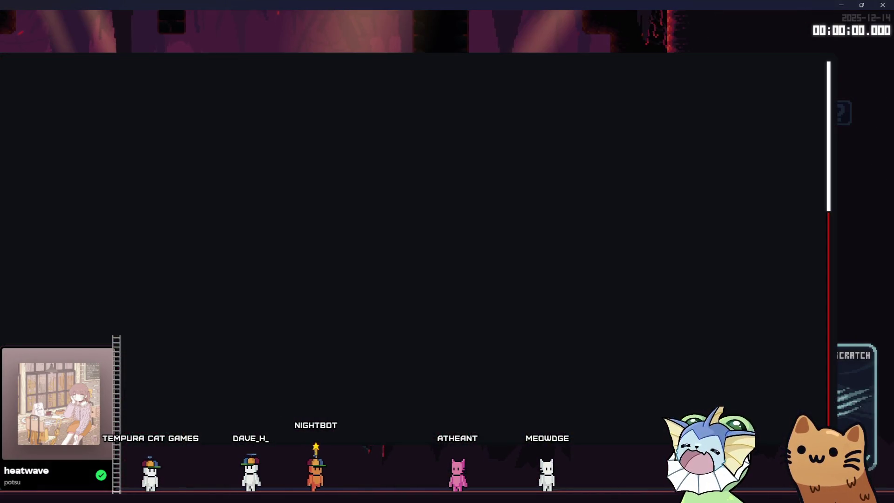
{"action": "left_click", "coordinate": [665, 114]}
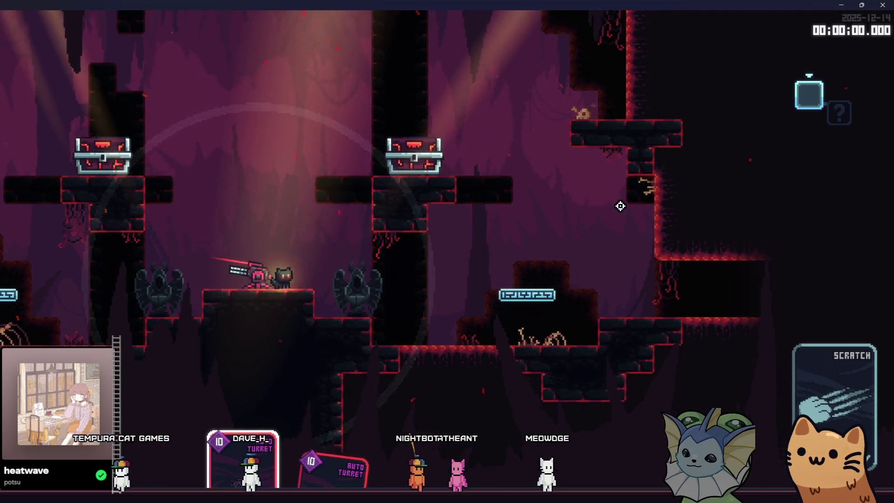
{"action": "key", "text": "d"}
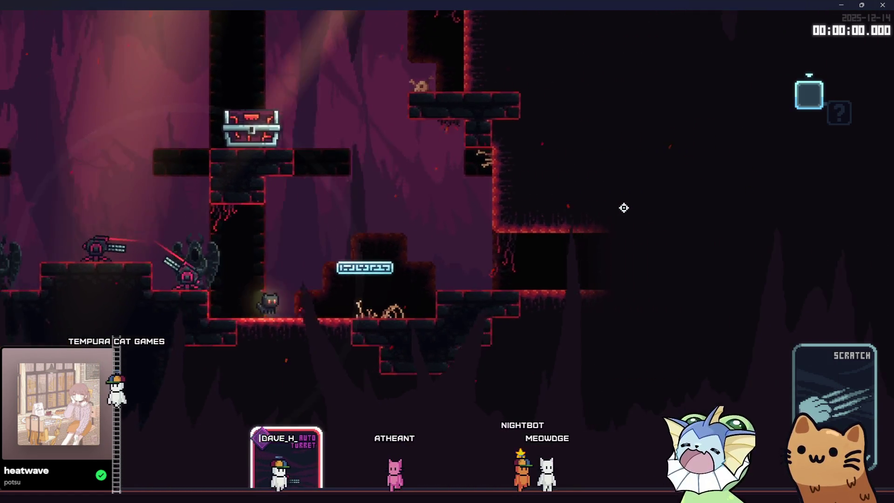
{"action": "key", "text": "a"}
{"action": "key", "text": "space"}
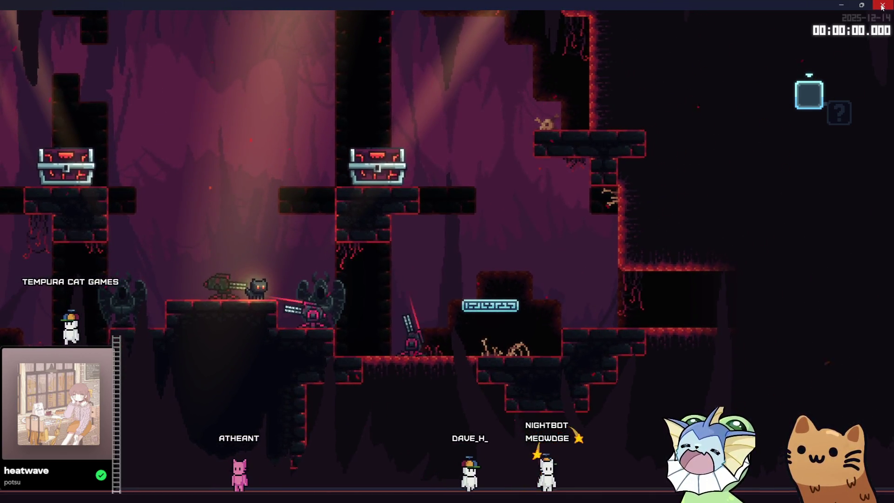
- Close the running game and return to the tick_duration script near line 54
{"action": "left_click", "coordinate": [883, 5]}
{"action": "left_click", "coordinate": [458, 221]}
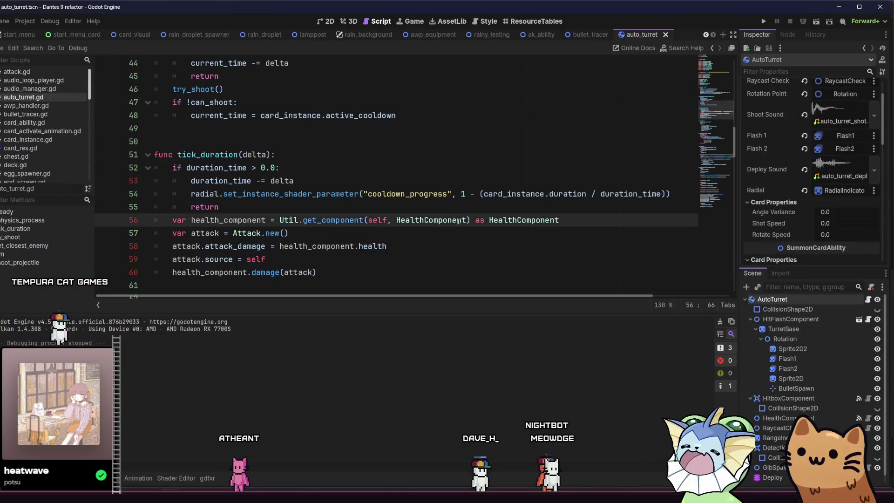
{"action": "left_click", "coordinate": [539, 194]}
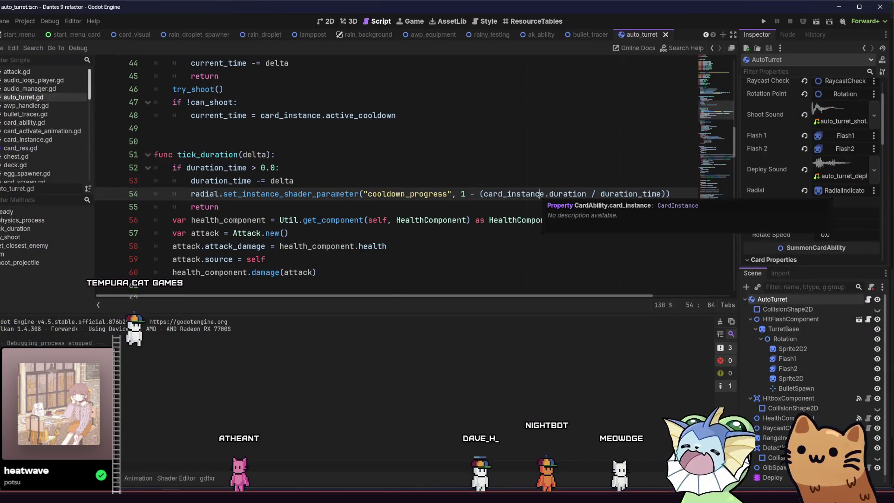
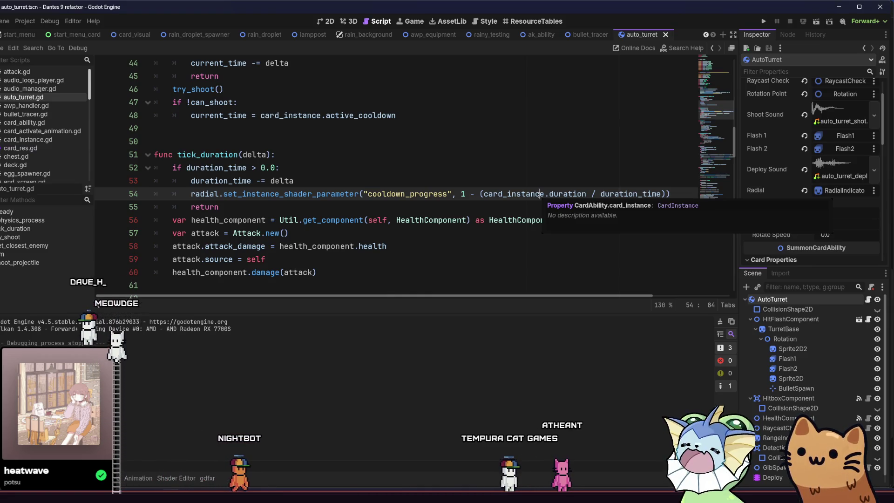
- Rework line 54's expression so duration_time is divided by card_instance.duration
{"action": "left_click", "coordinate": [489, 194]}
{"action": "mouse_move", "coordinate": [483, 194]}
{"action": "left_mouse_down"}
{"action": "mouse_move", "coordinate": [675, 194]}
{"action": "mouse_move", "coordinate": [588, 193]}
{"action": "left_mouse_up"}
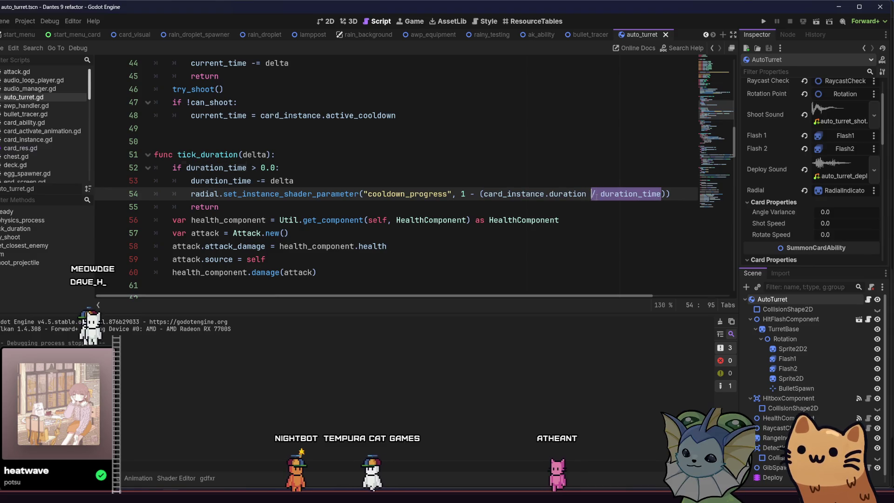
{"action": "key", "text": "BackSpace"}
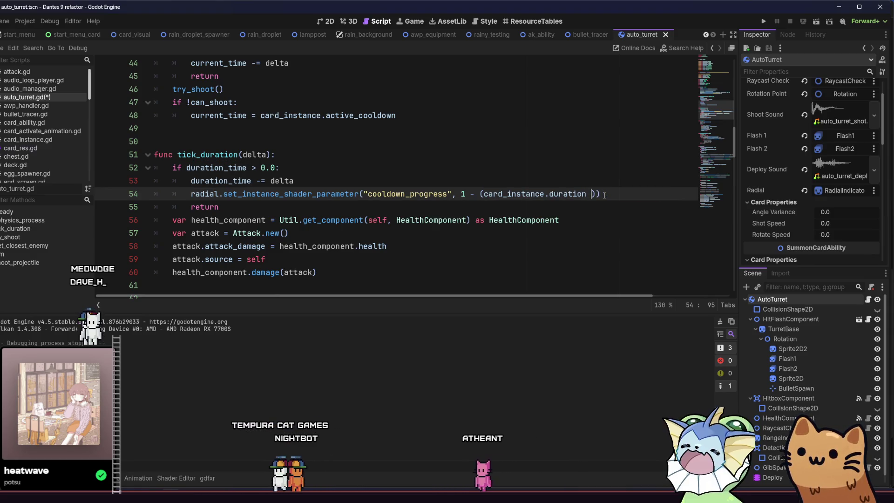
{"action": "key", "text": "ctrl+Left"}
{"action": "key", "text": "ctrl+Left"}
{"action": "key", "text": "ctrl+Left"}
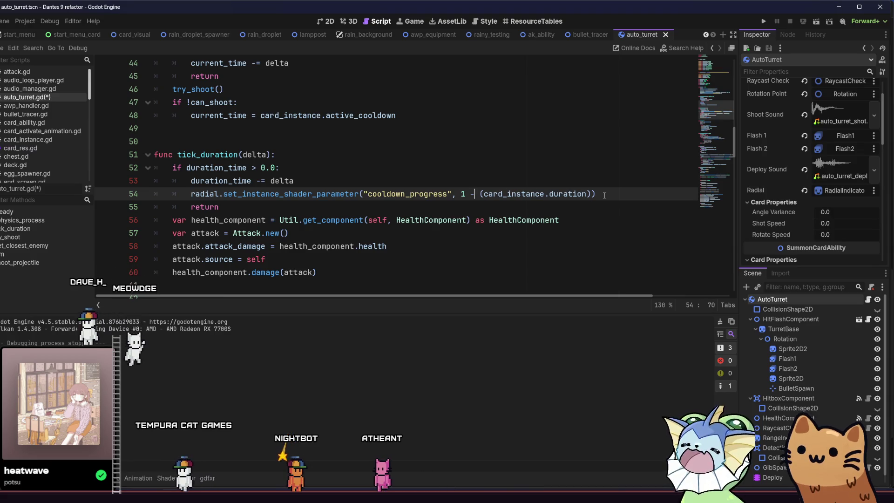
{"action": "key", "text": "Right"}
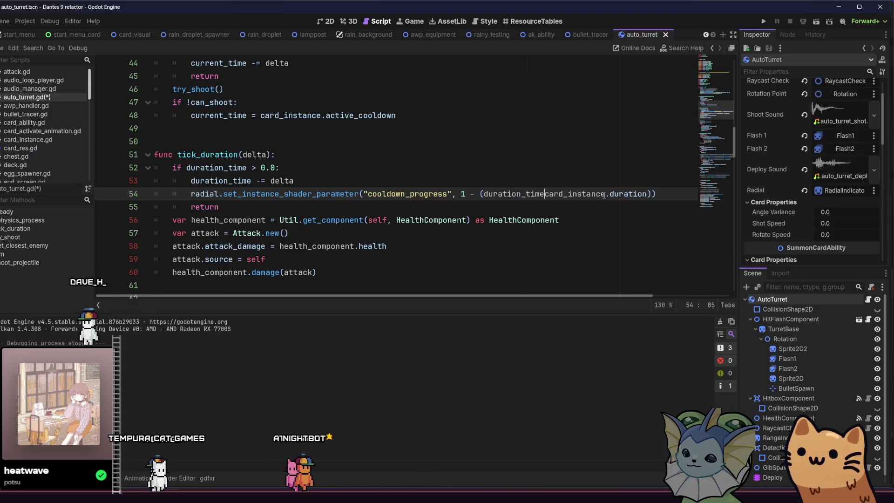
{"action": "type", "text": "/"}
- Remove the '1 -' term from line 54, save with Ctrl+S, and launch the game
{"action": "left_click", "coordinate": [604, 194]}
{"action": "left_click", "coordinate": [643, 194]}
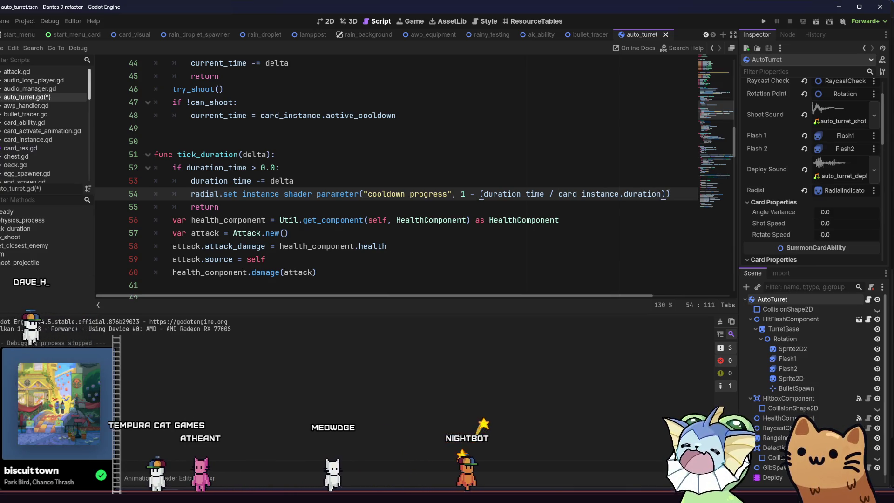
{"action": "left_click", "coordinate": [480, 194]}
{"action": "key", "text": "BackSpace"}
{"action": "key", "text": "BackSpace"}
{"action": "key", "text": "BackSpace"}
{"action": "left_click", "coordinate": [514, 194]}
{"action": "key", "text": "ctrl+s"}
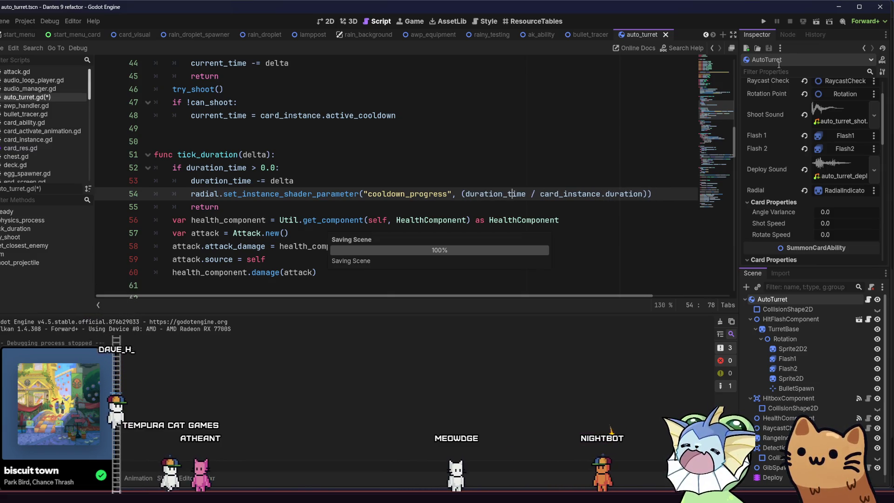
{"action": "left_click", "coordinate": [763, 26]}
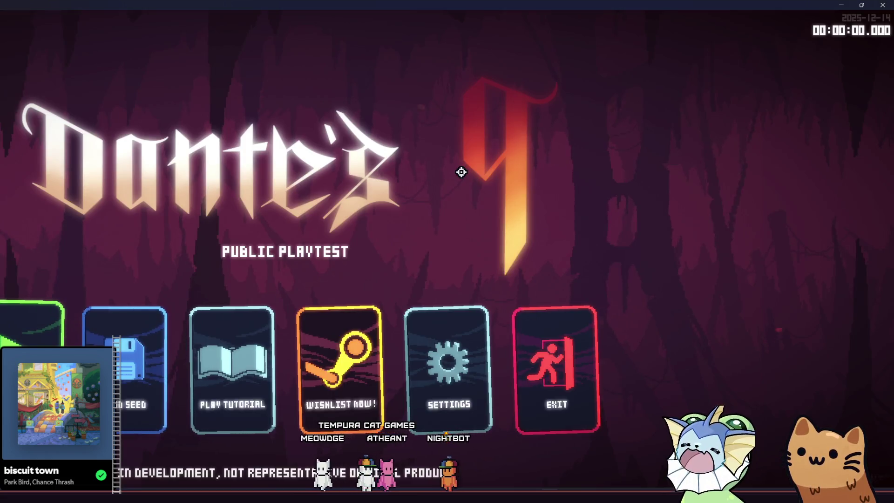
- Start a run, spawn the Auto Turret, walk around it, then close the game
{"action": "key", "text": "Return"}
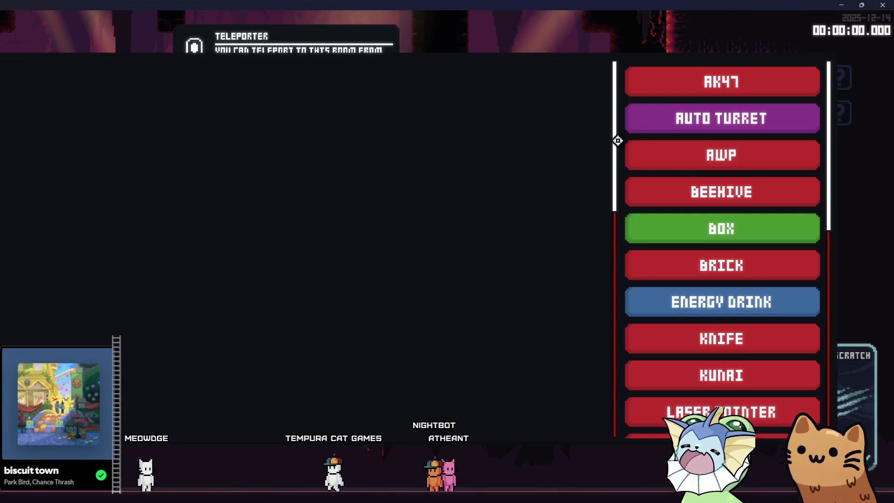
{"action": "key", "text": "Escape"}
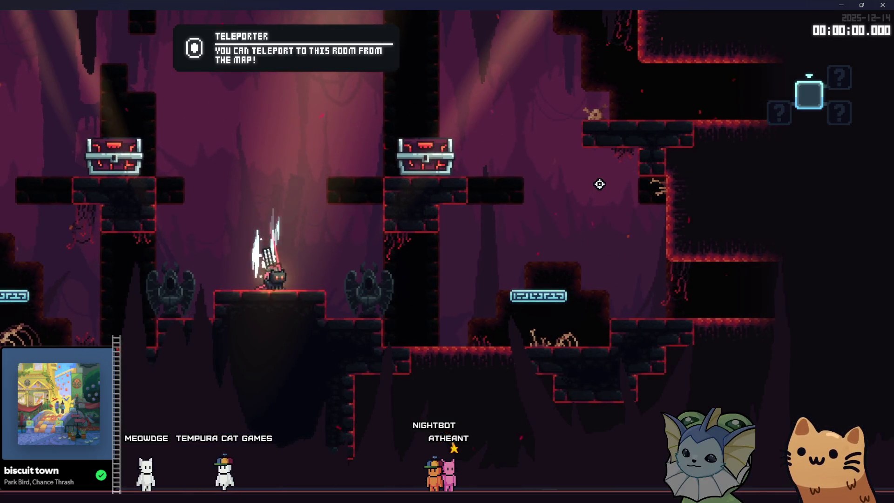
{"action": "key", "text": "d"}
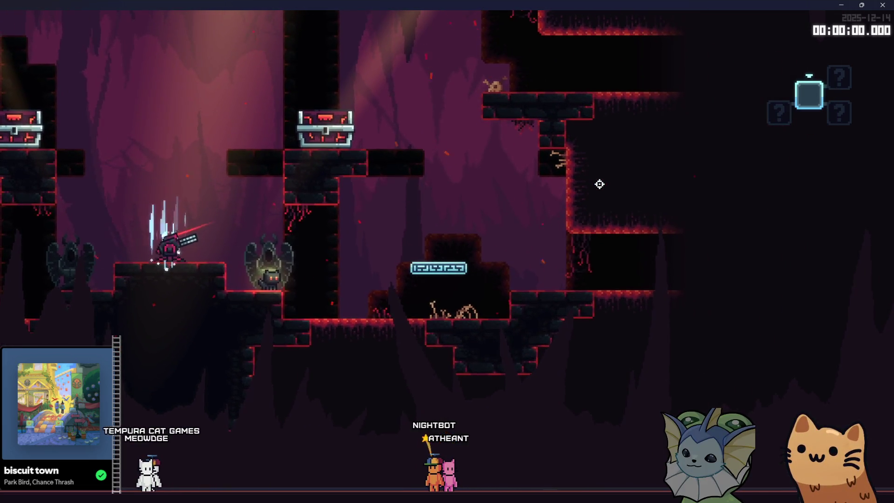
{"action": "key", "text": "a"}
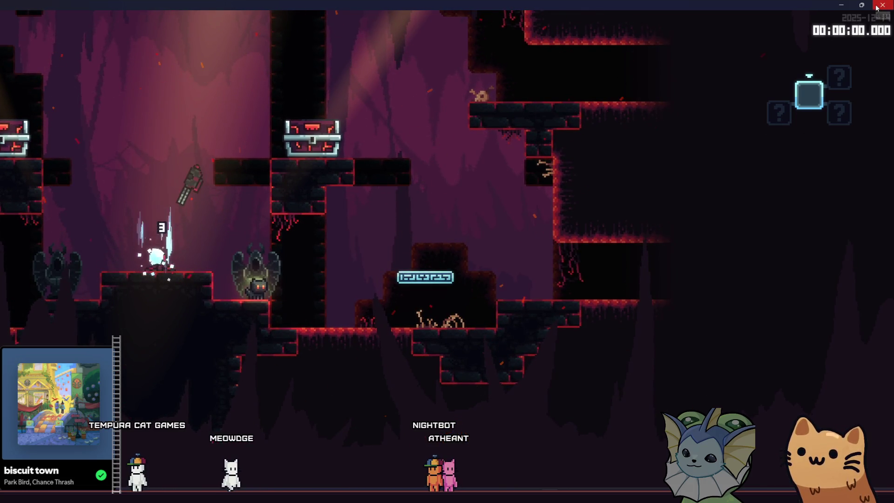
{"action": "left_click", "coordinate": [877, 8]}
{"action": "triple_click", "coordinate": [116, 197]}
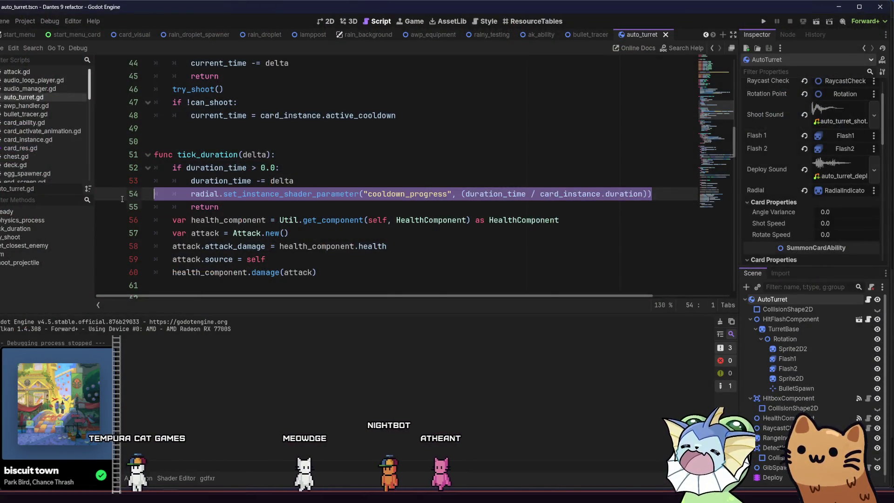
- Comment out line 54's radial cooldown shader call and rerun the game with F5
{"action": "key", "text": "ctrl+k"}
{"action": "left_click", "coordinate": [264, 220]}
{"action": "key", "text": "F5"}
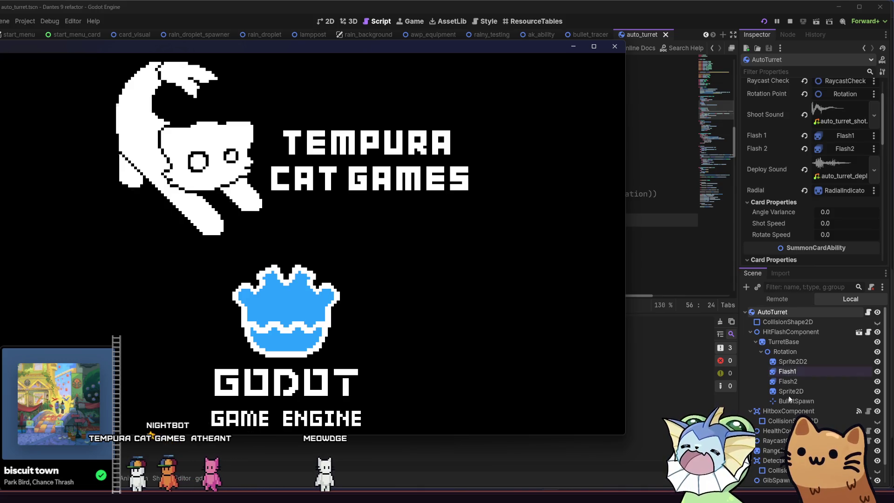
{"action": "scroll", "coordinate": [756, 303], "scroll_direction": "down", "scroll_amount": 1}
{"action": "left_click", "coordinate": [738, 325]}
- Inspect the RadialIndicator node in the 2D view, then return to the script
{"action": "left_click", "coordinate": [777, 479]}
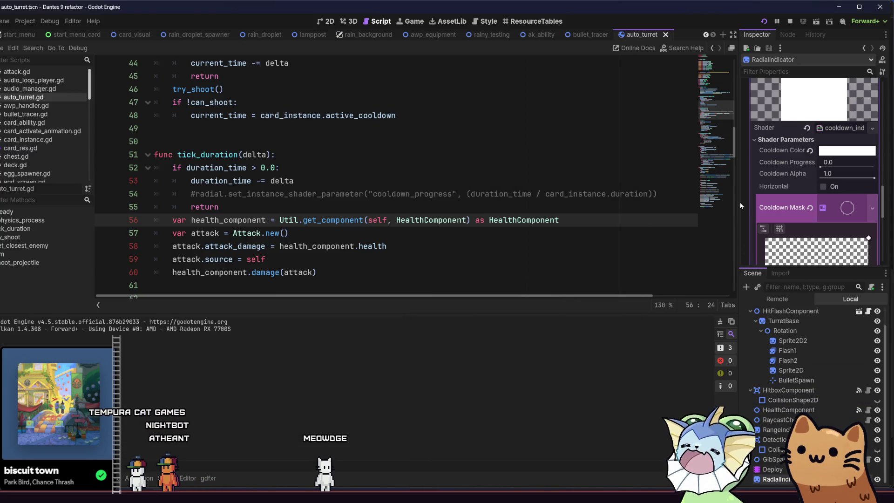
{"action": "left_click", "coordinate": [330, 21]}
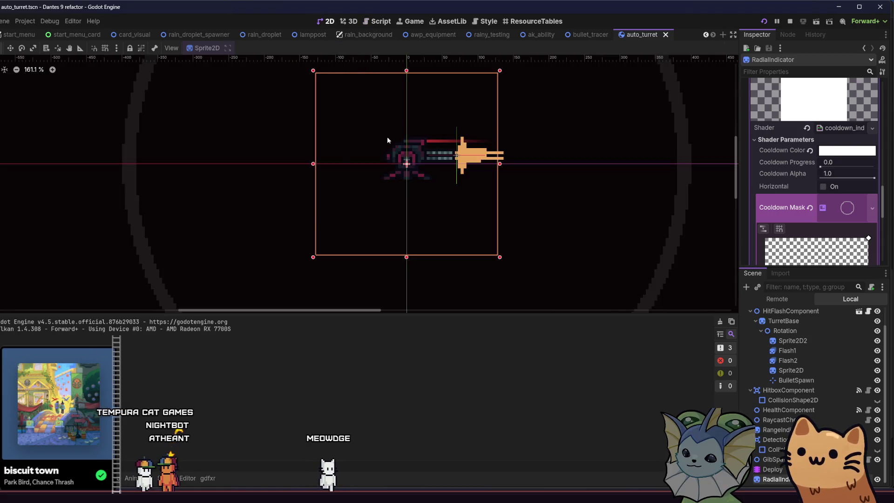
{"action": "scroll", "coordinate": [325, 168], "scroll_direction": "up", "scroll_amount": 2}
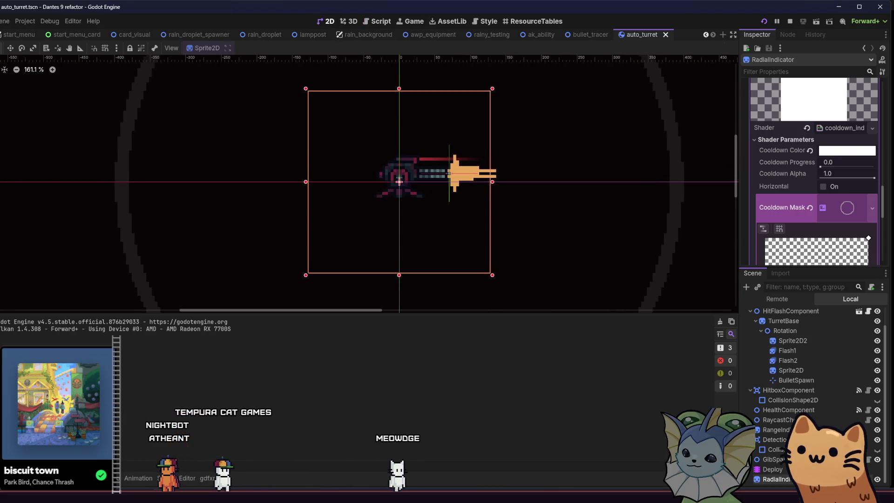
{"action": "scroll", "coordinate": [815, 364], "scroll_direction": "up", "scroll_amount": 2}
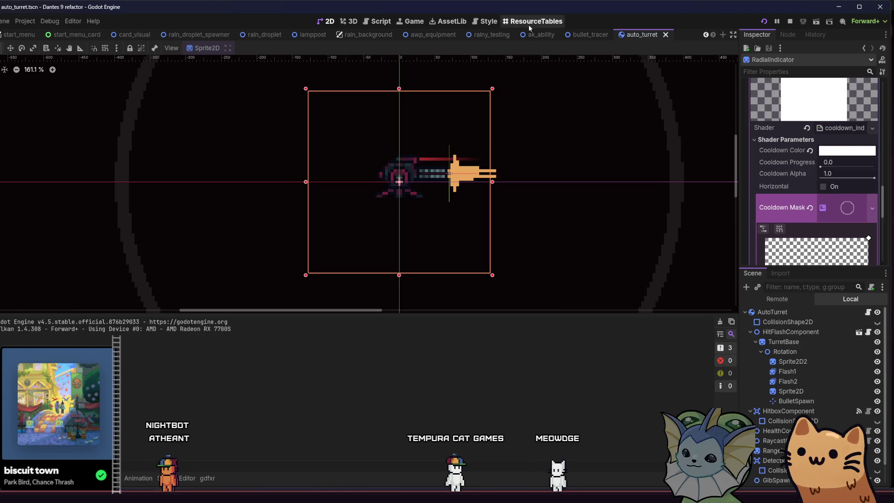
{"action": "left_click", "coordinate": [376, 21]}
{"action": "key", "text": "ctrl+shift+f"}
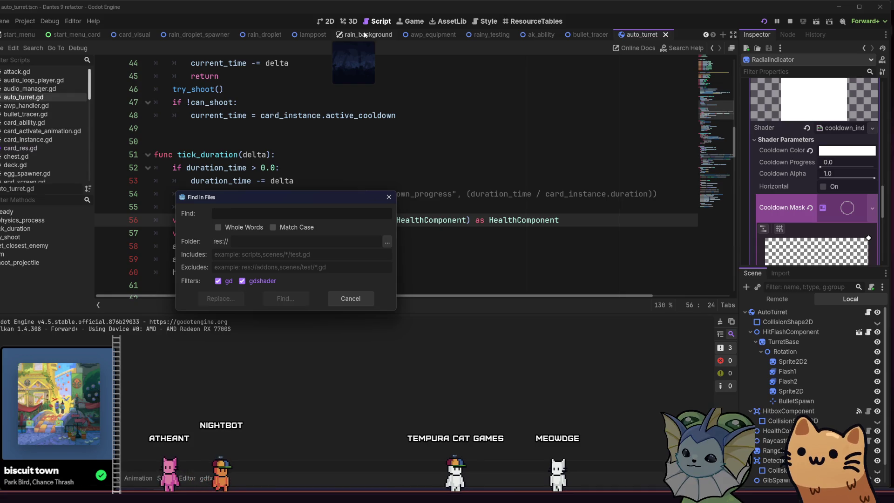
- Search files for 'shader_parameter', review deck_draw_display.gd line 26, then return to auto_turret.gd
{"action": "type", "text": "shader_para"}
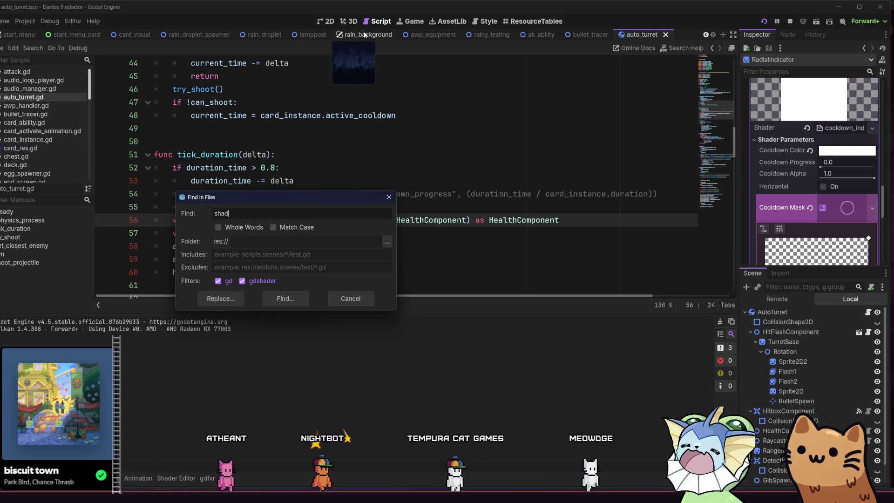
{"action": "type", "text": "meter"}
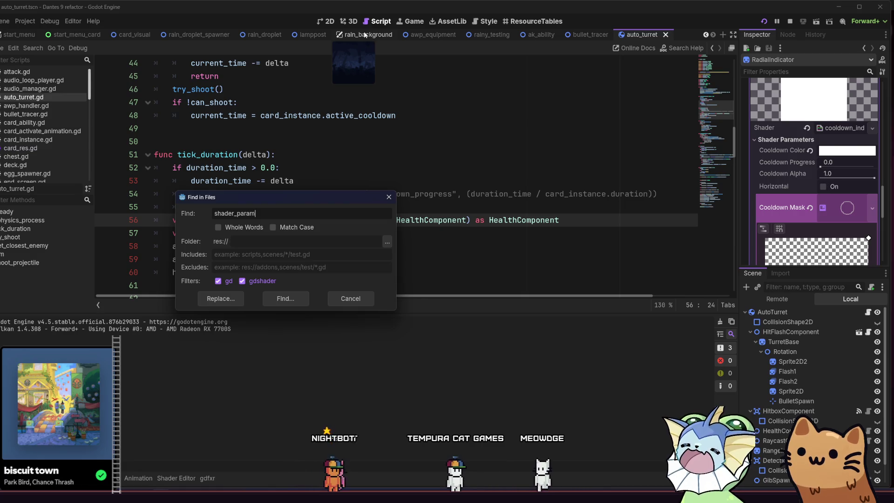
{"action": "key", "text": "Return"}
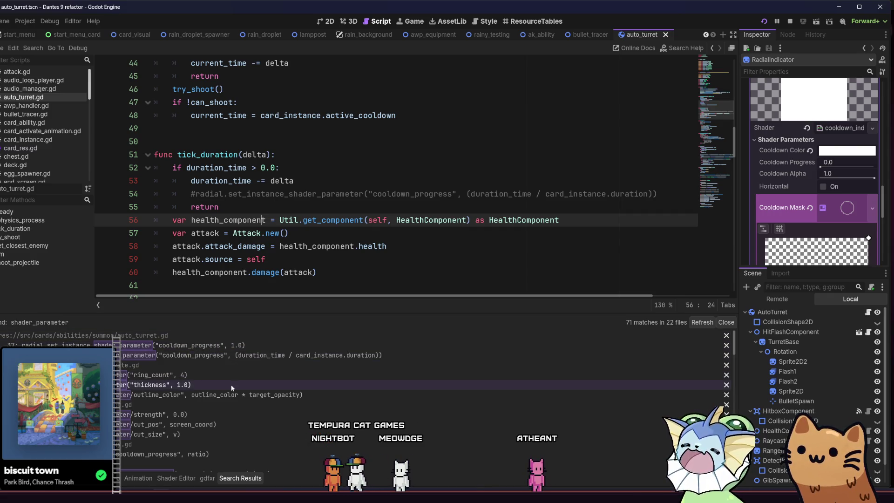
{"action": "scroll", "coordinate": [228, 401], "scroll_direction": "down", "scroll_amount": 1}
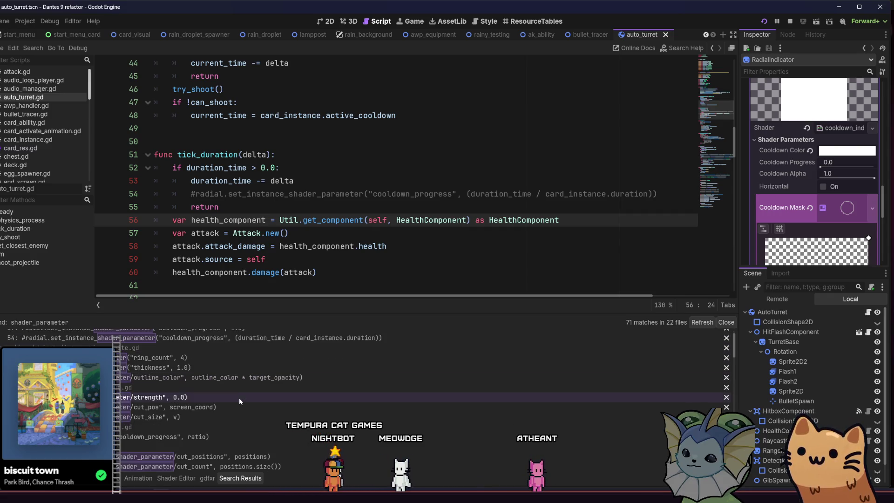
{"action": "left_click", "coordinate": [232, 438]}
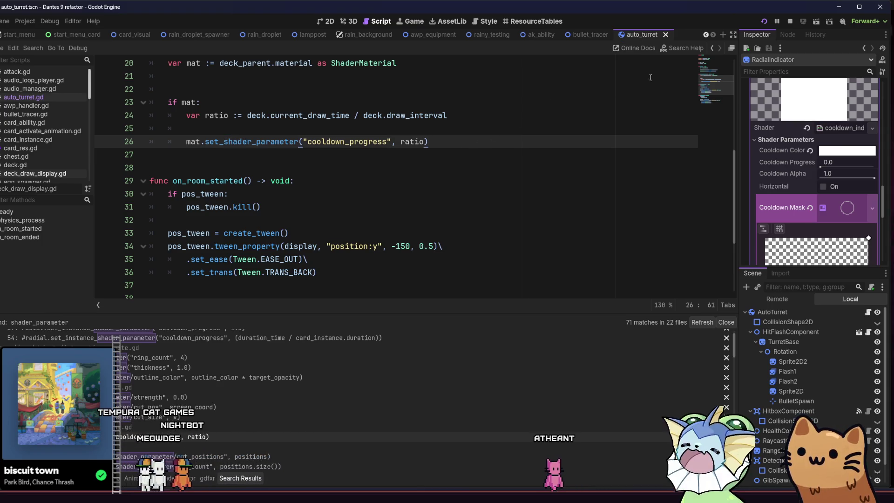
{"action": "scroll", "coordinate": [595, 132], "scroll_direction": "up", "scroll_amount": 1}
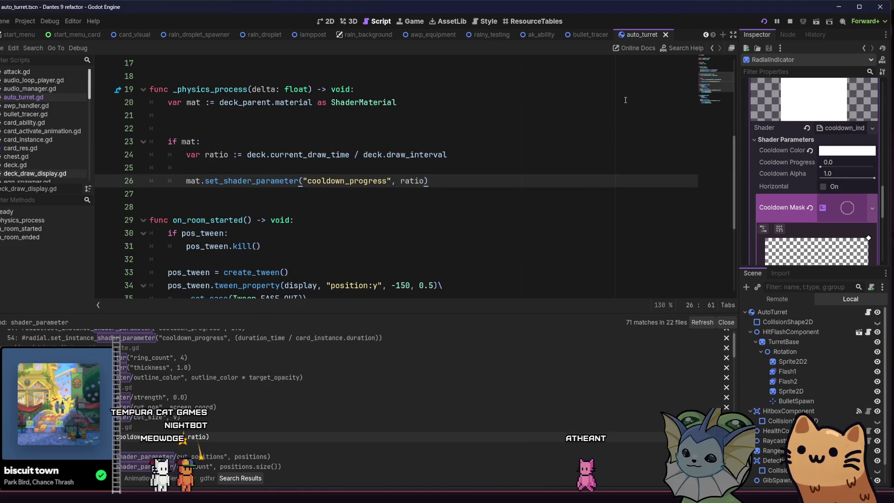
{"action": "left_click", "coordinate": [709, 52]}
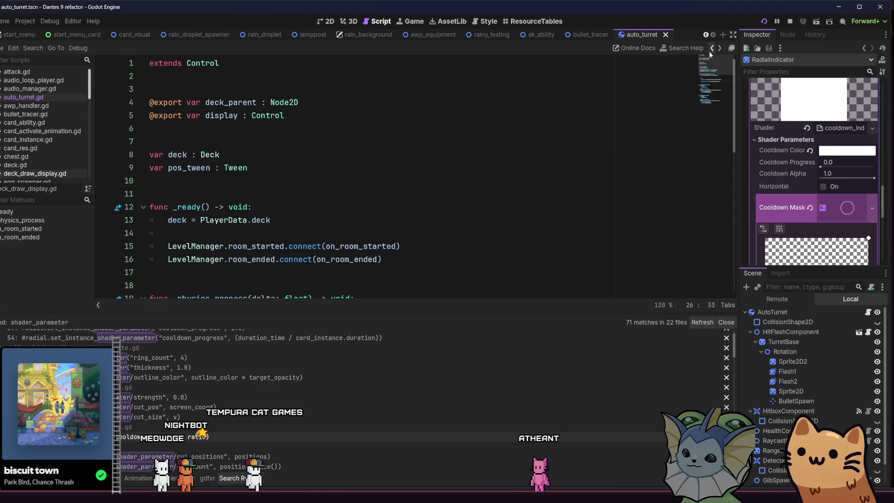
{"action": "left_click", "coordinate": [711, 51]}
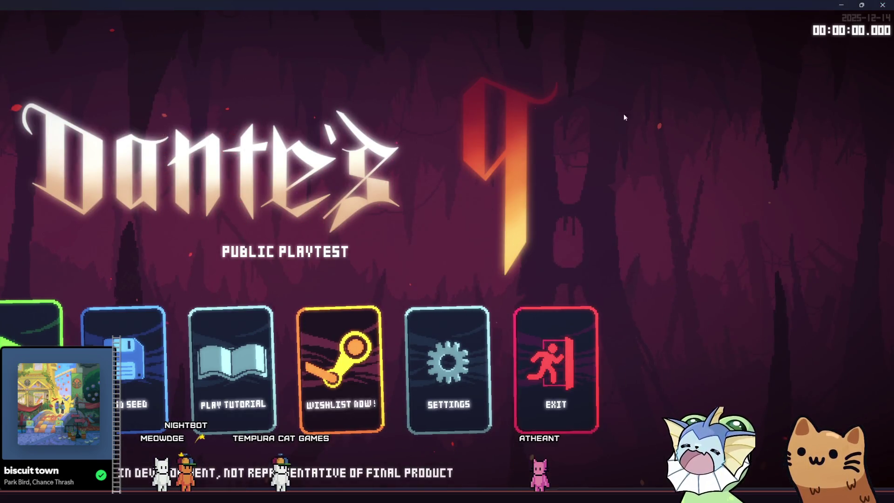
- Close the running game and uncomment line 54 in auto_turret.gd
{"action": "key", "text": "alt+F4"}
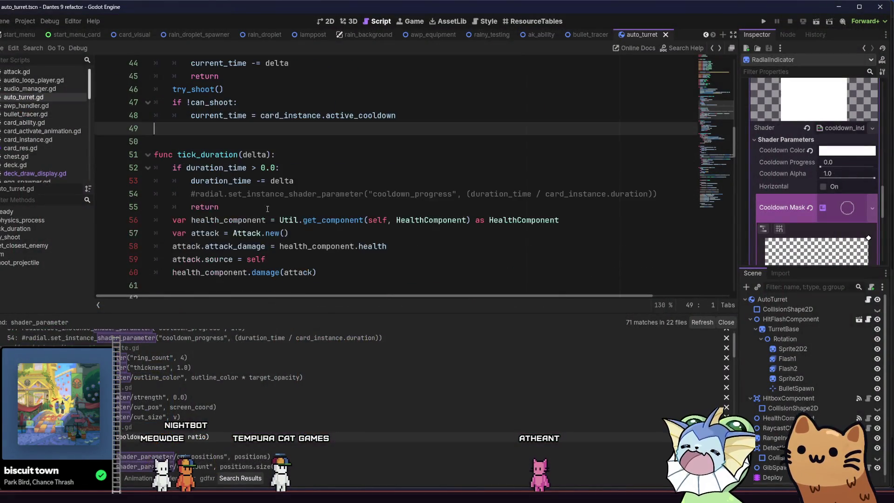
{"action": "scroll", "coordinate": [275, 212], "scroll_direction": "down", "scroll_amount": 2}
{"action": "scroll", "coordinate": [305, 209], "scroll_direction": "down", "scroll_amount": 6}
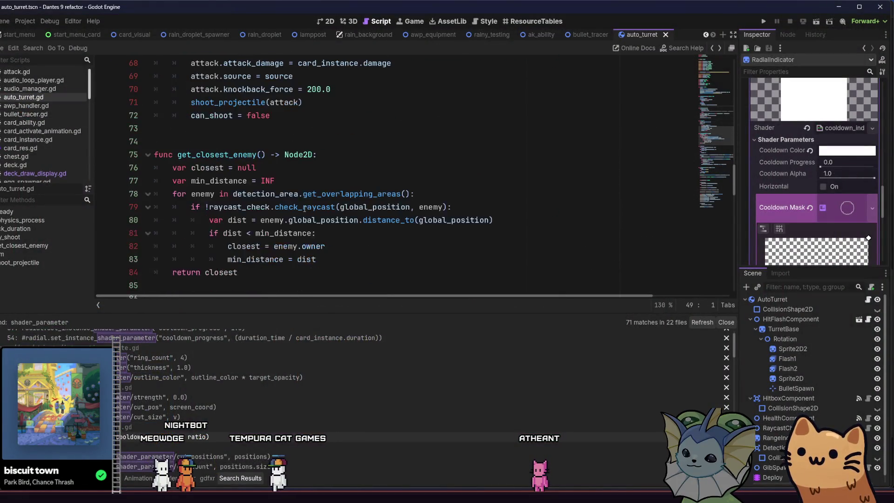
{"action": "scroll", "coordinate": [311, 207], "scroll_direction": "up", "scroll_amount": 9}
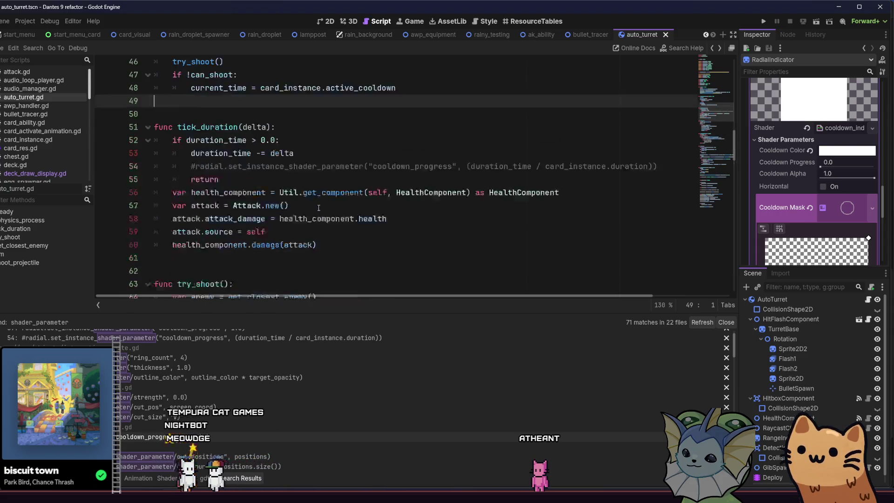
{"action": "scroll", "coordinate": [319, 209], "scroll_direction": "down", "scroll_amount": 1}
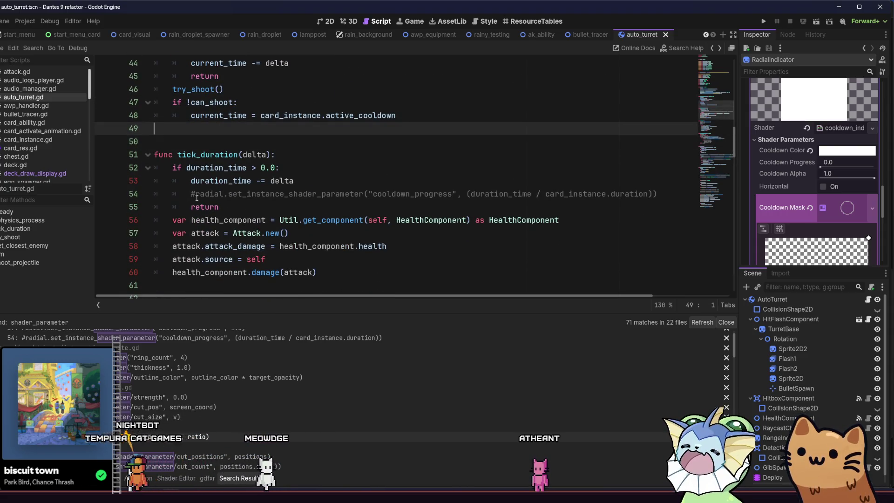
{"action": "triple_click", "coordinate": [279, 194]}
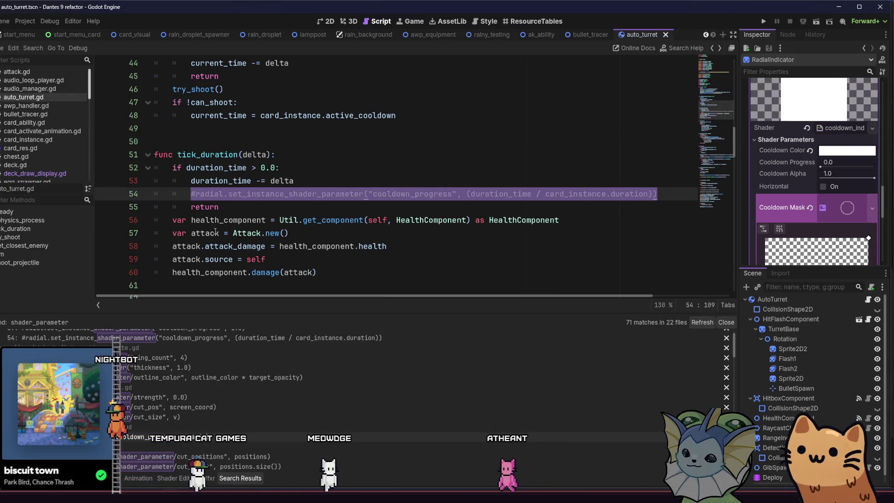
{"action": "key", "text": "ctrl+k"}
- Change line 54 to call radial.material.set_shader_parameter instead of set_instance_shader_parameter
{"action": "left_click", "coordinate": [227, 193]}
{"action": "left_click_drag", "start_coordinate": [228, 194], "coordinate": [223, 194]}
{"action": "type", "text": "mat"}
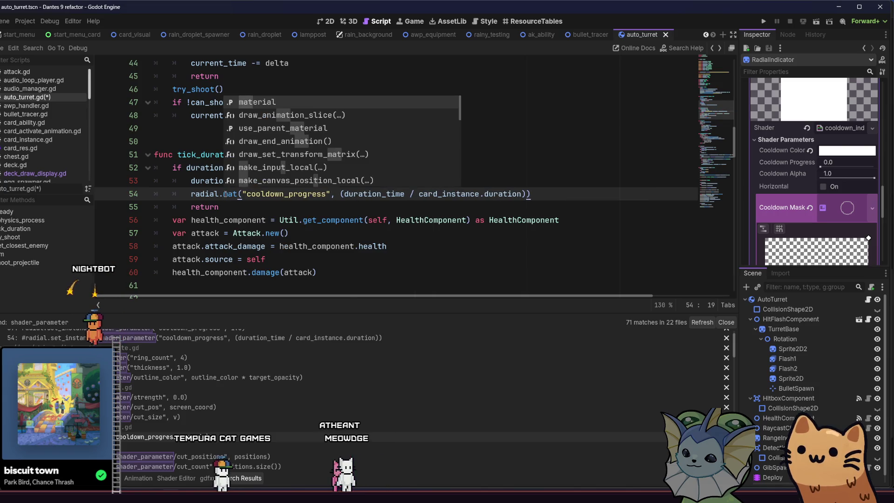
{"action": "key", "text": "Return"}
{"action": "type", "text": ".set_"}
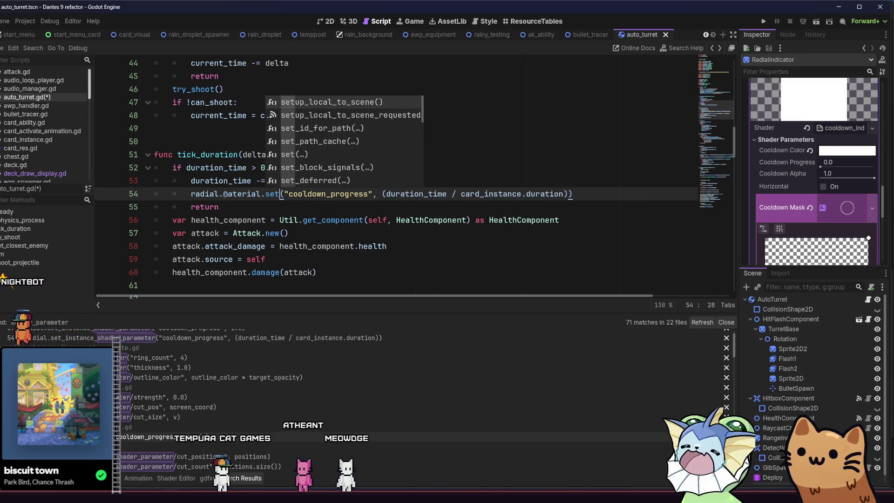
{"action": "type", "text": "shader_pa"}
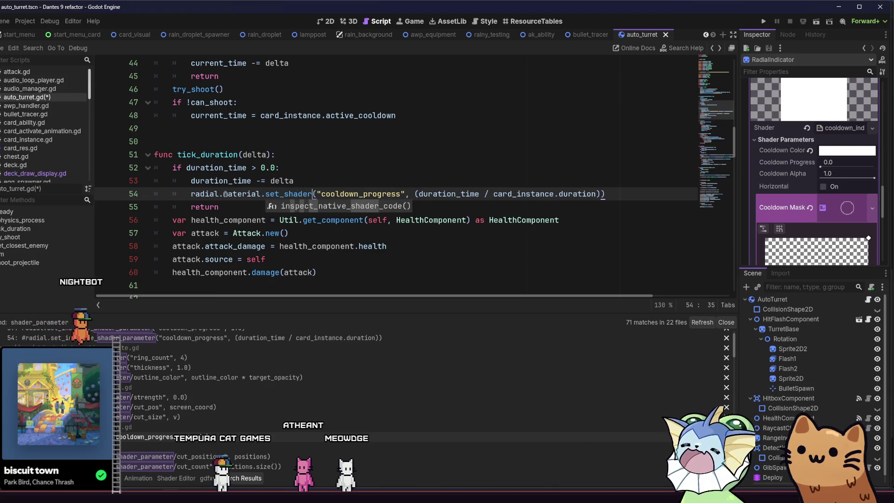
{"action": "mouse_move", "coordinate": [652, 194]}
{"action": "left_mouse_down"}
{"action": "mouse_move", "coordinate": [419, 194]}
{"action": "mouse_move", "coordinate": [279, 182]}
{"action": "mouse_move", "coordinate": [191, 195]}
{"action": "left_mouse_up"}
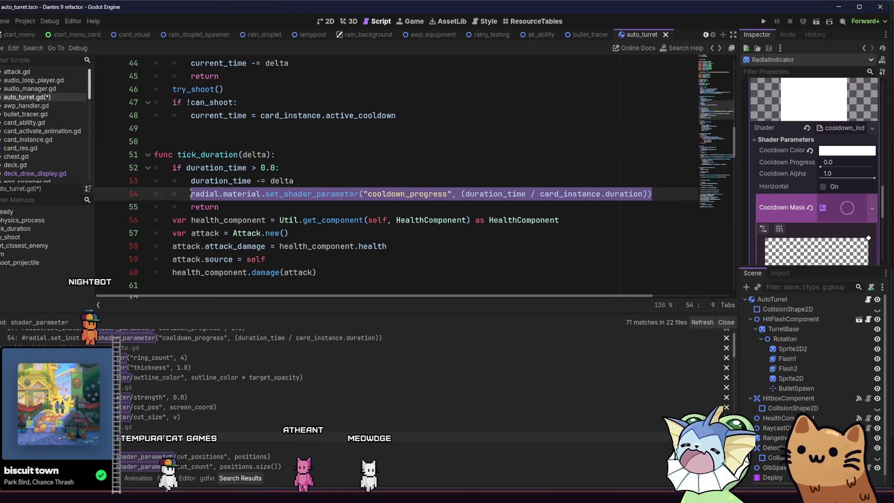
{"action": "left_click", "coordinate": [283, 195]}
{"action": "left_click_drag", "start_coordinate": [359, 195], "coordinate": [186, 193]}
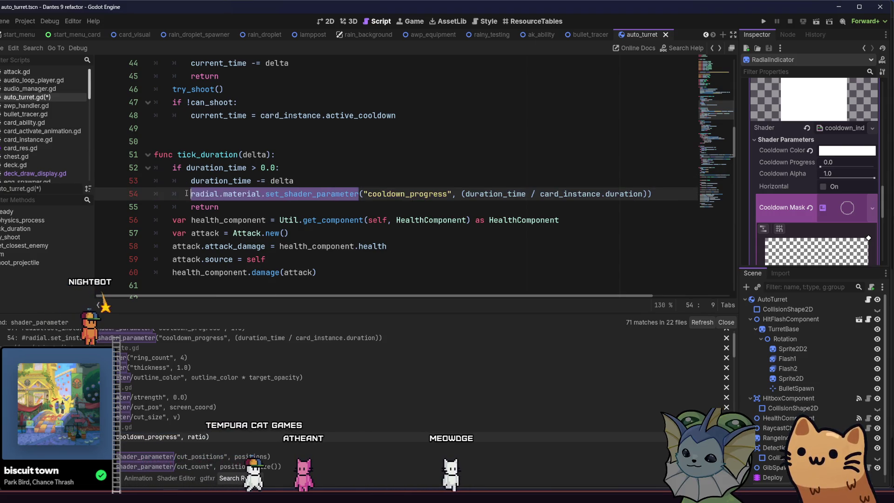
- Update the line 37 cooldown_progress call in _ready() the same way, then save and run
{"action": "scroll", "coordinate": [290, 195], "scroll_direction": "up", "scroll_amount": 5}
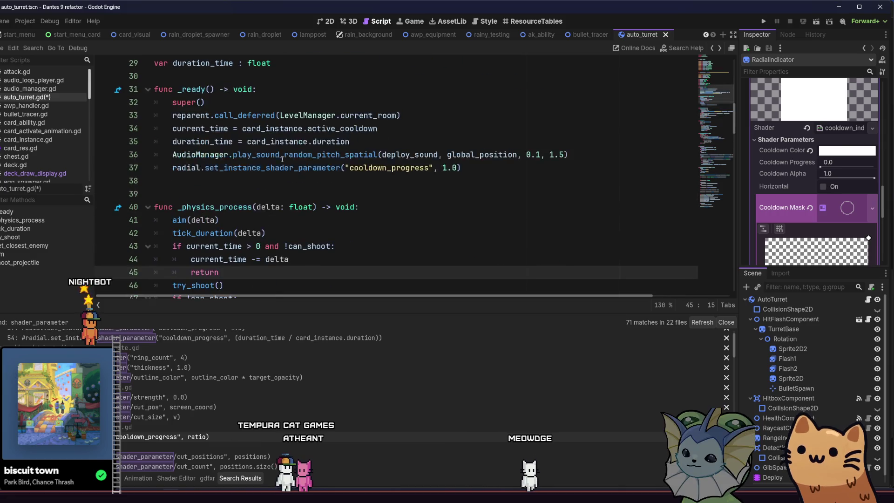
{"action": "left_click", "coordinate": [513, 146]}
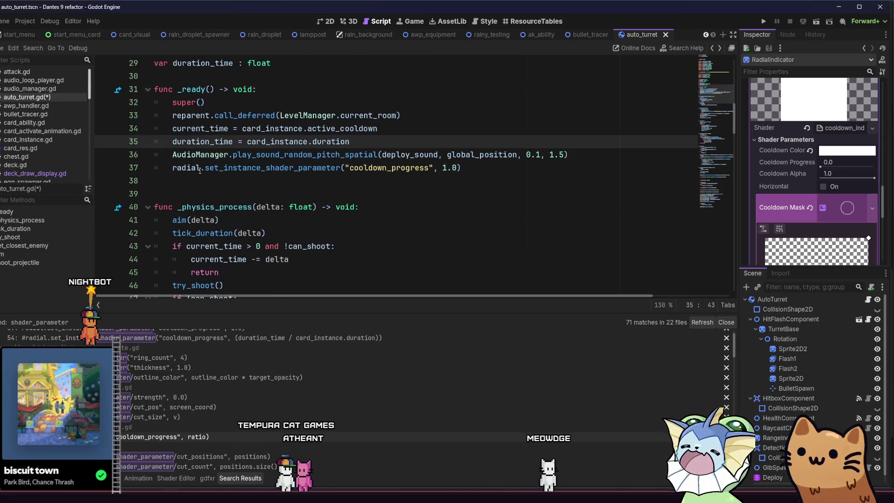
{"action": "left_click", "coordinate": [343, 168]}
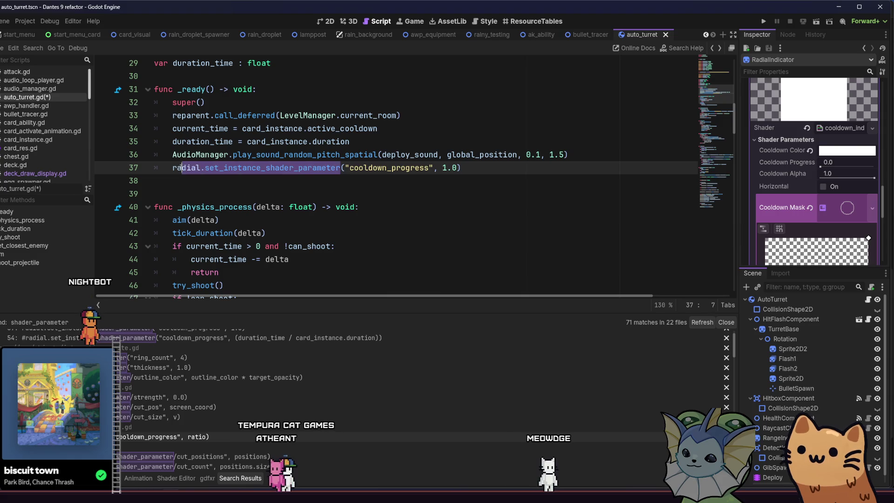
{"action": "key", "text": "F5"}
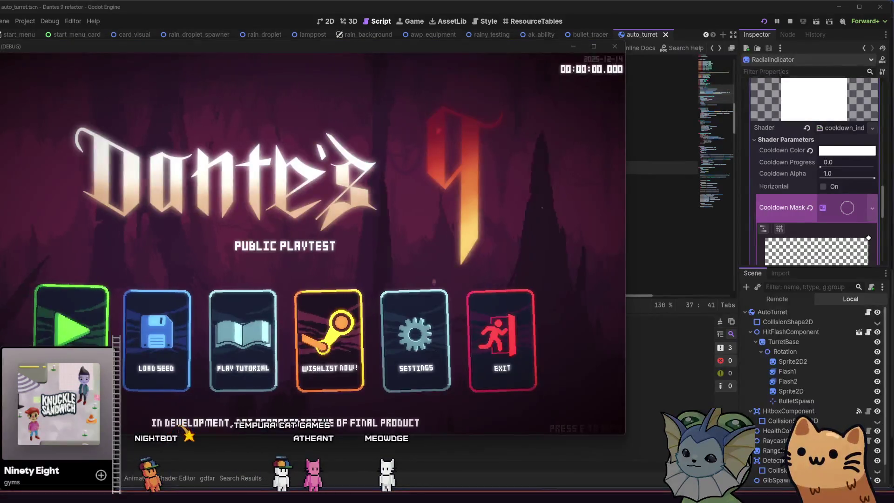
- Start a new game, add Auto Turret cards from the F1 debug menu, and deploy a turret
{"action": "double_click", "coordinate": [132, 46]}
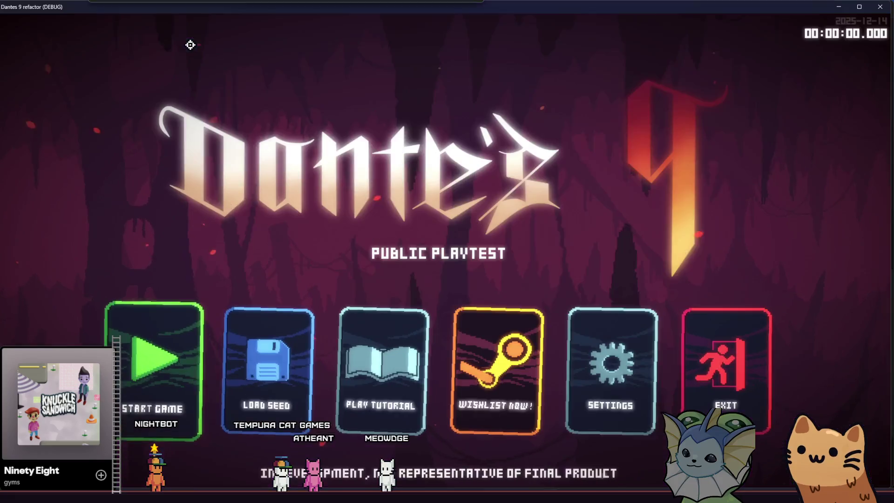
{"action": "left_click", "coordinate": [175, 305]}
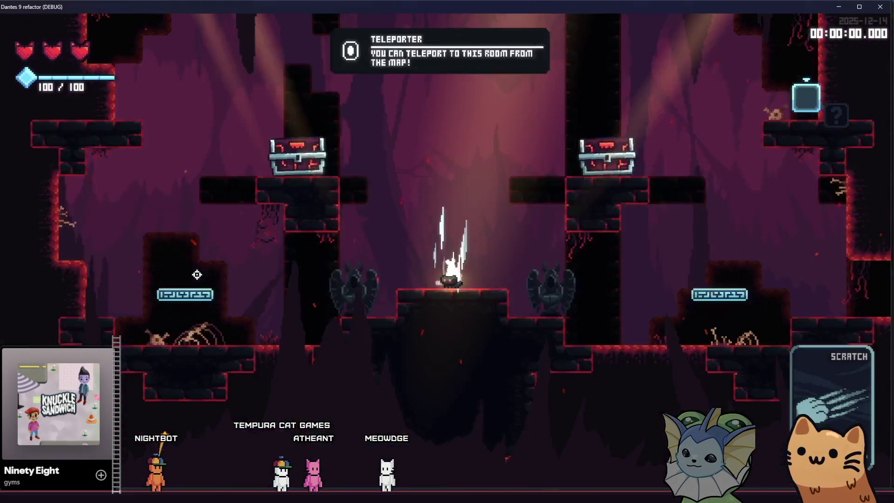
{"action": "key", "text": "F1"}
{"action": "left_click", "coordinate": [104, 130]}
{"action": "left_click", "coordinate": [643, 131]}
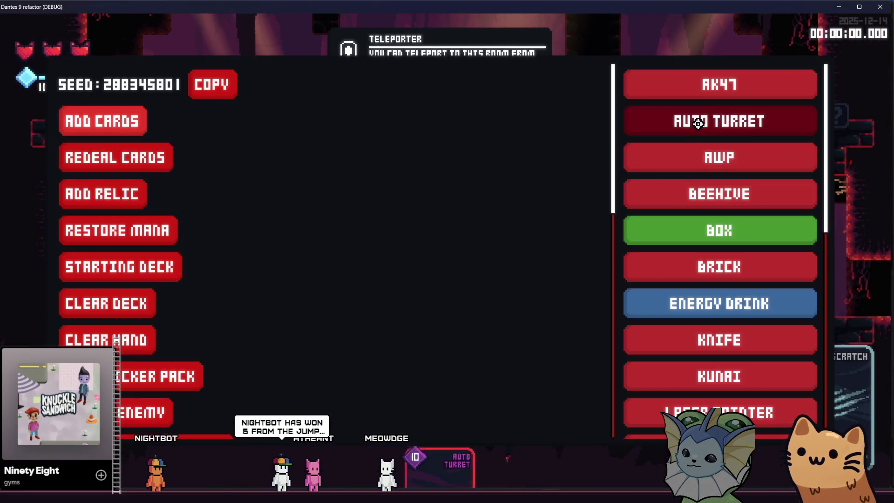
{"action": "key", "text": "F1"}
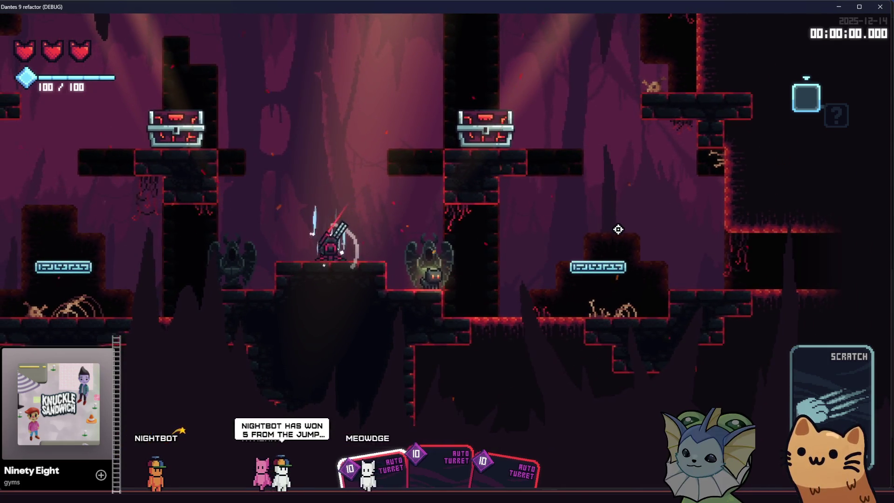
{"action": "right_click", "coordinate": [723, 259]}
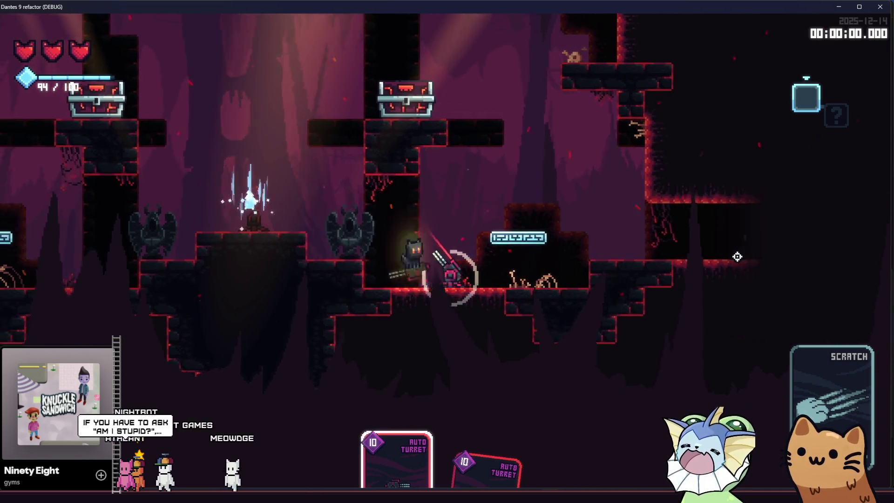
- Reach the teleporter platform, add more Auto Turret cards, and deploy two more turrets
{"action": "key", "text": "a"}
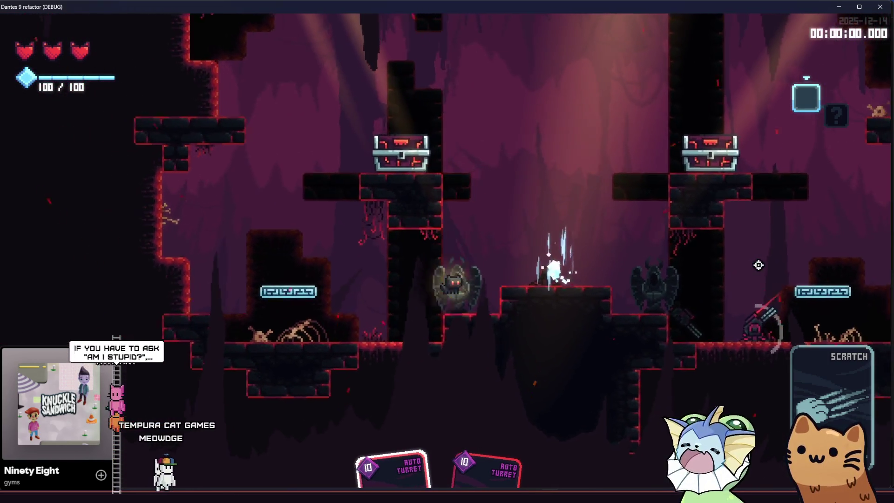
{"action": "key", "text": "d"}
{"action": "key", "text": "space"}
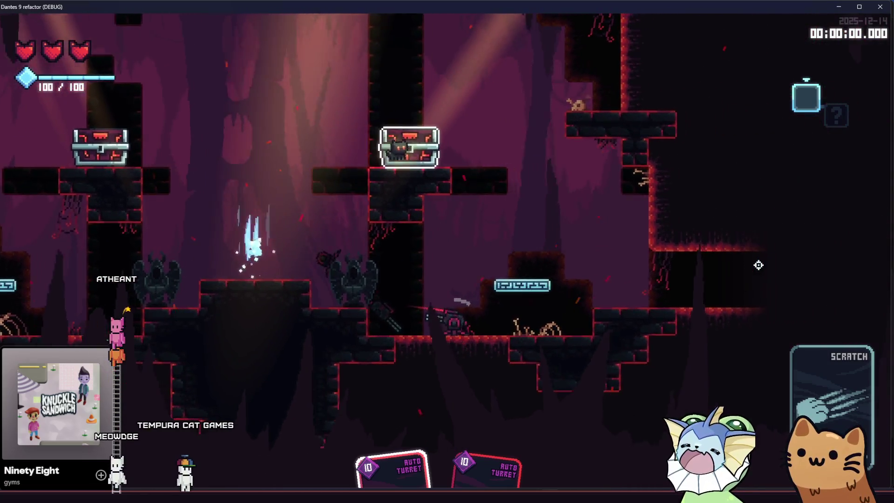
{"action": "key", "text": "a"}
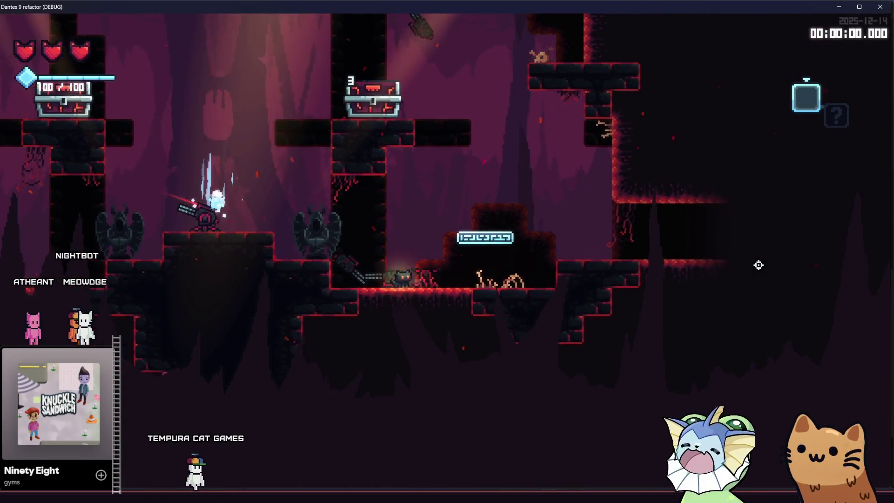
{"action": "key", "text": "grave"}
{"action": "left_click", "coordinate": [736, 120]}
{"action": "left_click", "coordinate": [736, 120]}
{"action": "left_click", "coordinate": [736, 119]}
{"action": "key", "text": "grave"}
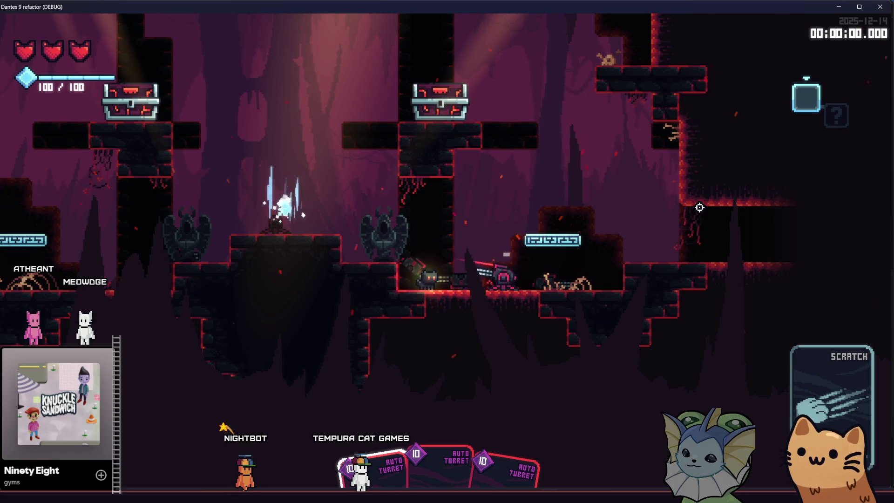
{"action": "key", "text": "d"}
{"action": "left_click", "coordinate": [700, 207]}
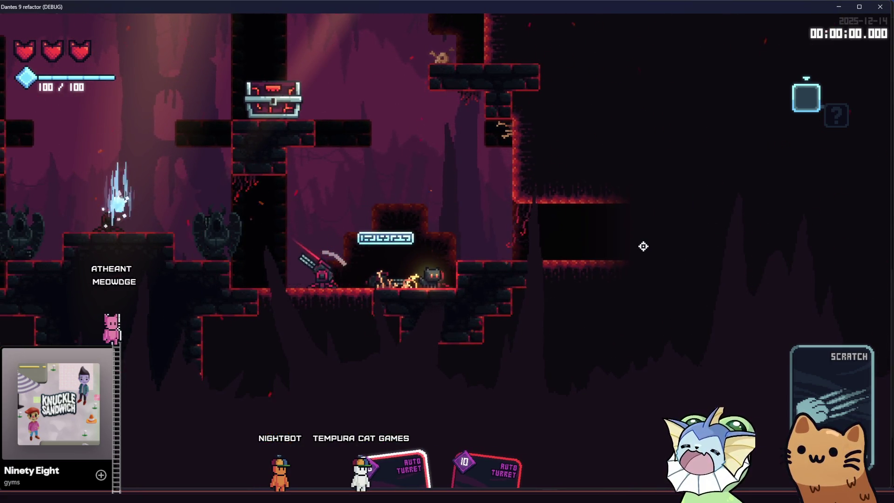
{"action": "left_click", "coordinate": [656, 250]}
{"action": "key", "text": "a"}
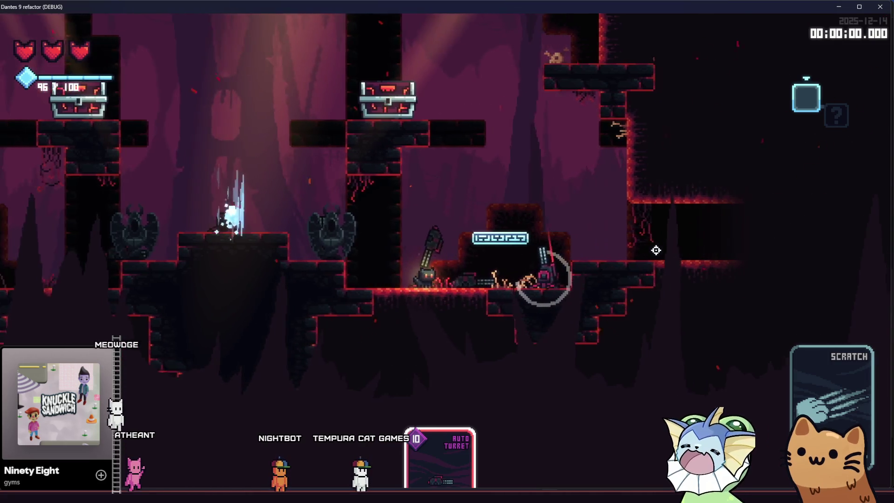
{"action": "left_click", "coordinate": [656, 251]}
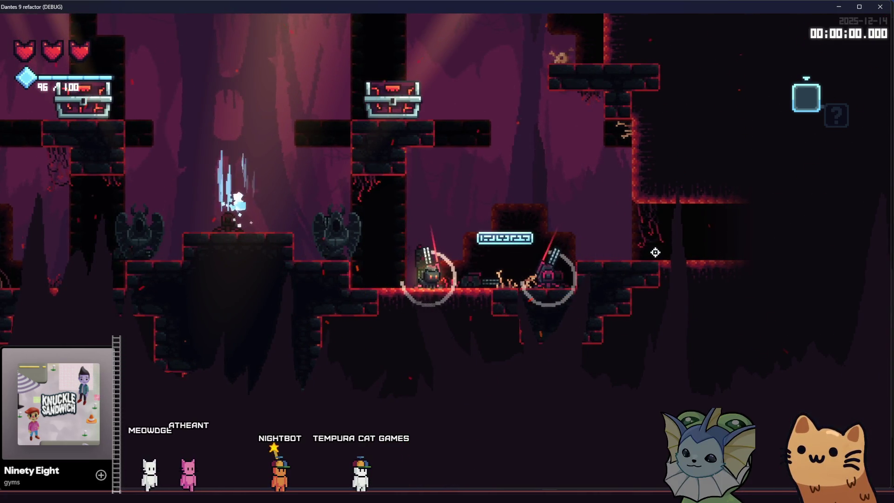
- Fill the hand with Auto Turret cards near the central platform and deploy two more turrets
{"action": "key", "text": "a"}
{"action": "key", "text": "space"}
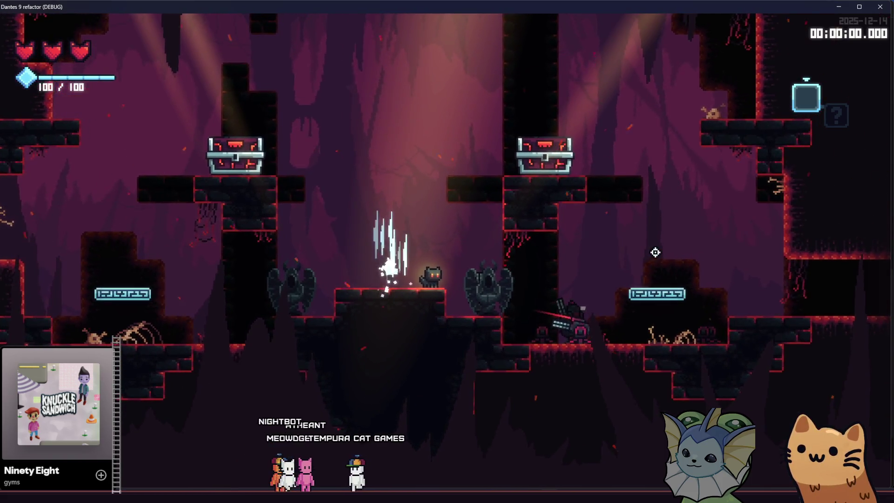
{"action": "key", "text": "grave"}
{"action": "left_click", "coordinate": [699, 120]}
{"action": "left_click", "coordinate": [699, 120]}
{"action": "key", "text": "grave"}
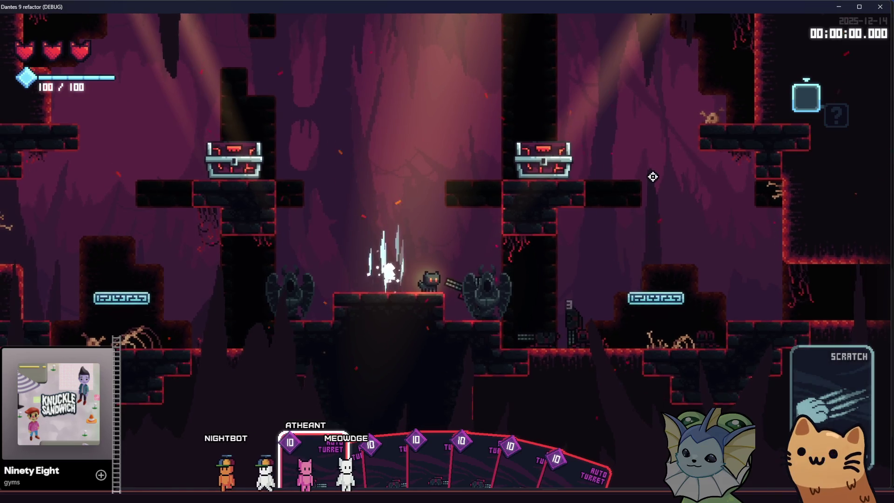
{"action": "key", "text": "a"}
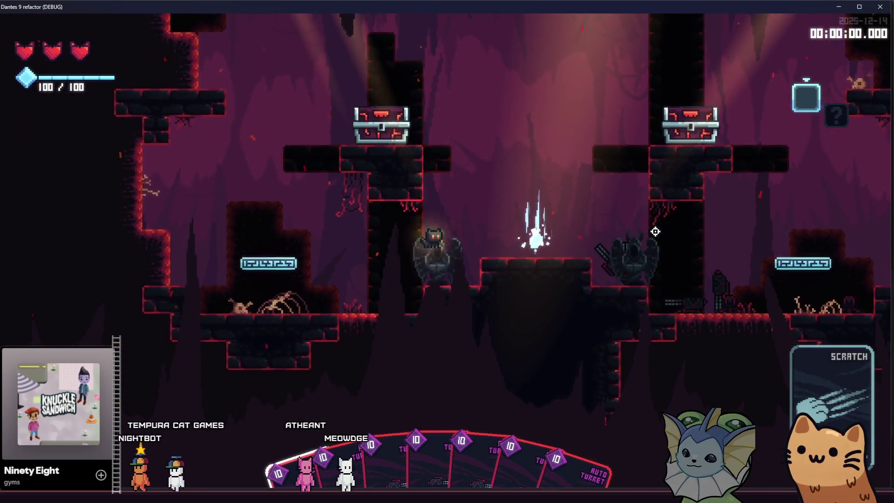
{"action": "key", "text": "space"}
{"action": "key", "text": "d"}
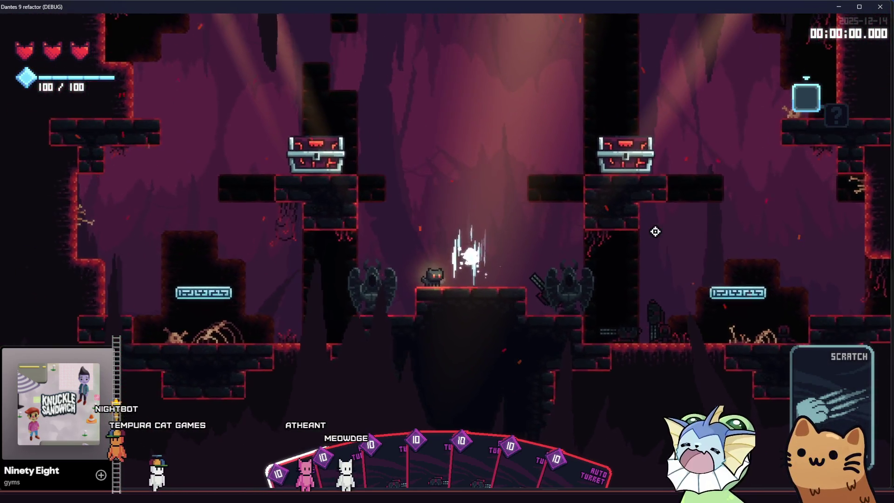
{"action": "left_click", "coordinate": [649, 240]}
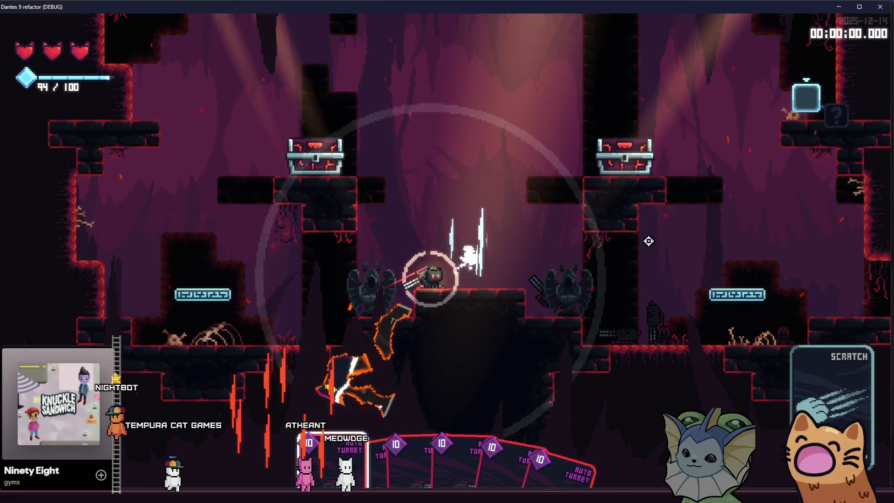
{"action": "key", "text": "d"}
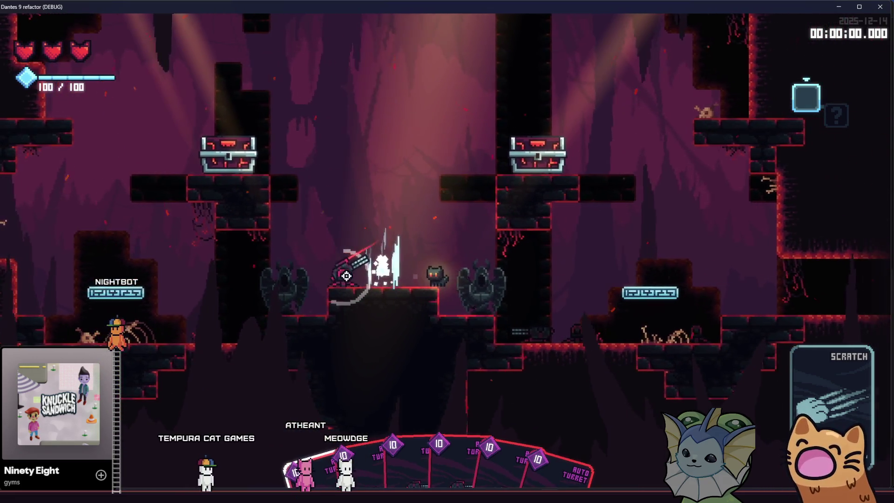
{"action": "left_click", "coordinate": [469, 274]}
- Walk the cat down onto the teleporter platform and close the game
{"action": "key", "text": "d"}
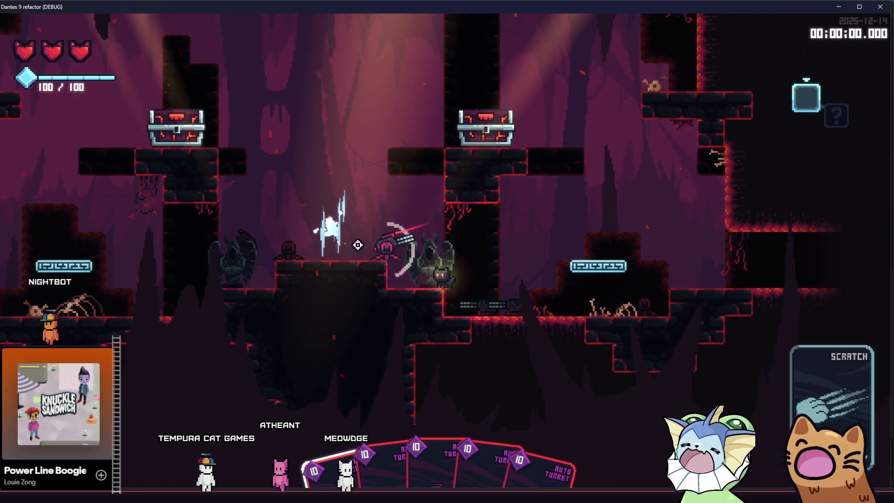
{"action": "key", "text": "d"}
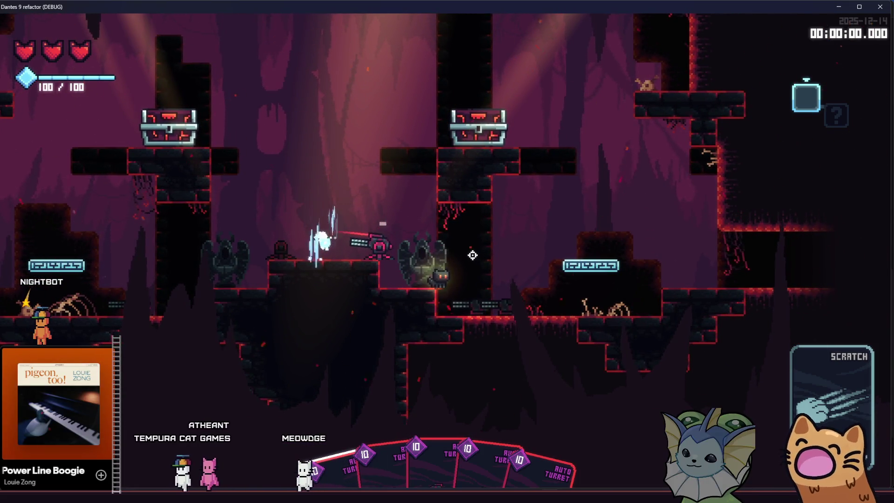
{"action": "key", "text": "a"}
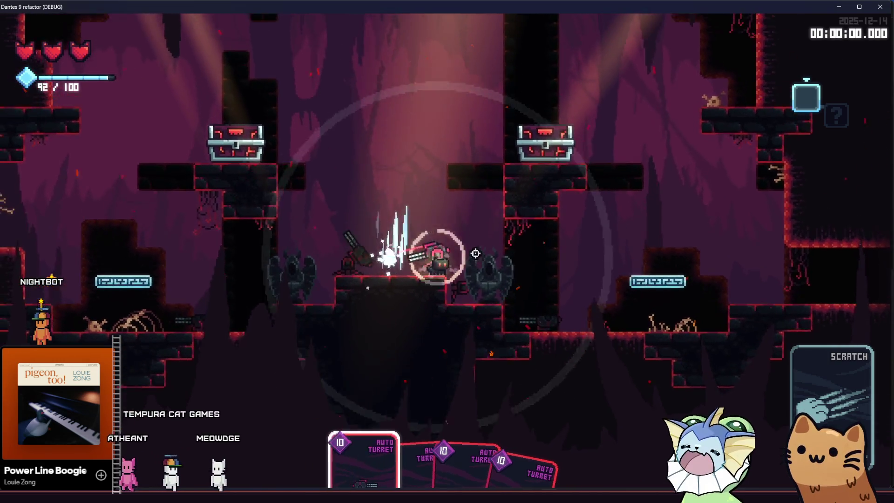
{"action": "key", "text": "d"}
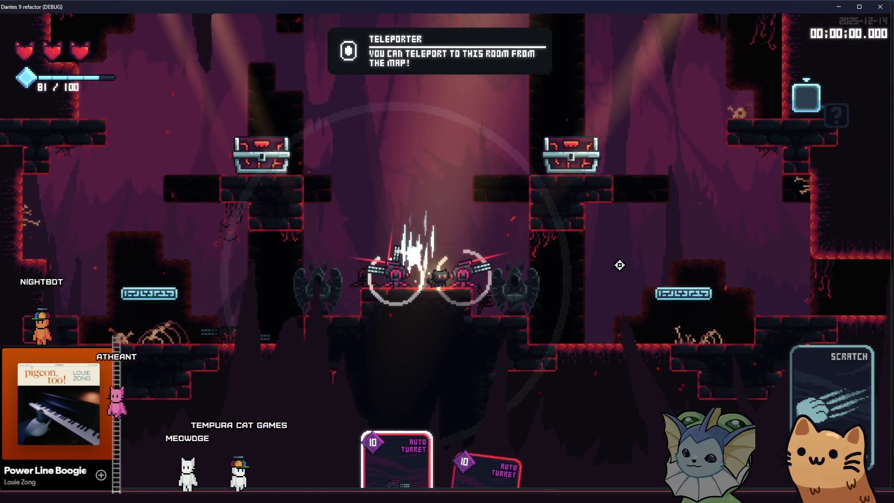
{"action": "key", "text": "d"}
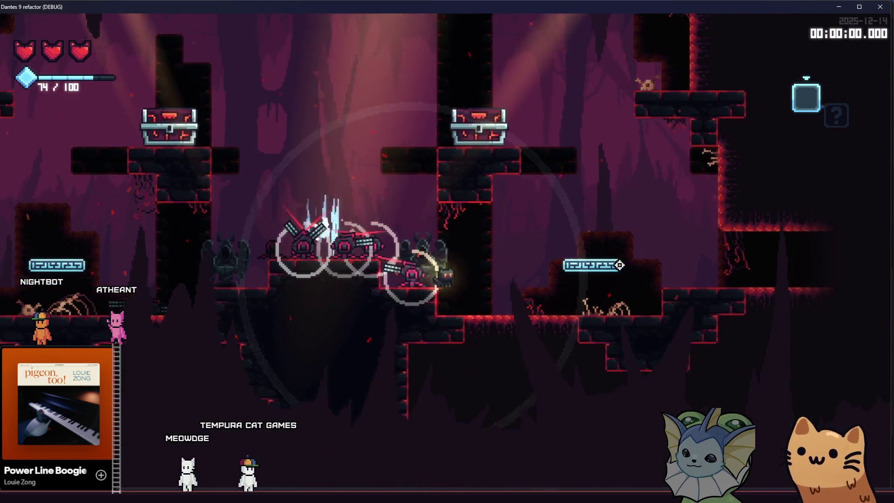
{"action": "key", "text": "d"}
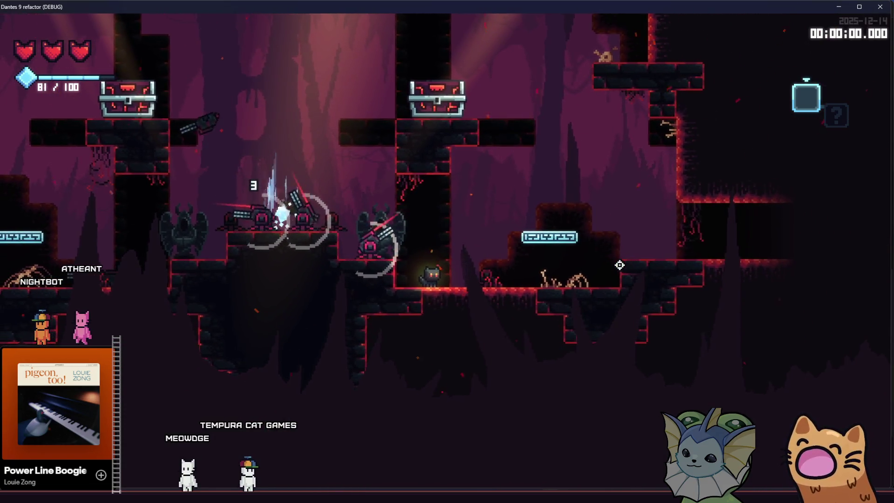
{"action": "key", "text": "a"}
{"action": "key", "text": "space"}
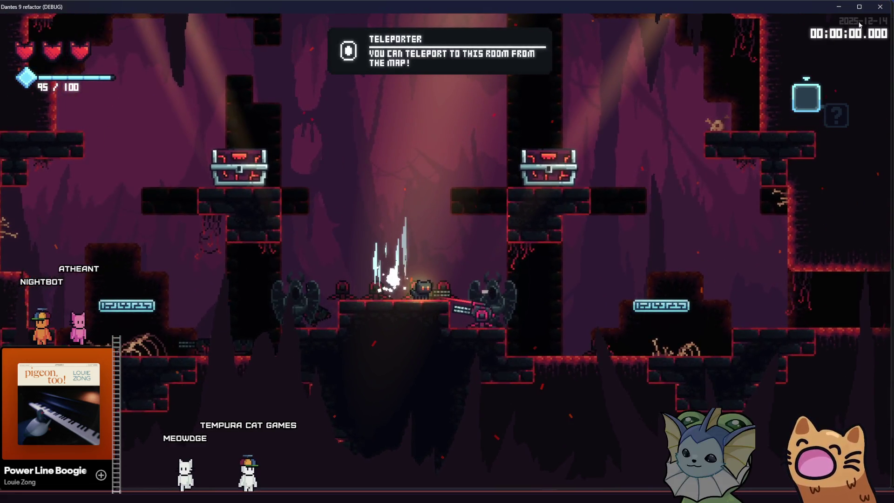
{"action": "left_click", "coordinate": [881, 7]}
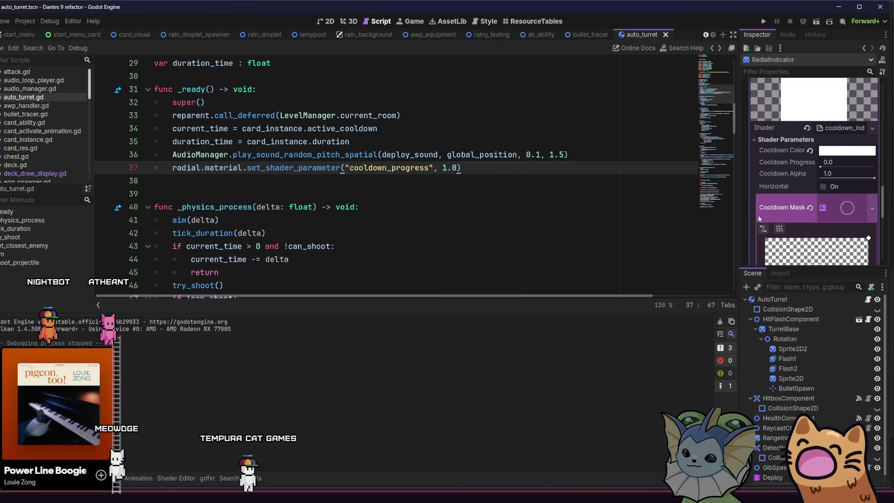
- Tick Local to Scene on the RadialIndicator material's Resource section, then run the project
{"action": "scroll", "coordinate": [764, 177], "scroll_direction": "up", "scroll_amount": 5}
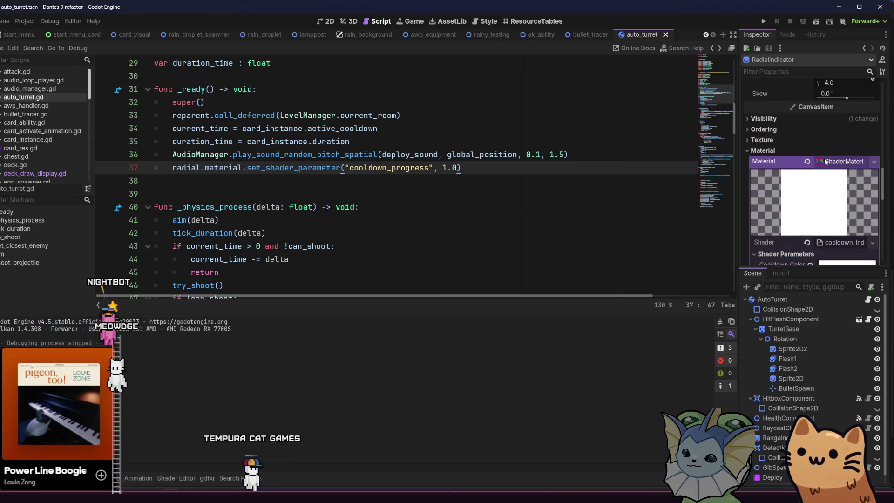
{"action": "right_click", "coordinate": [826, 161]}
{"action": "scroll", "coordinate": [764, 200], "scroll_direction": "down", "scroll_amount": 8}
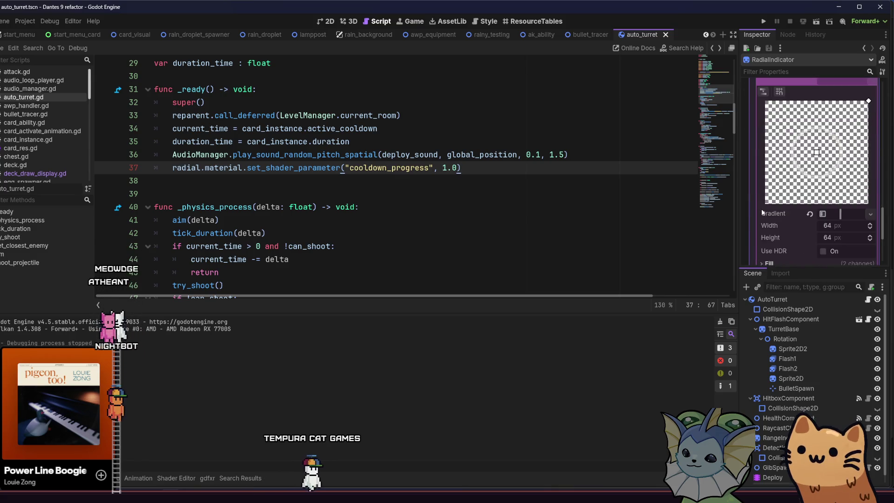
{"action": "left_click", "coordinate": [783, 203]}
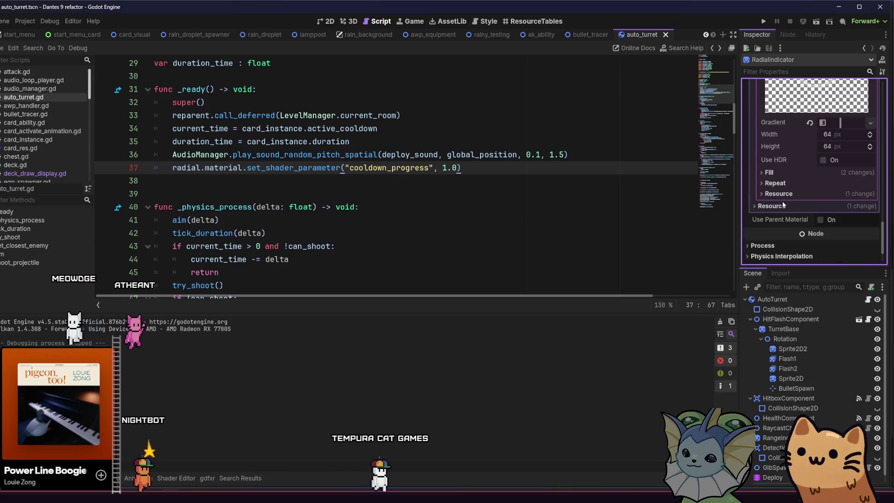
{"action": "left_click", "coordinate": [823, 217]}
{"action": "left_click", "coordinate": [814, 193]}
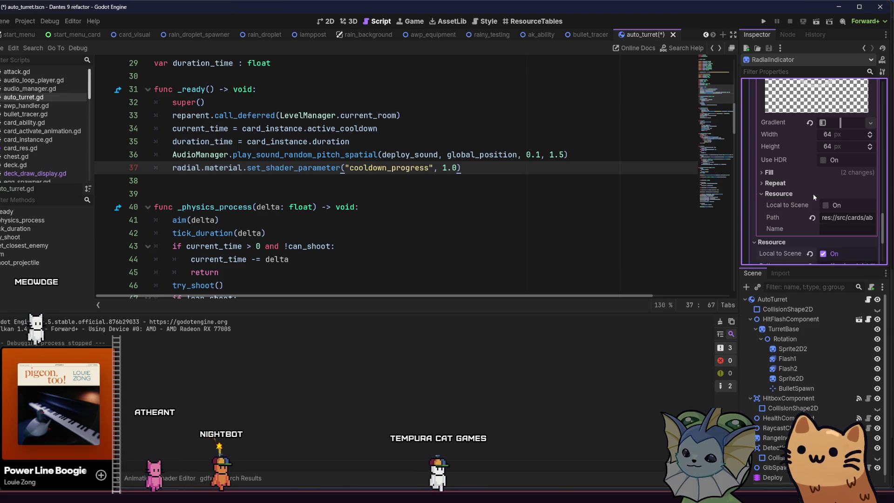
{"action": "left_click", "coordinate": [825, 194]}
{"action": "left_click", "coordinate": [820, 206]}
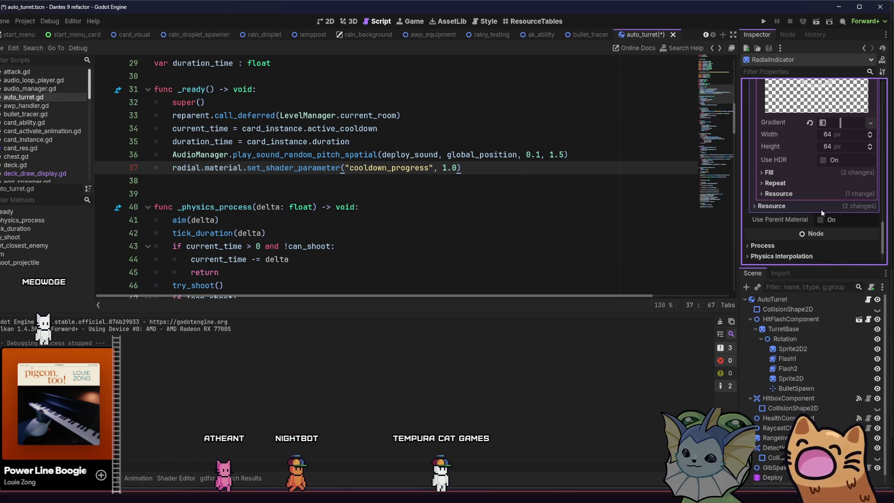
{"action": "left_click", "coordinate": [764, 21]}
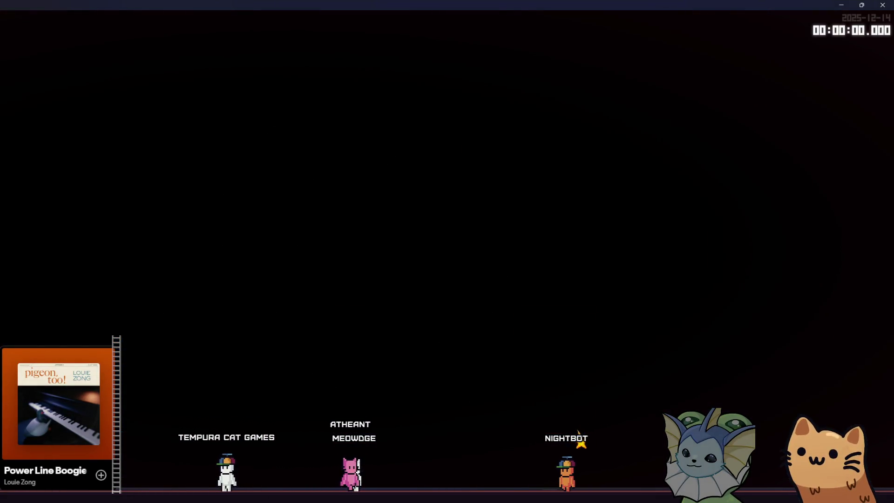
- Add Auto Turret cards to the hand through the F1 debug panel's Add Cards list
{"action": "key", "text": "F1"}
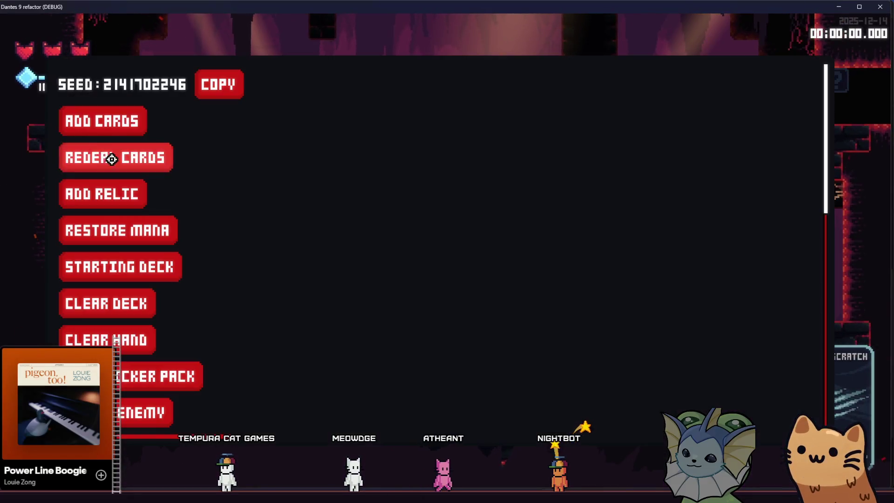
{"action": "left_click", "coordinate": [104, 122]}
{"action": "left_click", "coordinate": [698, 135]}
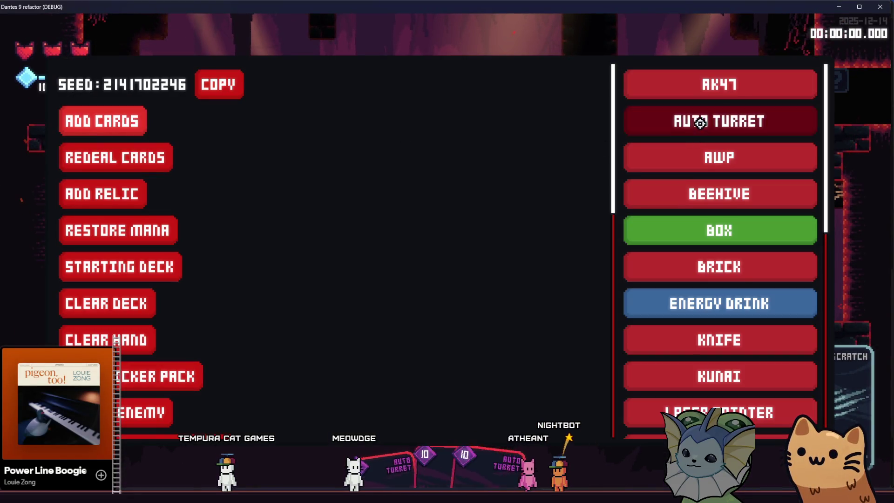
{"action": "key", "text": "F1"}
- Deploy three Auto Turrets at different spots while moving around the level
{"action": "key", "text": "d"}
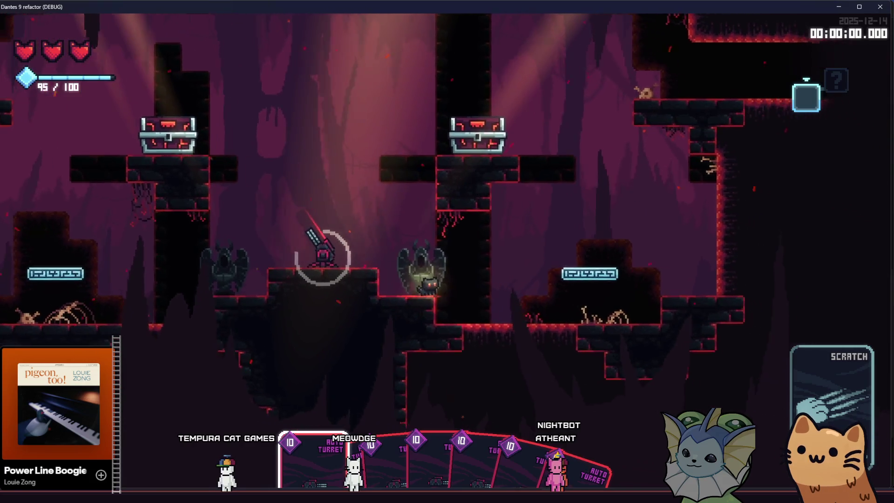
{"action": "left_click", "coordinate": [636, 193]}
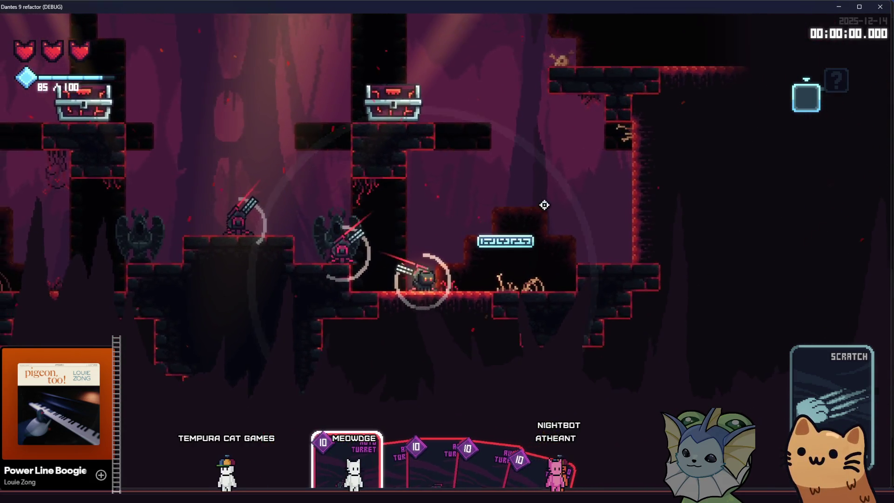
{"action": "key", "text": "space"}
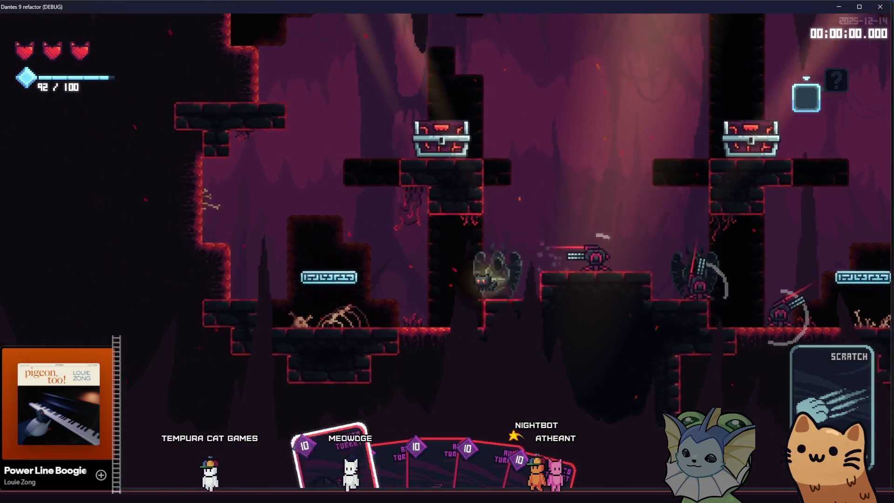
{"action": "key", "text": "d"}
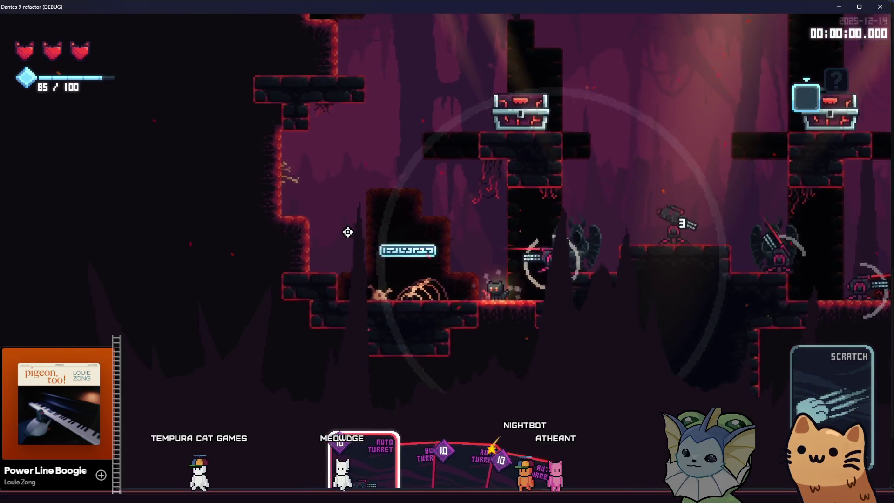
{"action": "left_click", "coordinate": [652, 215]}
{"action": "left_click", "coordinate": [652, 215]}
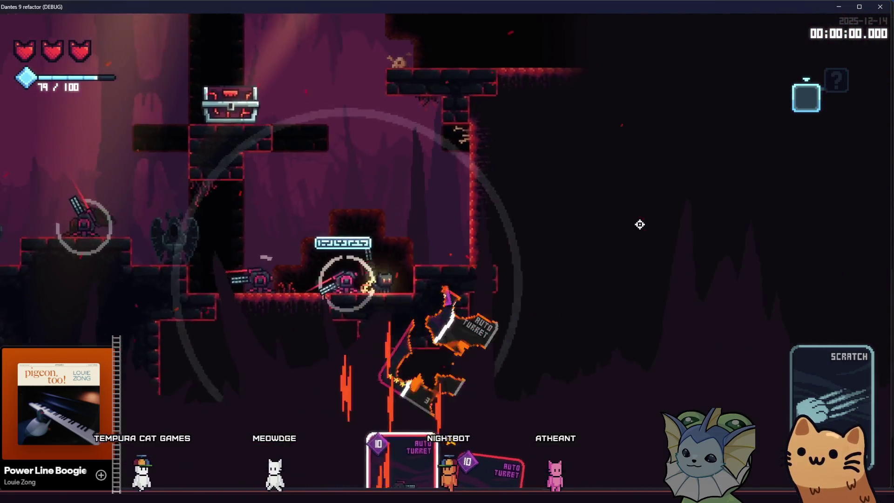
{"action": "key", "text": "a"}
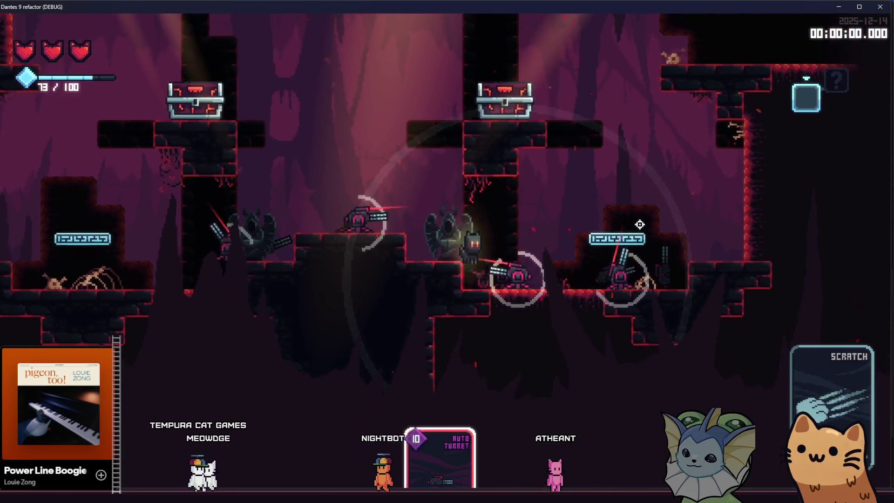
{"action": "key", "text": "a"}
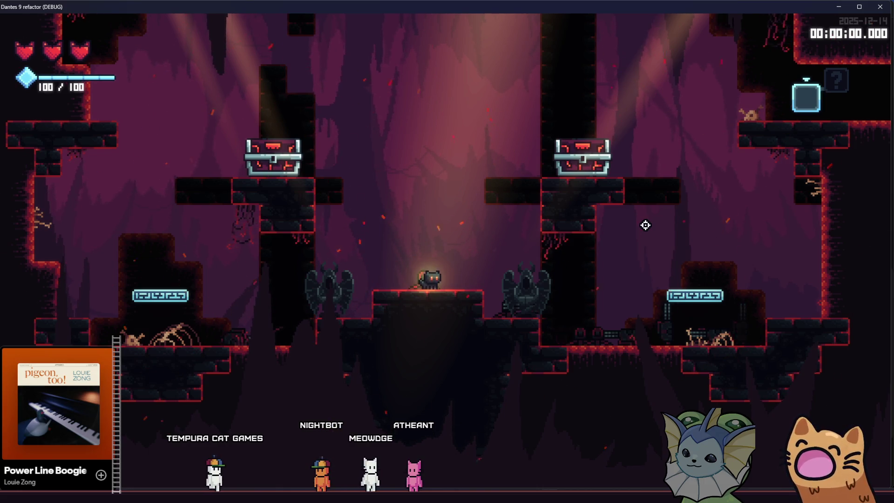
- Jump across the room's ledges and run right into the next cave room
{"action": "key", "text": "d"}
{"action": "key", "text": "space"}
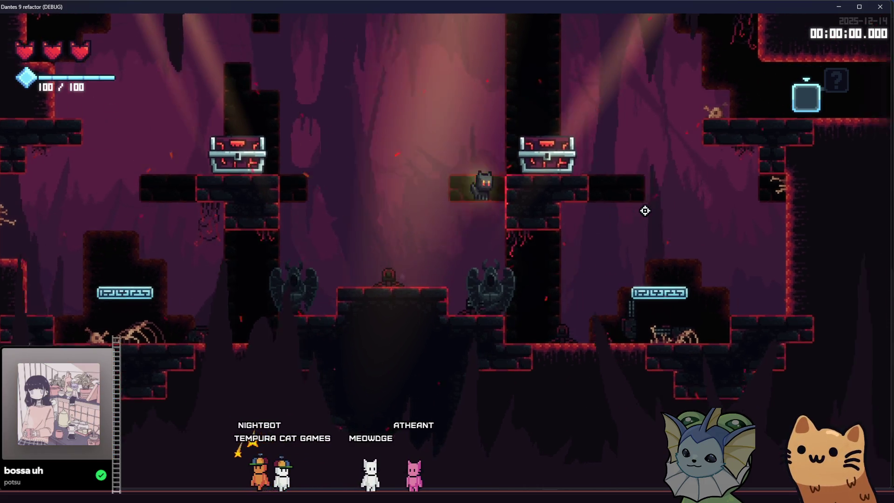
{"action": "key", "text": "a"}
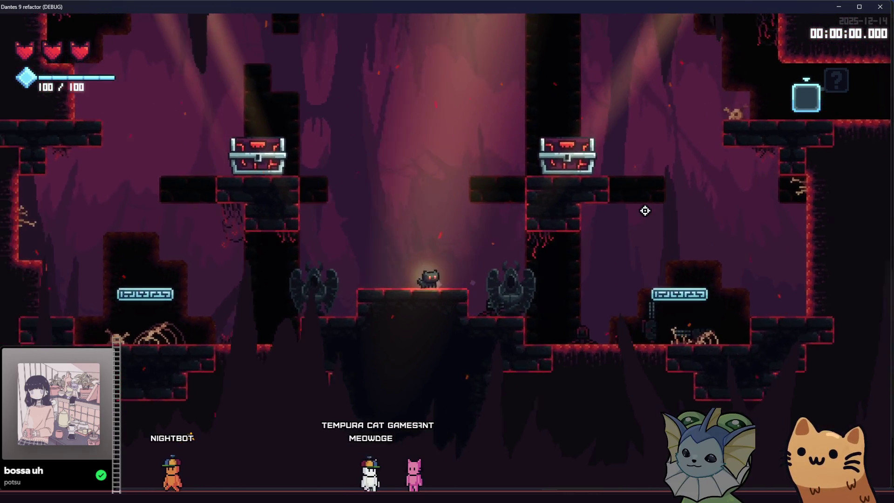
{"action": "key", "text": "d"}
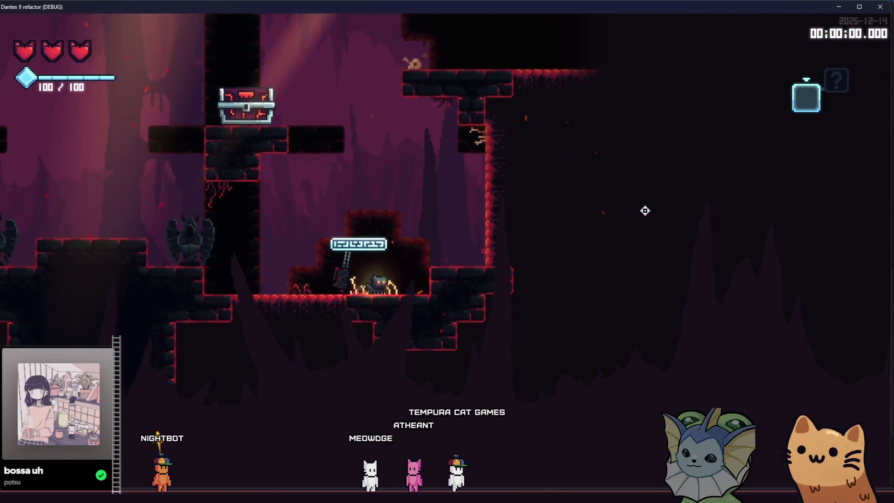
{"action": "key", "text": "space"}
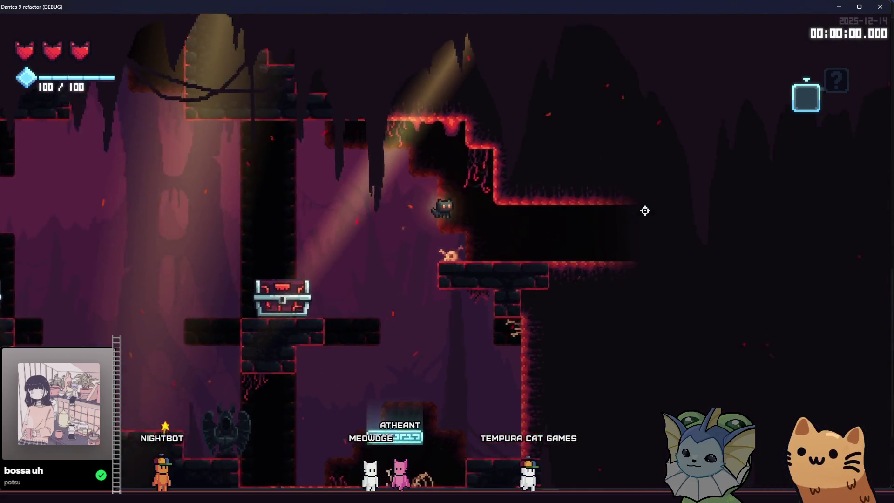
{"action": "key", "text": "d"}
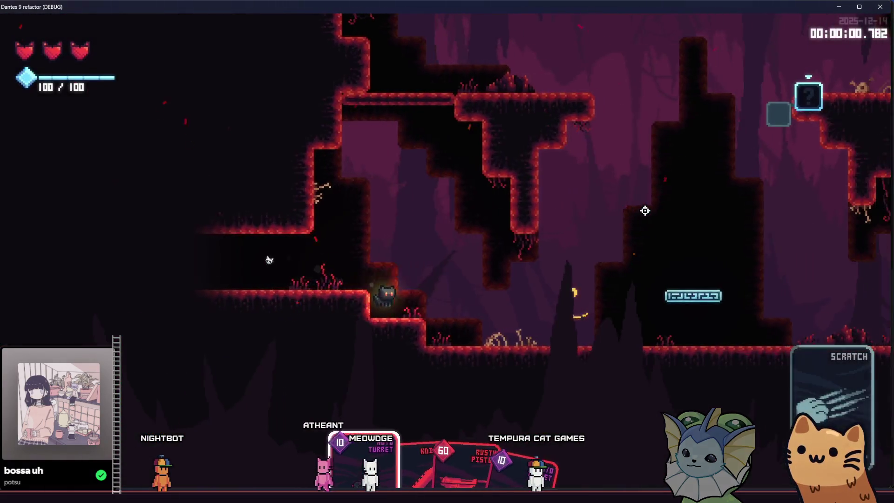
{"action": "key", "text": "d"}
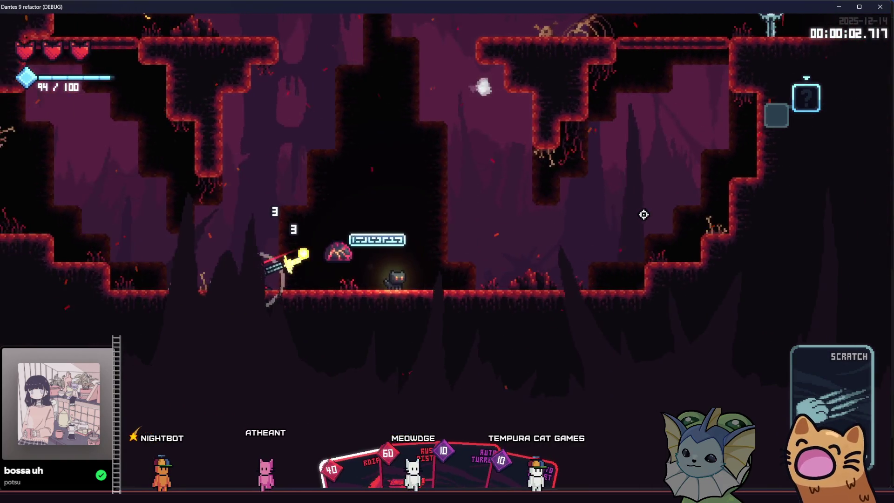
{"action": "key", "text": "d"}
- Fight the enemies on the cave floor, then stop the game with F8
{"action": "key", "text": "d"}
{"action": "key", "text": "space"}
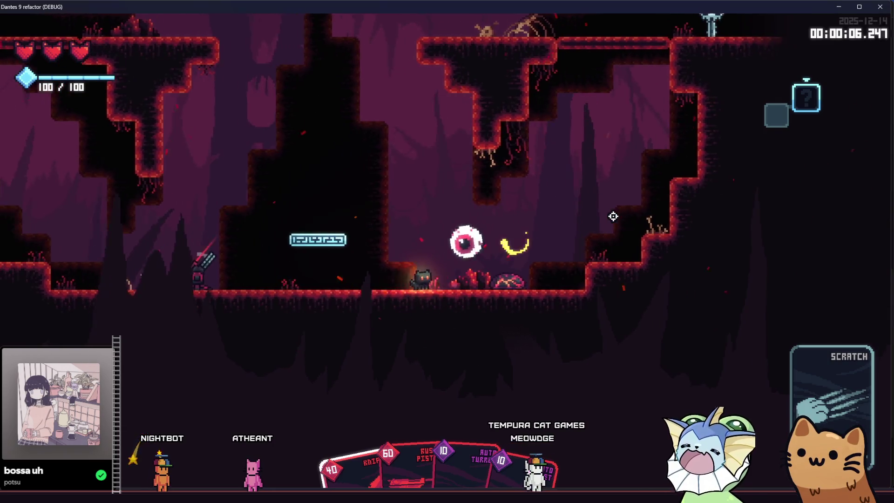
{"action": "key", "text": "d"}
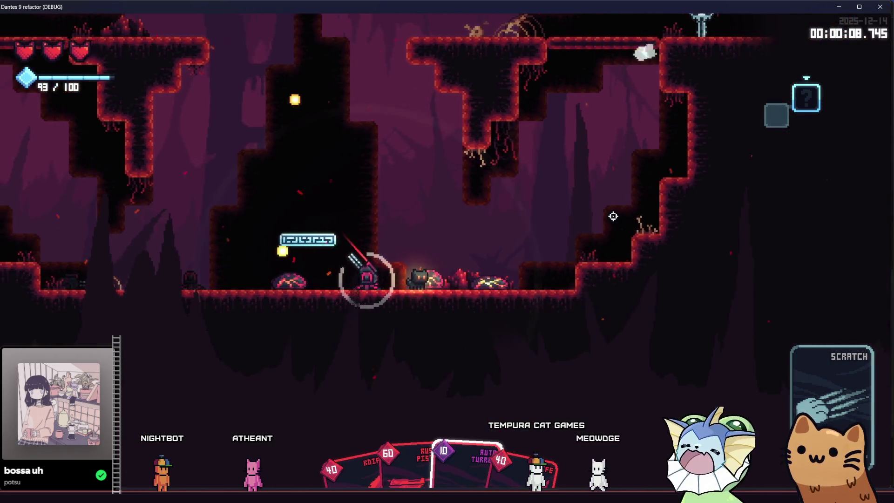
{"action": "key", "text": "a"}
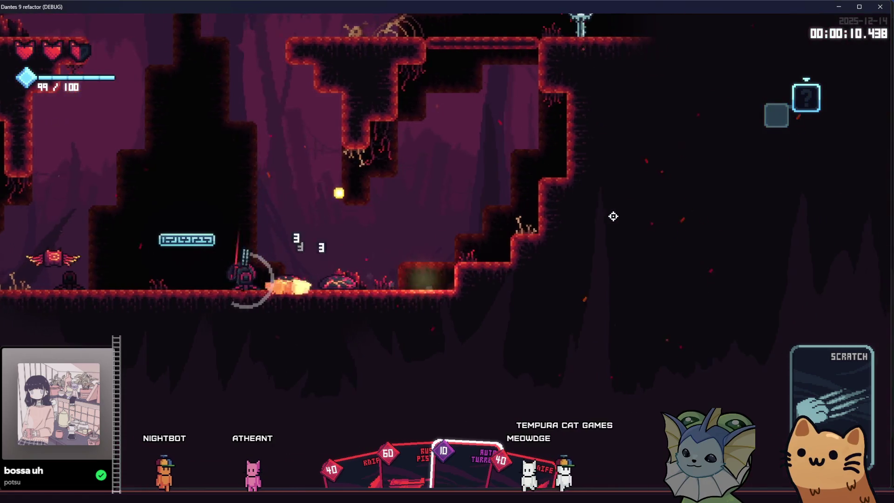
{"action": "key", "text": "d"}
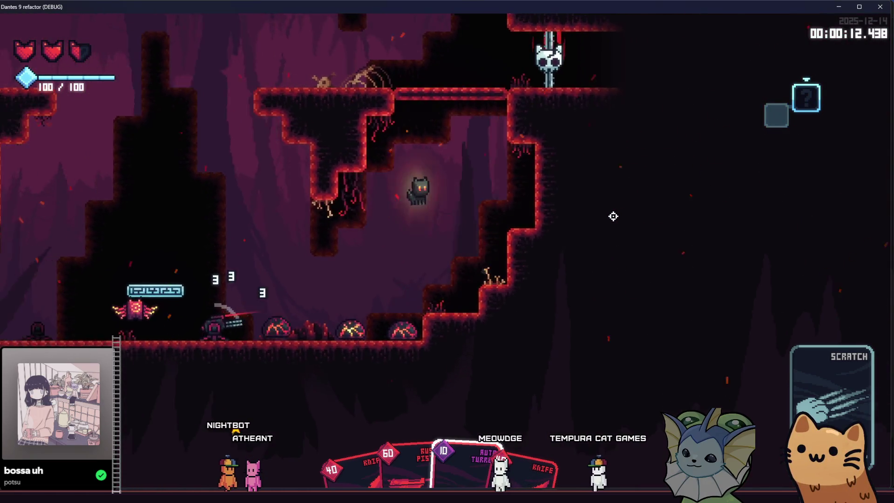
{"action": "key", "text": "d"}
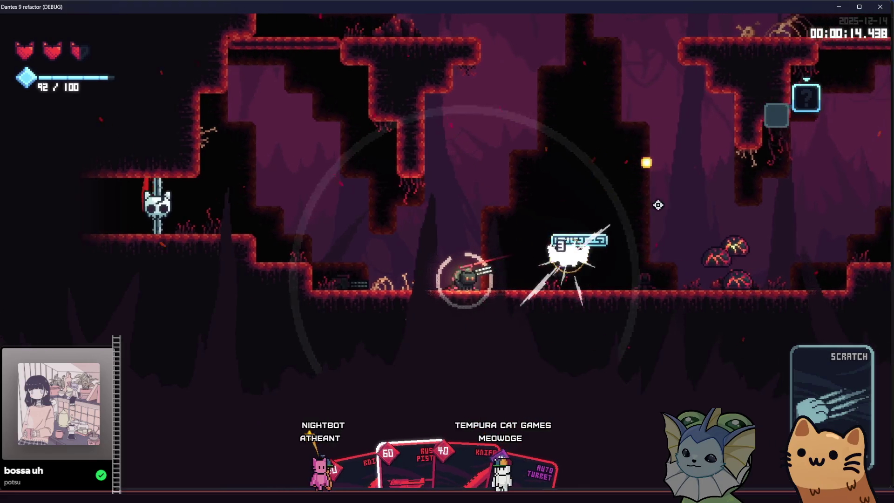
{"action": "key", "text": "a"}
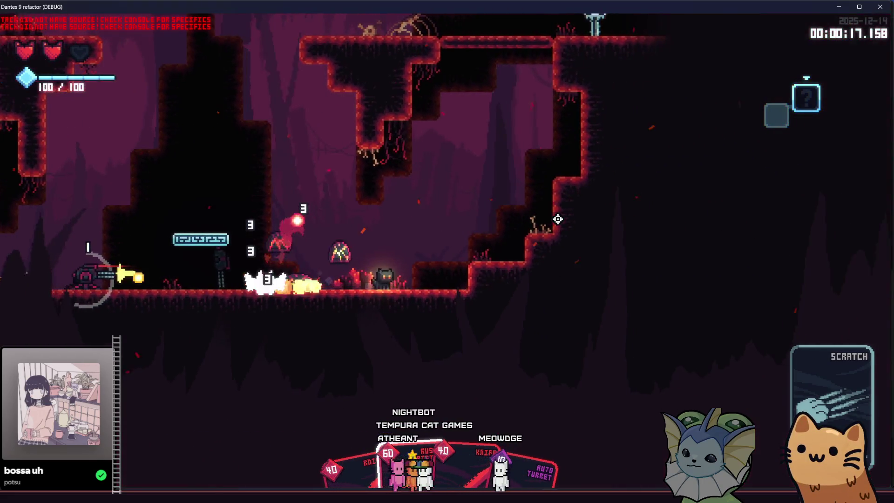
{"action": "key", "text": "d"}
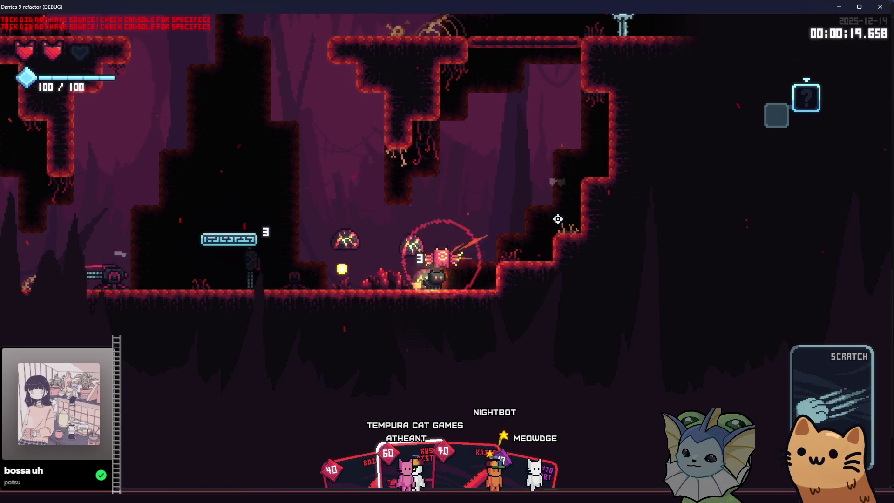
{"action": "key", "text": "F8"}
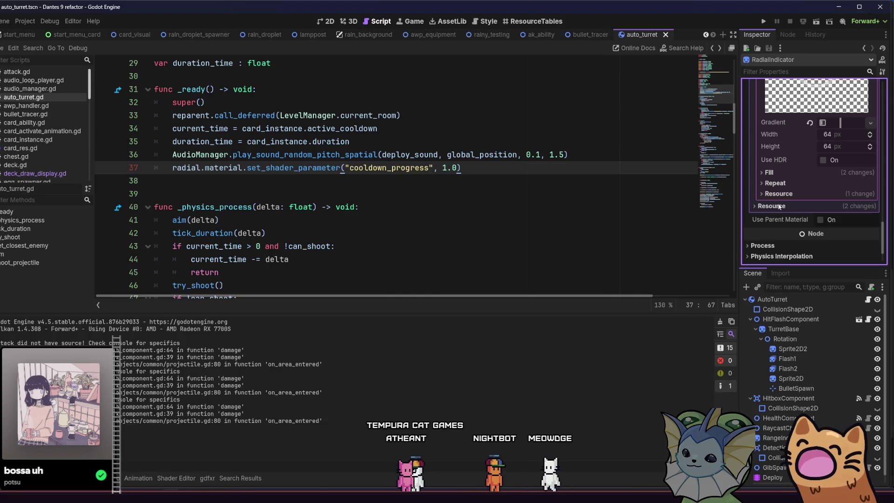
- Load card_auto_turret.tres via quick open to view its Cooldown and Mod Categories, then select the Deploy AnimationPlayer
{"action": "scroll", "coordinate": [783, 205], "scroll_direction": "up", "scroll_amount": 3}
{"action": "key", "text": "ctrl+shift+o"}
{"action": "type", "text": "auto"}
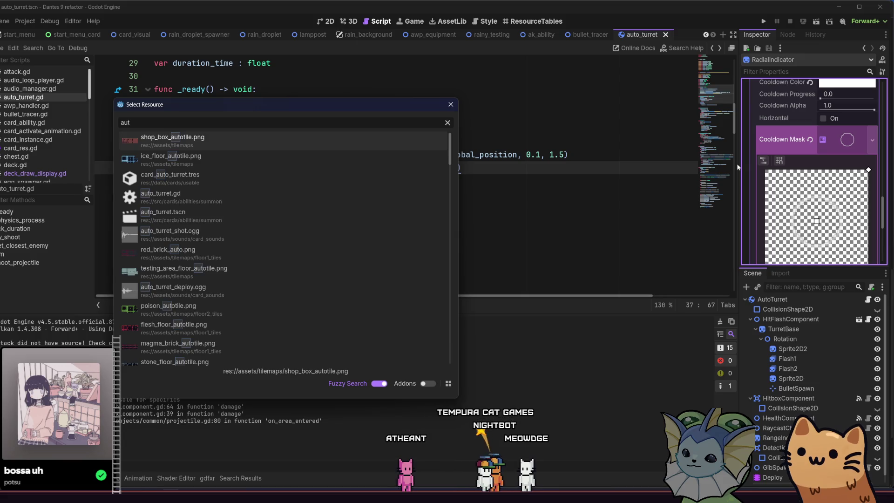
{"action": "type", "text": "_tur"}
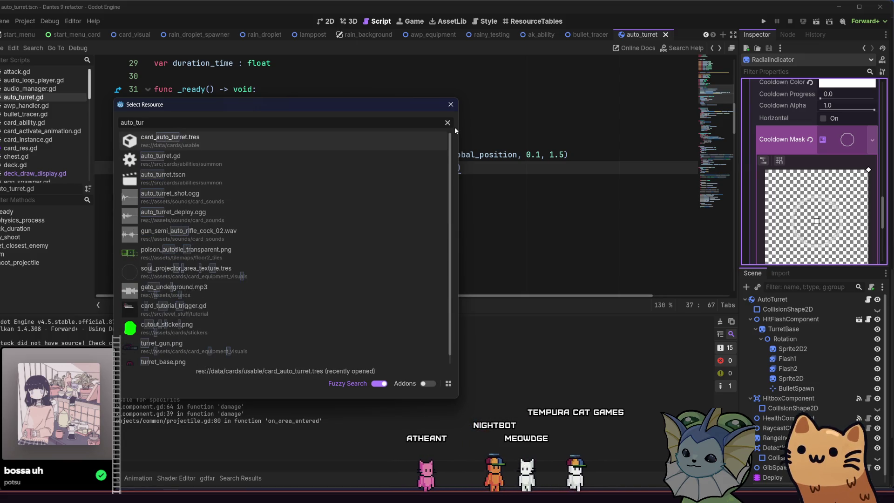
{"action": "key", "text": "Return"}
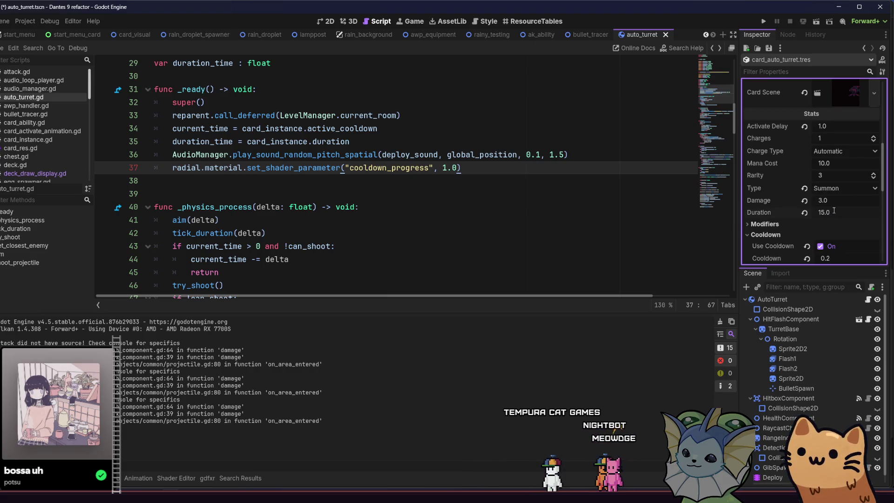
{"action": "scroll", "coordinate": [764, 201], "scroll_direction": "down", "scroll_amount": 5}
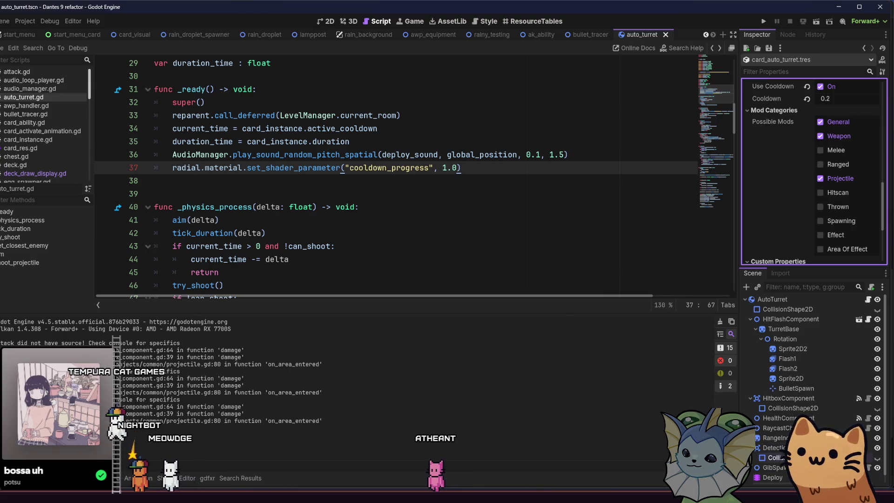
{"action": "left_click", "coordinate": [773, 477]}
- Set the 'deploy' animation length to 3 seconds and move its keyframe to 3.0
{"action": "left_click", "coordinate": [158, 322]}
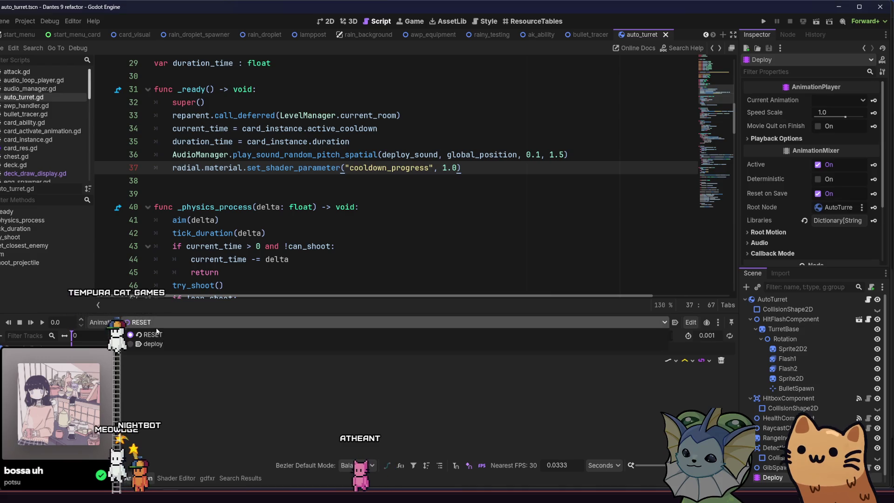
{"action": "left_click", "coordinate": [161, 341]}
{"action": "left_click", "coordinate": [703, 335]}
{"action": "type", "text": "3"}
{"action": "key", "text": "Return"}
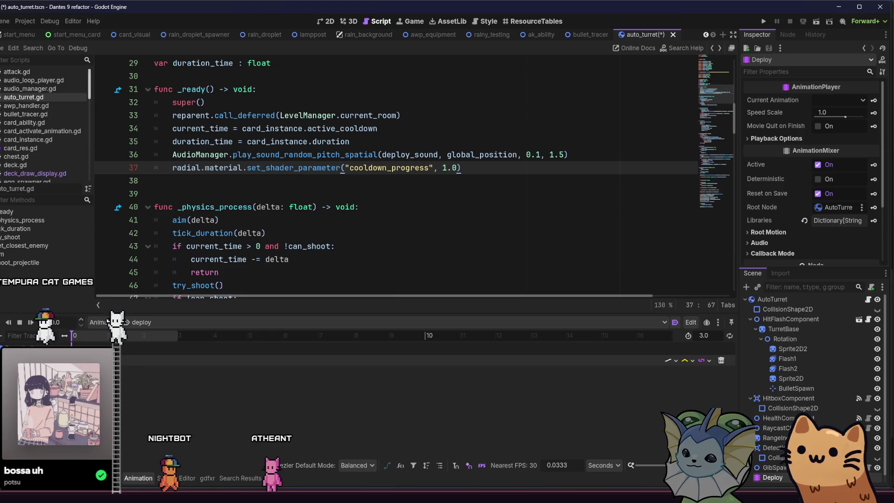
{"action": "left_click", "coordinate": [179, 361]}
{"action": "left_click_drag", "start_coordinate": [178, 362], "coordinate": [64, 335]}
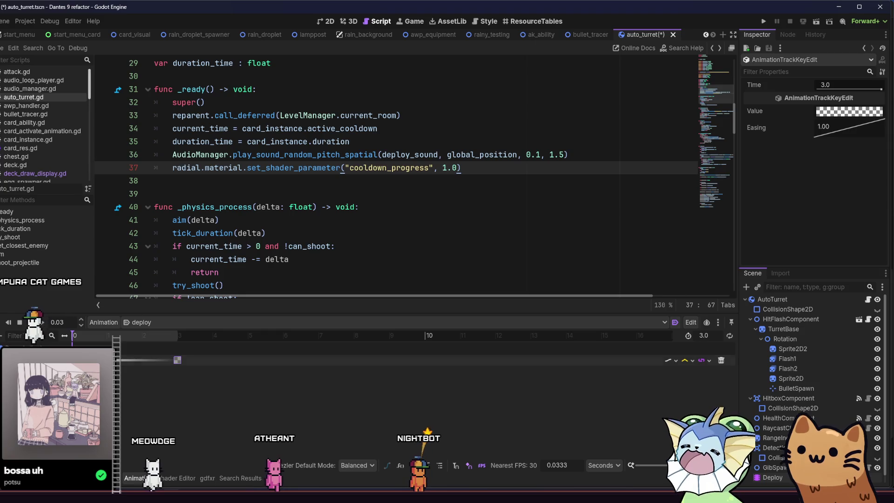
- Preview the deploy animation in the 2D view and save the turret scene
{"action": "key", "text": "ctrl+F1"}
{"action": "left_click", "coordinate": [42, 323]}
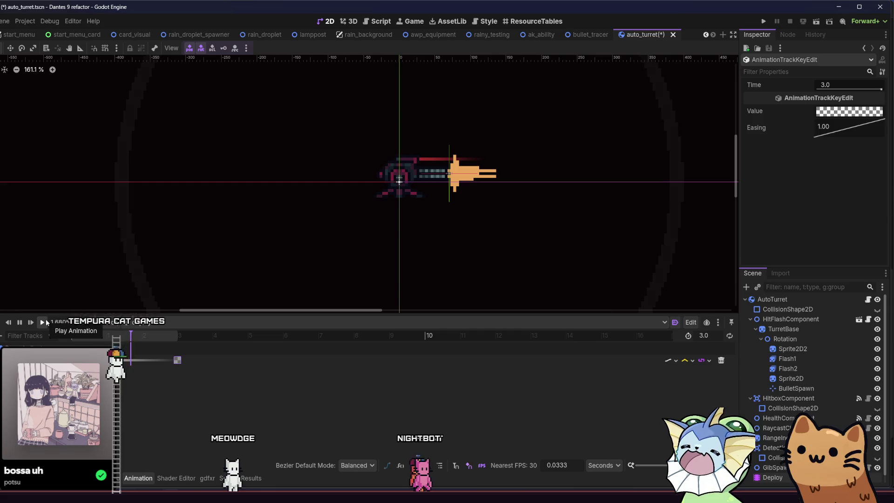
{"action": "left_click", "coordinate": [46, 322]}
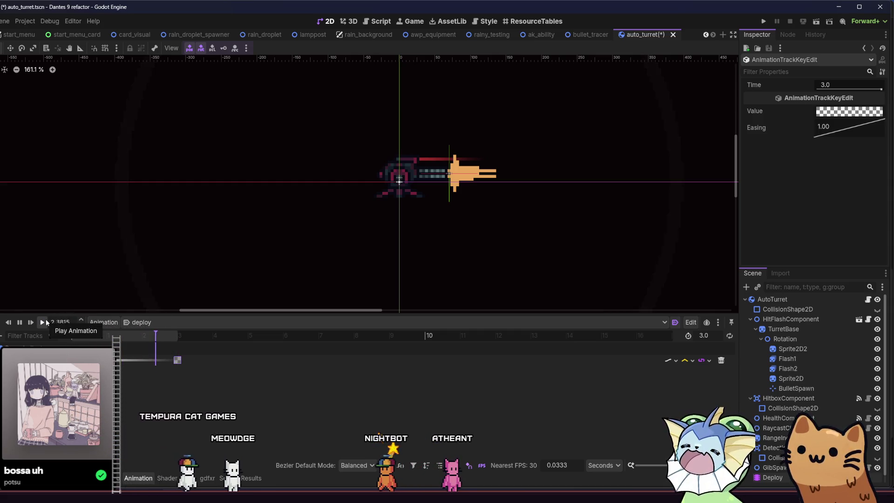
{"action": "left_click", "coordinate": [42, 322]}
{"action": "scroll", "coordinate": [252, 231], "scroll_direction": "down", "scroll_amount": 3}
{"action": "key", "text": "ctrl+s"}
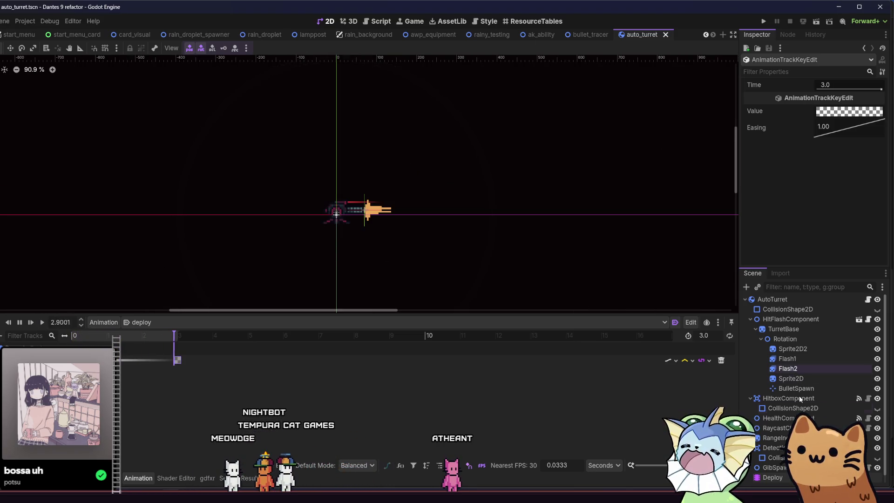
{"action": "left_click", "coordinate": [870, 299]}
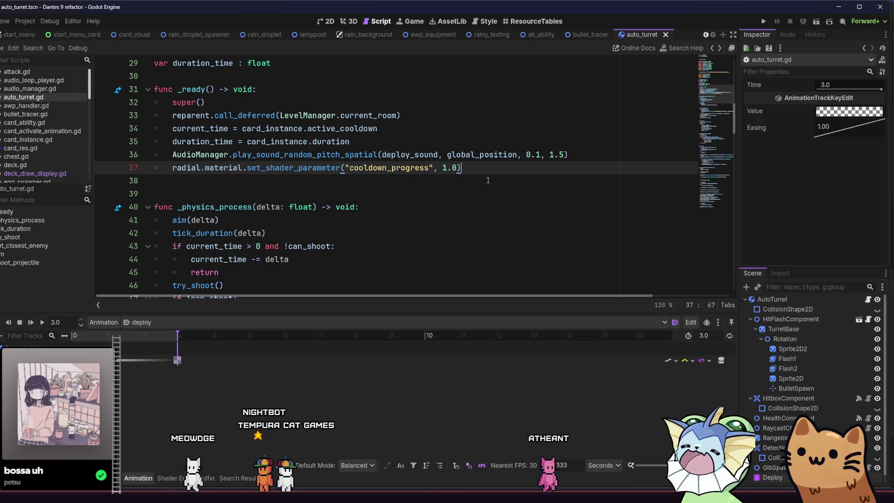
{"action": "scroll", "coordinate": [489, 170], "scroll_direction": "up", "scroll_amount": 2}
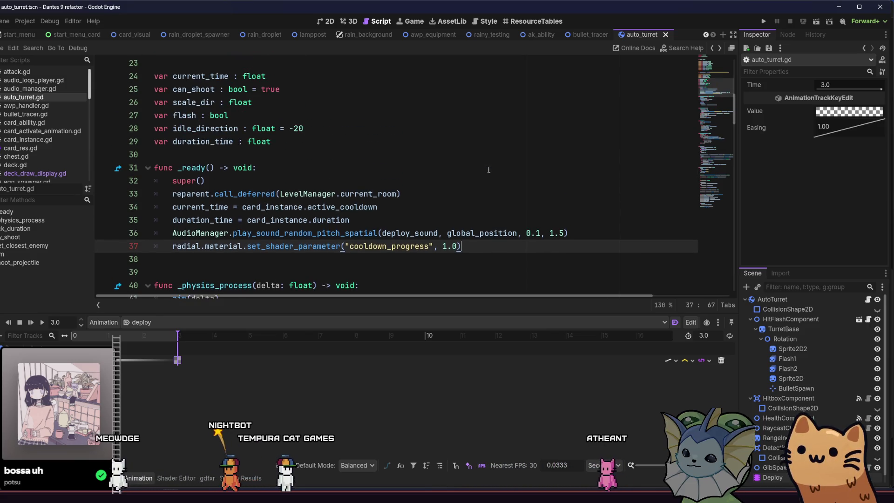
{"action": "scroll", "coordinate": [469, 189], "scroll_direction": "up", "scroll_amount": 6}
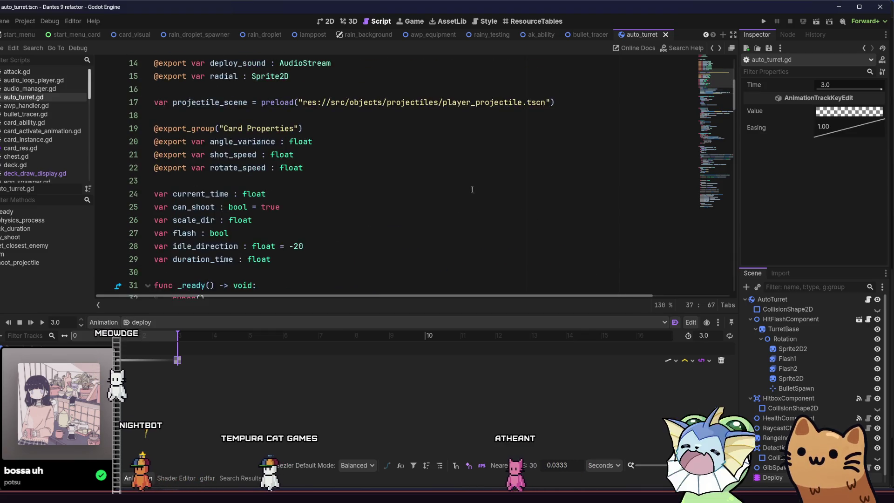
{"action": "scroll", "coordinate": [468, 189], "scroll_direction": "up", "scroll_amount": 2}
{"action": "left_click", "coordinate": [368, 220]}
{"action": "left_click", "coordinate": [367, 241]}
{"action": "scroll", "coordinate": [368, 242], "scroll_direction": "down", "scroll_amount": 2}
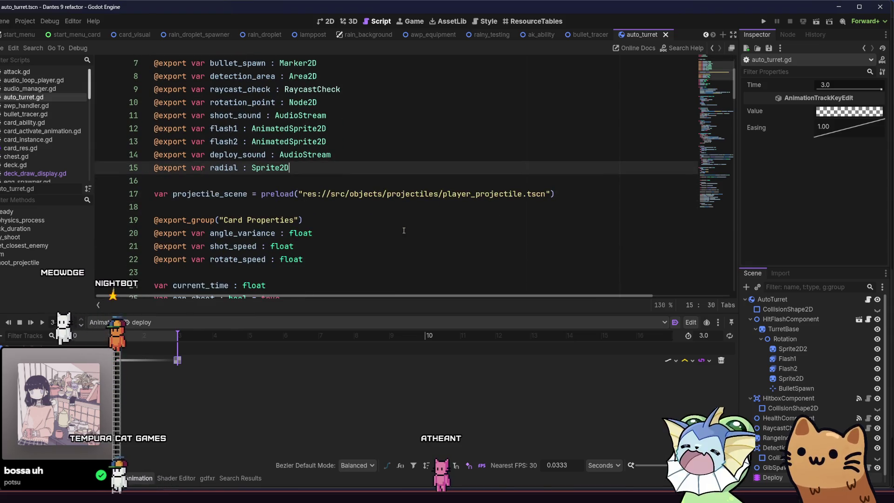
{"action": "key", "text": "Return"}
{"action": "key", "text": "Return"}
{"action": "type", "text": "@export var range_indicator : Sprite"}
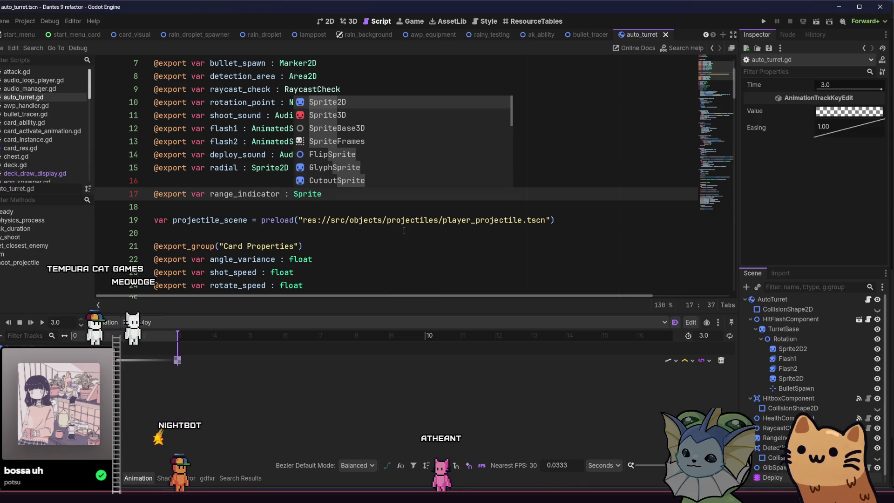
{"action": "key", "text": "Return"}
{"action": "key", "text": "Return"}
{"action": "type", "text": "@export "}
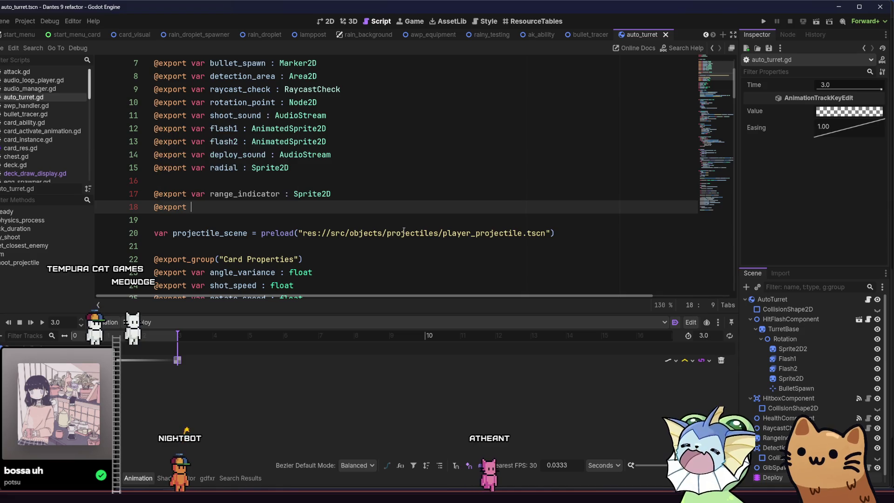
{"action": "type", "text": "var "}
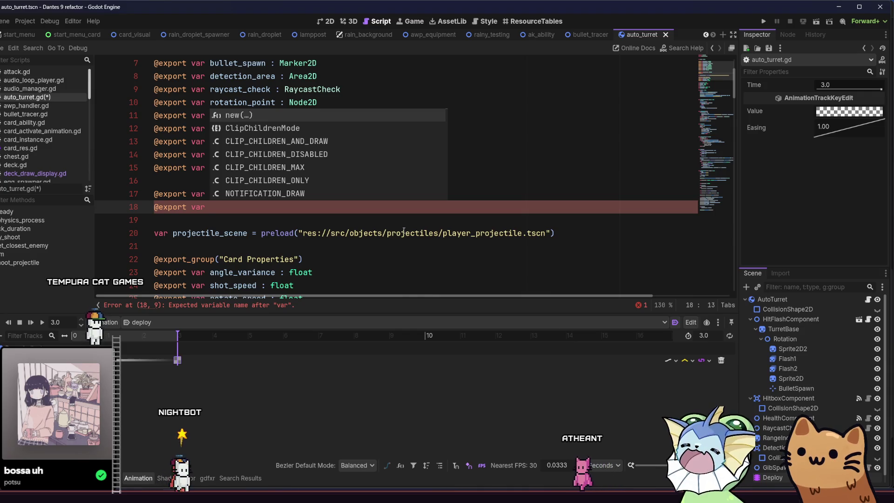
{"action": "type", "text": "D"}
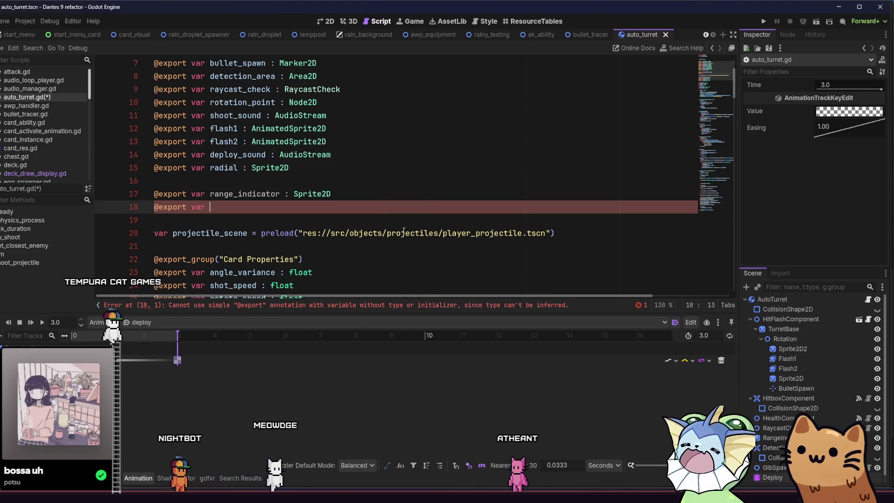
{"action": "type", "text": "colli"}
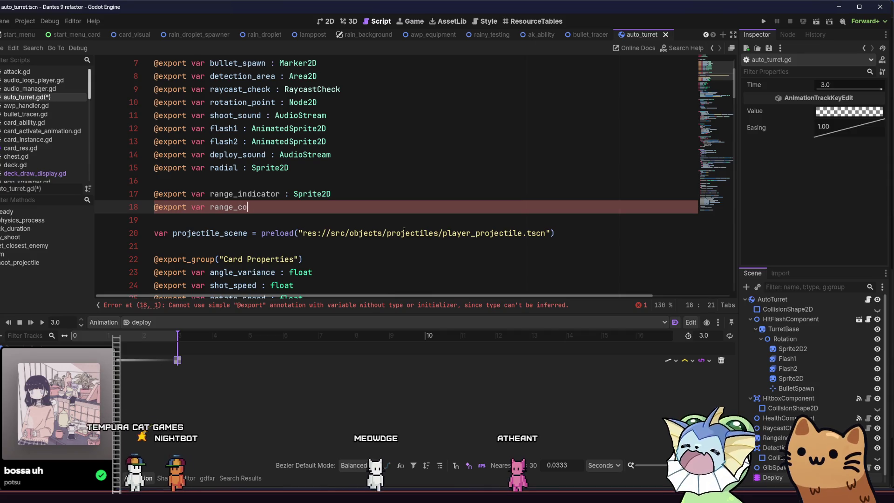
{"action": "type", "text": " : Collis"}
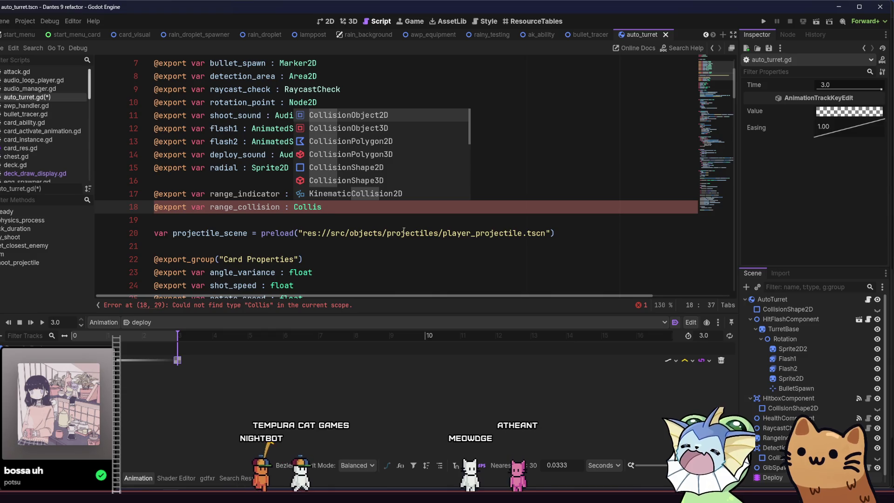
{"action": "key", "text": "Down"}
{"action": "key", "text": "Down"}
{"action": "key", "text": "Down"}
{"action": "key", "text": "Return"}
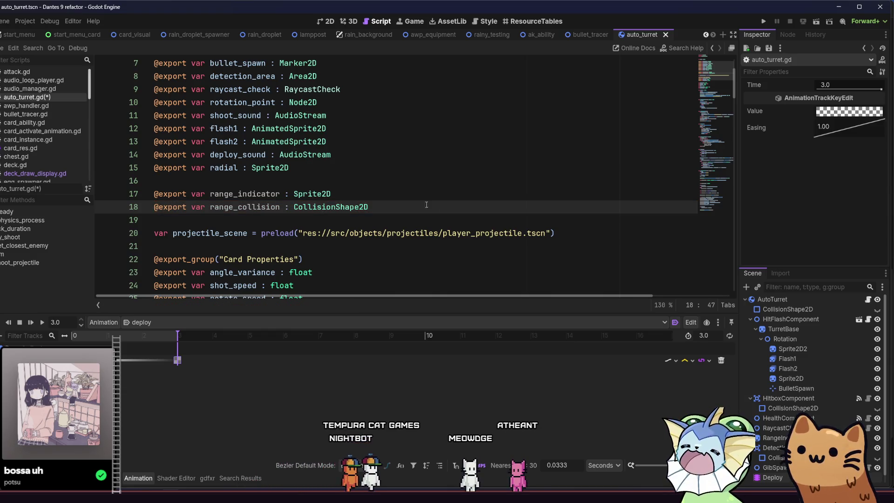
{"action": "left_click", "coordinate": [419, 192]}
{"action": "key", "text": "ctrl+s"}
{"action": "scroll", "coordinate": [467, 165], "scroll_direction": "down", "scroll_amount": 6}
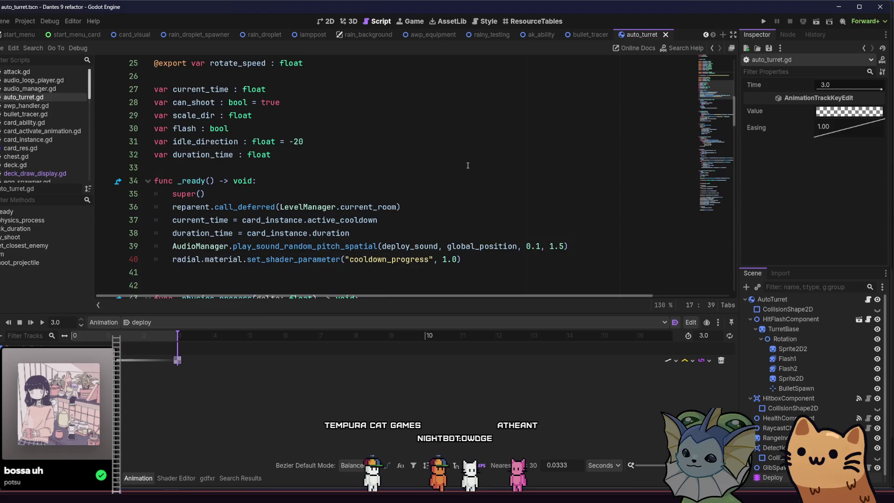
{"action": "left_click", "coordinate": [483, 256]}
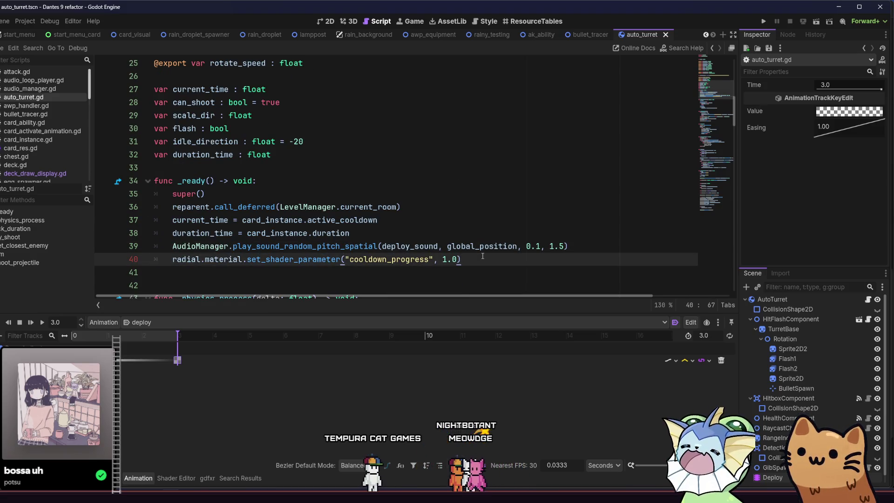
{"action": "key", "text": "alt+shift+o"}
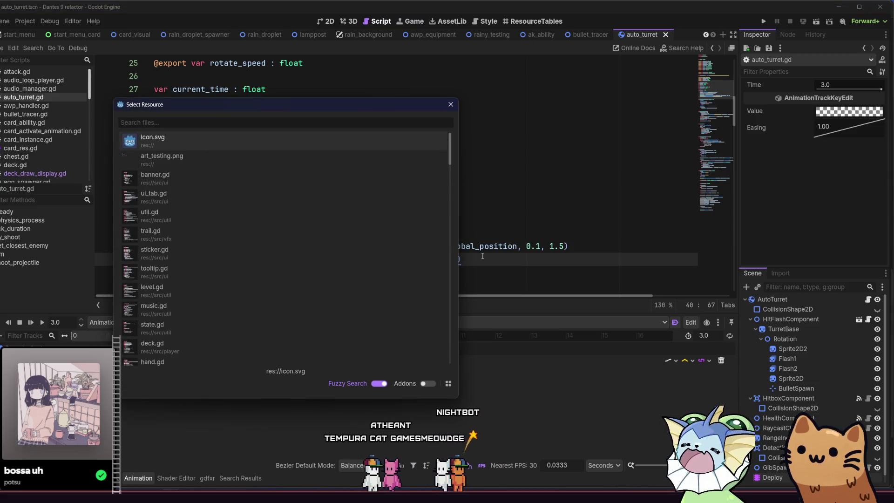
- Quick-open card_soul_projector.tres and open its SoulProjector ability scene's script
{"action": "type", "text": "soul_pro"}
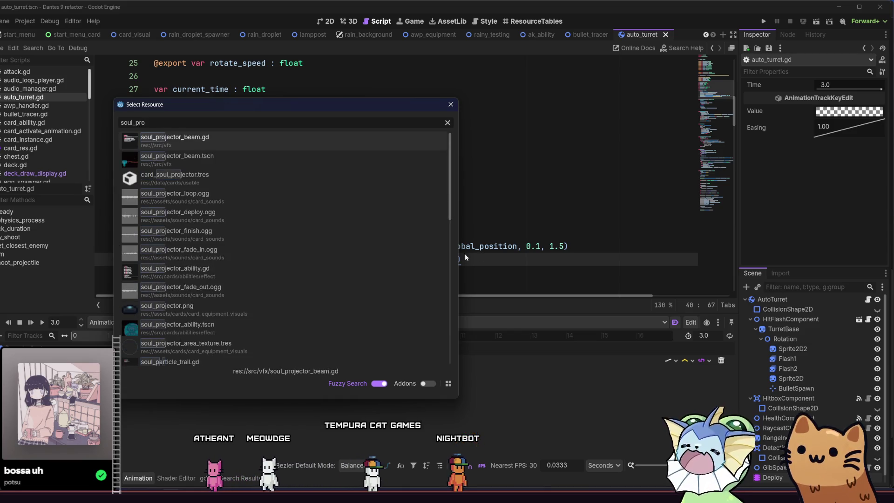
{"action": "double_click", "coordinate": [205, 179]}
{"action": "scroll", "coordinate": [786, 144], "scroll_direction": "down", "scroll_amount": 3}
{"action": "scroll", "coordinate": [798, 161], "scroll_direction": "up", "scroll_amount": 3}
{"action": "scroll", "coordinate": [791, 173], "scroll_direction": "down", "scroll_amount": 3}
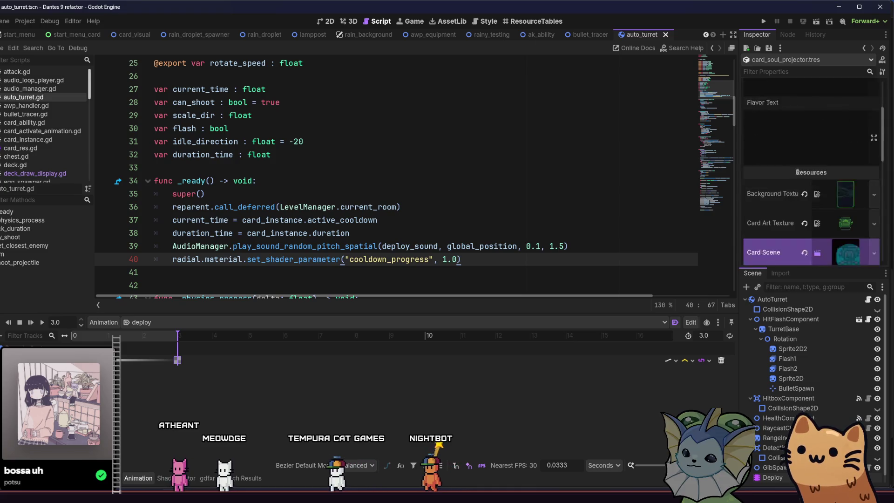
{"action": "left_click", "coordinate": [809, 175]}
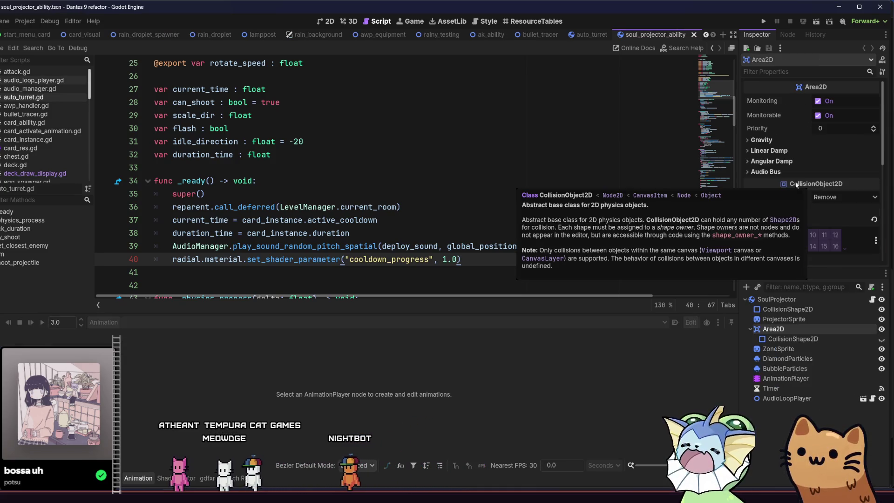
{"action": "scroll", "coordinate": [774, 174], "scroll_direction": "down", "scroll_amount": 2}
{"action": "scroll", "coordinate": [786, 188], "scroll_direction": "down", "scroll_amount": 2}
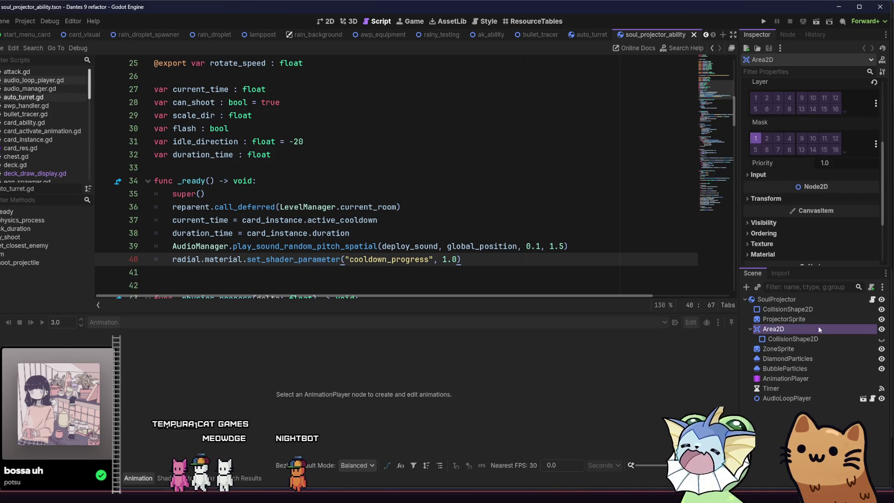
{"action": "left_click", "coordinate": [869, 301]}
- Inspect the size_property scaling lines 28–31, then return to auto_turret.gd line 40
{"action": "left_click", "coordinate": [495, 196]}
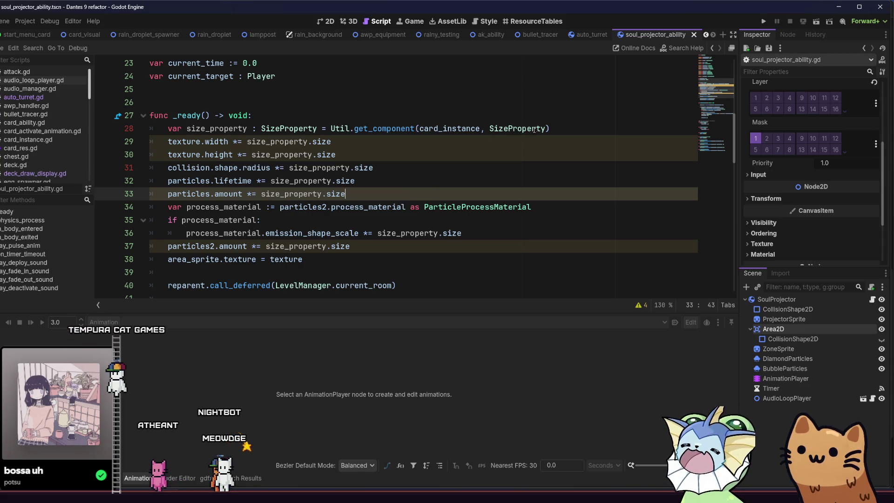
{"action": "left_click_drag", "start_coordinate": [552, 129], "coordinate": [170, 135]}
{"action": "left_click", "coordinate": [318, 142]}
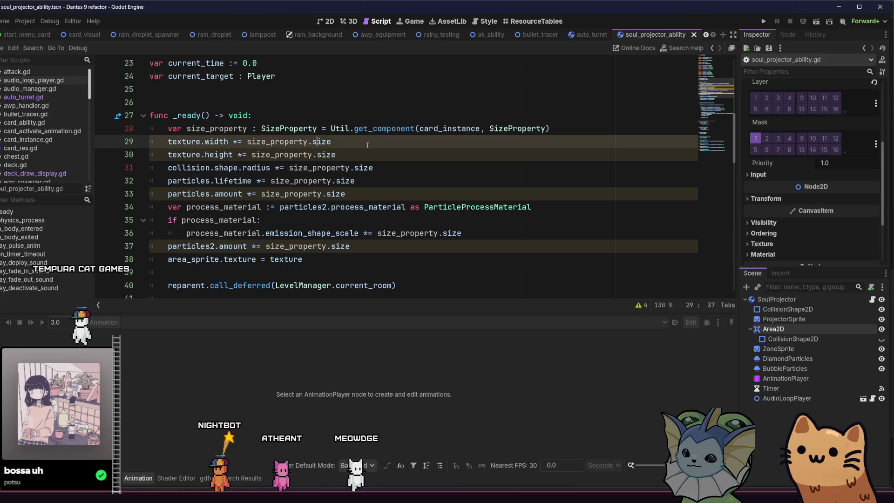
{"action": "left_click_drag", "start_coordinate": [366, 152], "coordinate": [271, 146]}
{"action": "left_click_drag", "start_coordinate": [177, 138], "coordinate": [168, 132]}
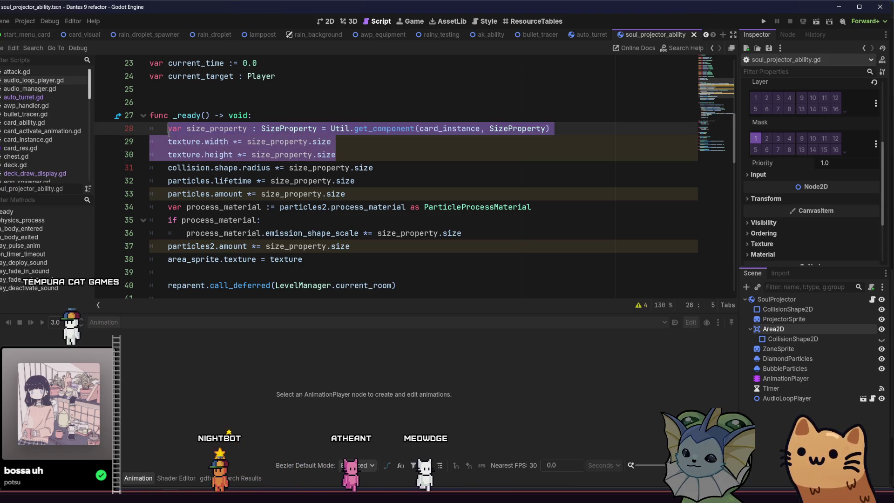
{"action": "mouse_move", "coordinate": [373, 168]}
{"action": "left_mouse_down"}
{"action": "mouse_move", "coordinate": [177, 158]}
{"action": "mouse_move", "coordinate": [169, 129]}
{"action": "left_mouse_up"}
{"action": "key", "text": "ctrl+c"}
{"action": "left_click", "coordinate": [342, 139]}
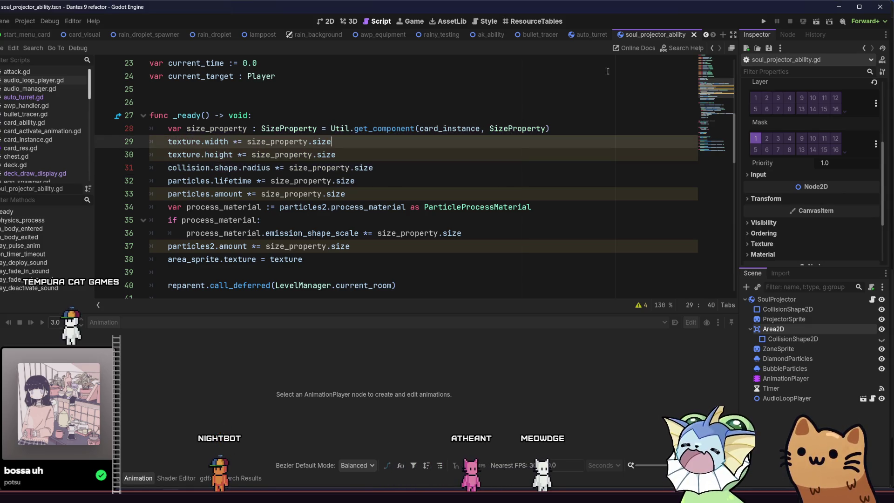
{"action": "left_click", "coordinate": [713, 49]}
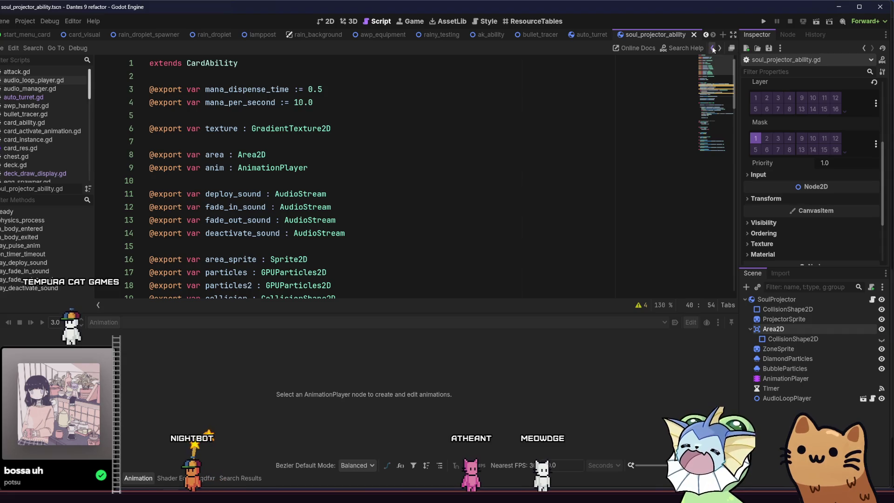
{"action": "left_click", "coordinate": [713, 49]}
{"action": "left_click", "coordinate": [369, 208]}
{"action": "left_click", "coordinate": [468, 262]}
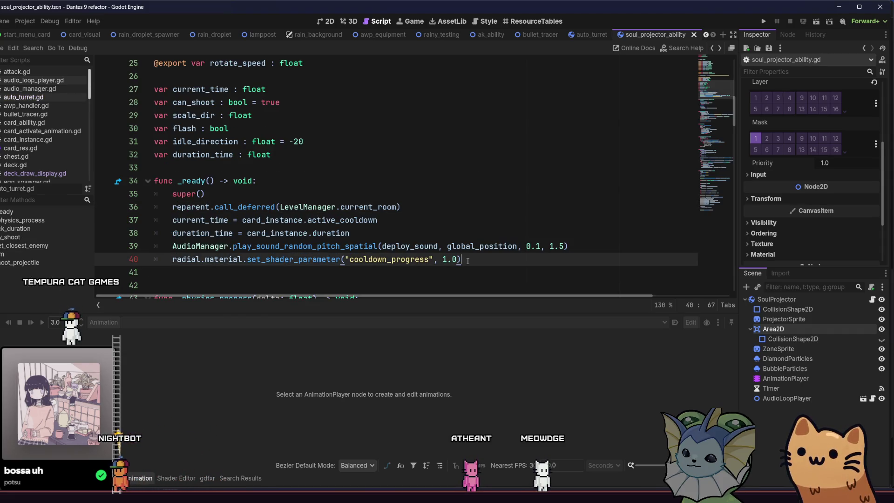
- Paste the size-scaling lines into _ready() and change line 43's texture to range_indicator.texture
{"action": "key", "text": "ctrl+v"}
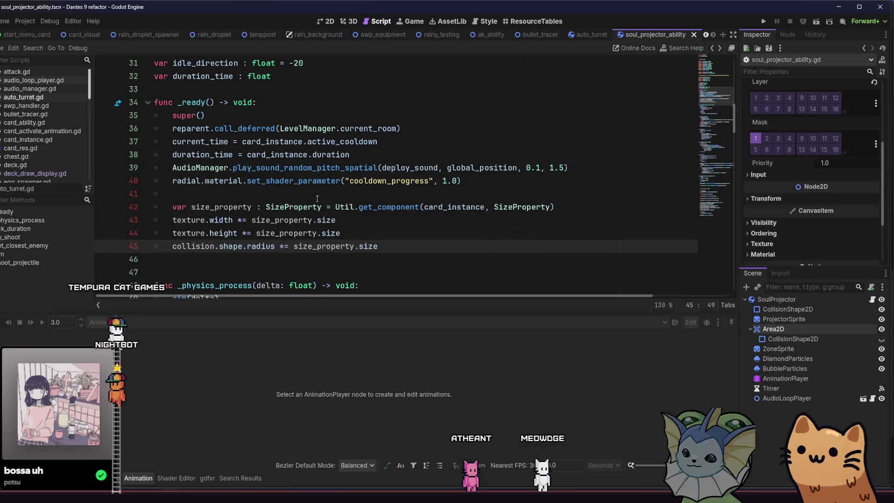
{"action": "double_click", "coordinate": [189, 219]}
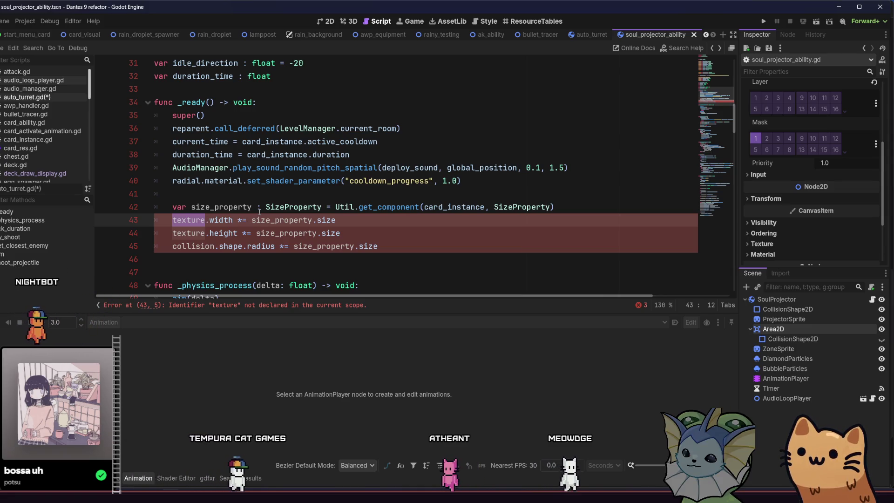
{"action": "type", "text": "co"}
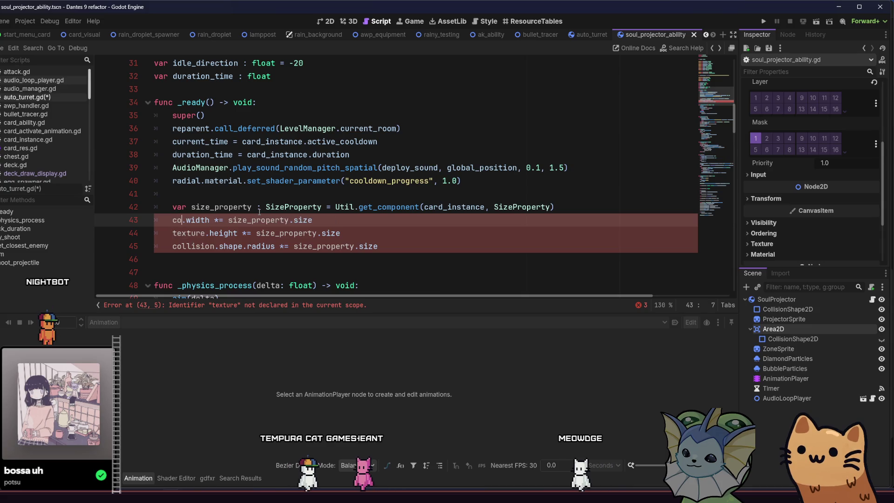
{"action": "key", "text": "BackSpace"}
{"action": "type", "text": "range"}
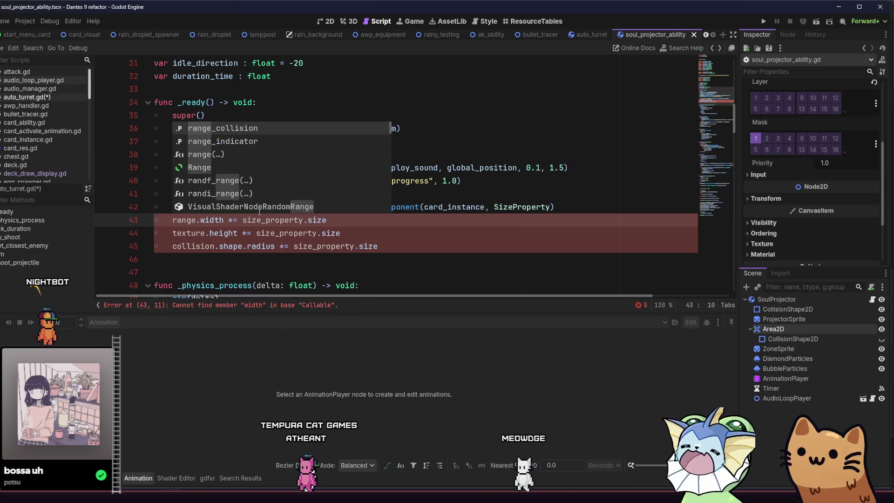
{"action": "key", "text": "Down"}
{"action": "key", "text": "Return"}
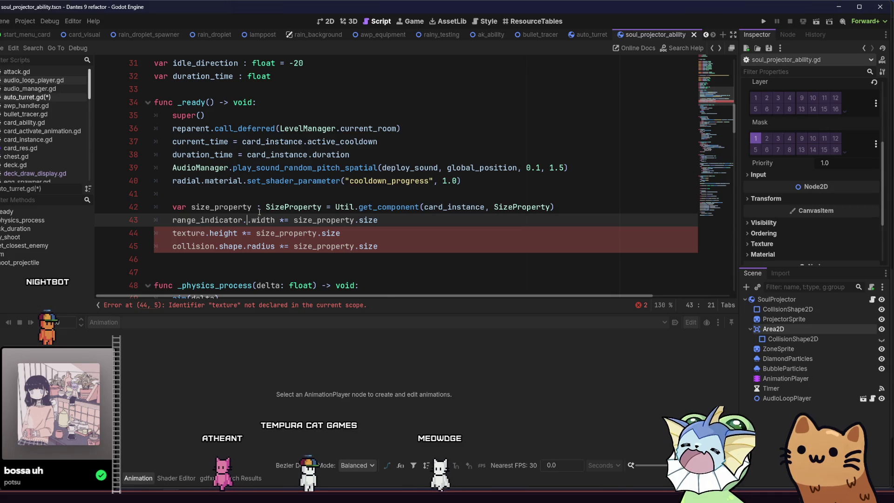
{"action": "type", "text": ".texture"}
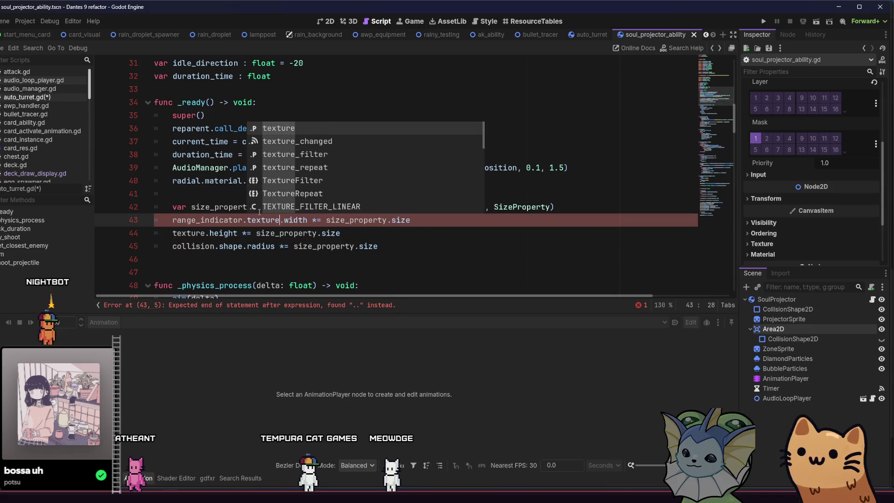
{"action": "left_click", "coordinate": [266, 221]}
- Use range_indicator.texture on line 44, rename collision to range_collision, and run the game
{"action": "mouse_move", "coordinate": [306, 220]}
{"action": "left_mouse_down"}
{"action": "mouse_move", "coordinate": [166, 220]}
{"action": "mouse_move", "coordinate": [283, 221]}
{"action": "left_mouse_up"}
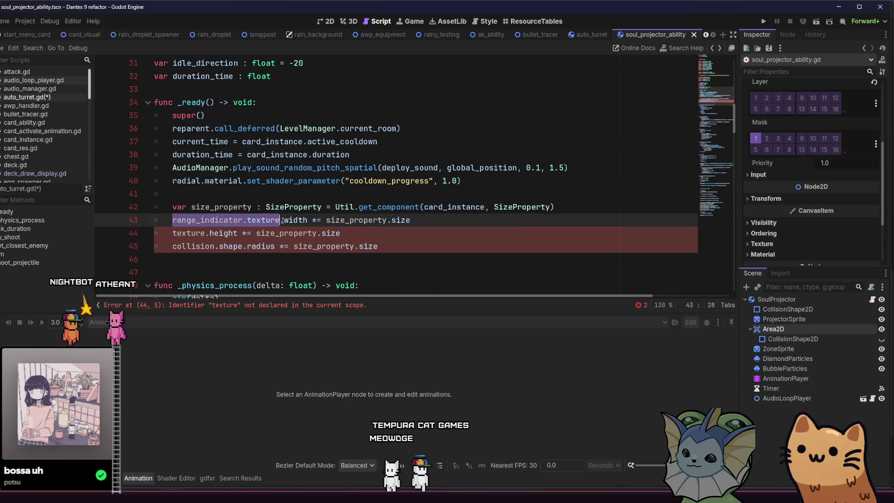
{"action": "key", "text": "ctrl+c"}
{"action": "double_click", "coordinate": [200, 233]}
{"action": "key", "text": "ctrl+v"}
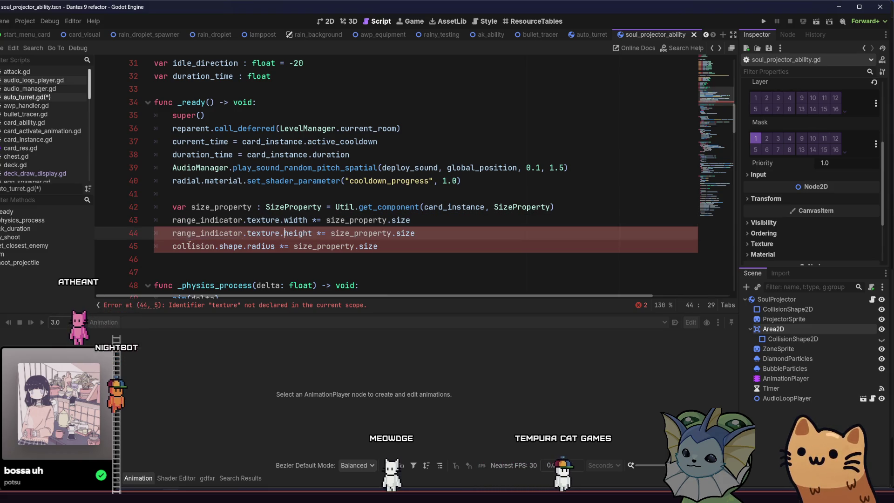
{"action": "left_click", "coordinate": [192, 246]}
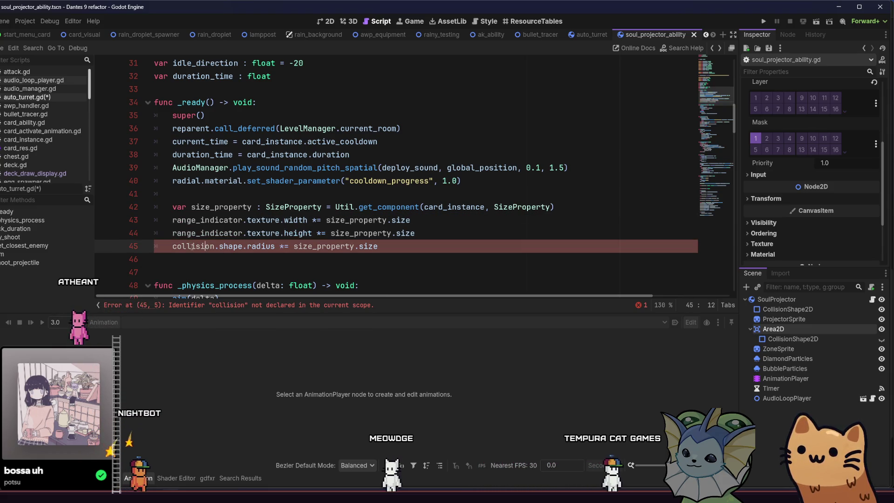
{"action": "type", "text": "range_"}
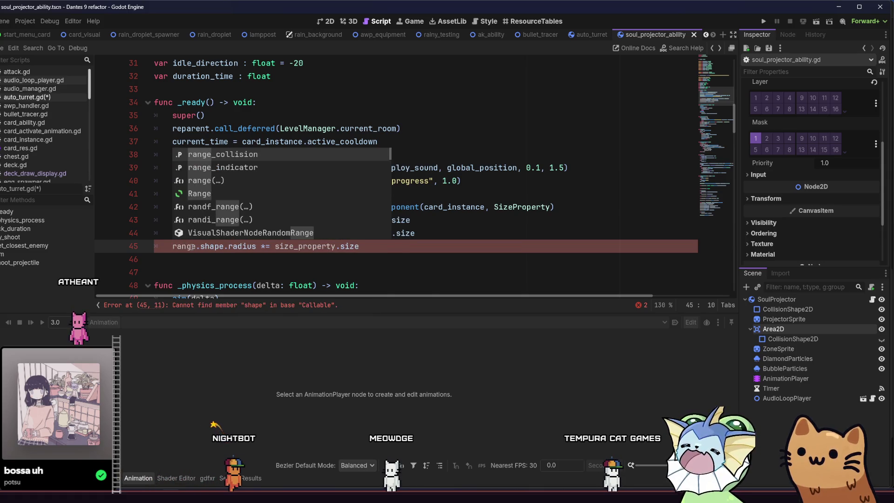
{"action": "key", "text": "Return"}
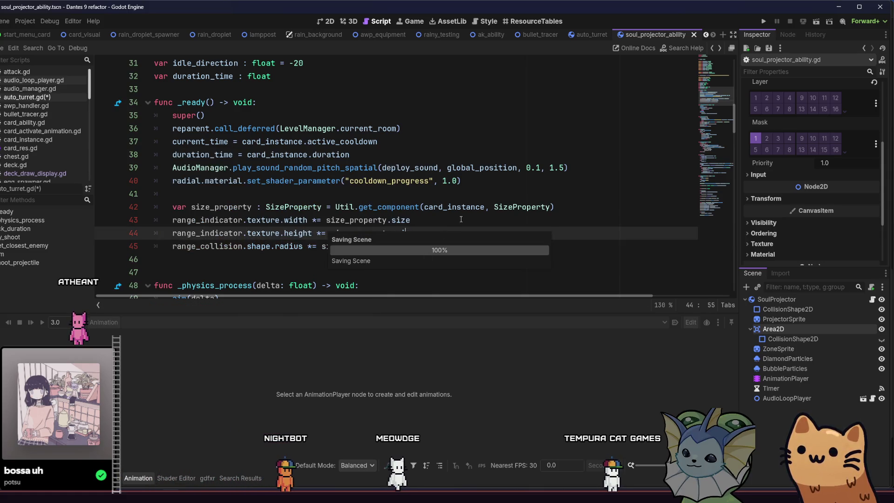
{"action": "left_click", "coordinate": [468, 223]}
{"action": "left_click", "coordinate": [764, 21]}
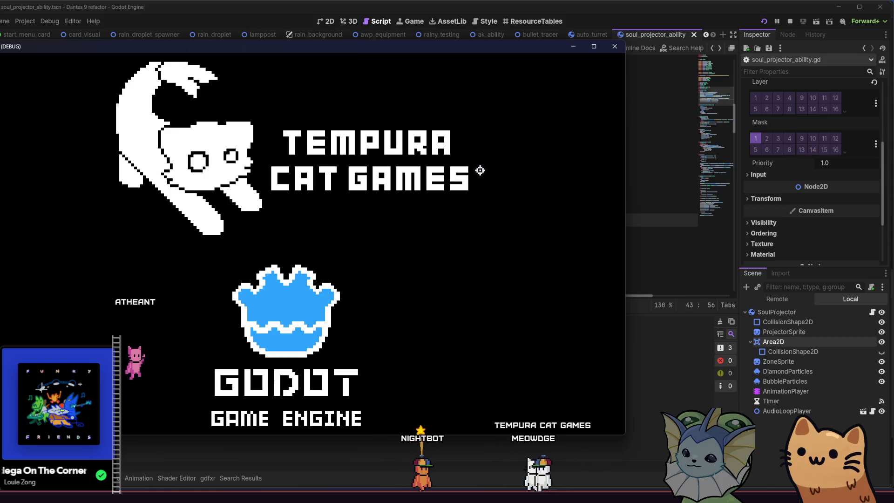
- Maximize the game, clear deck and hand, and add a single Auto Turret card
{"action": "key", "text": "super+Up"}
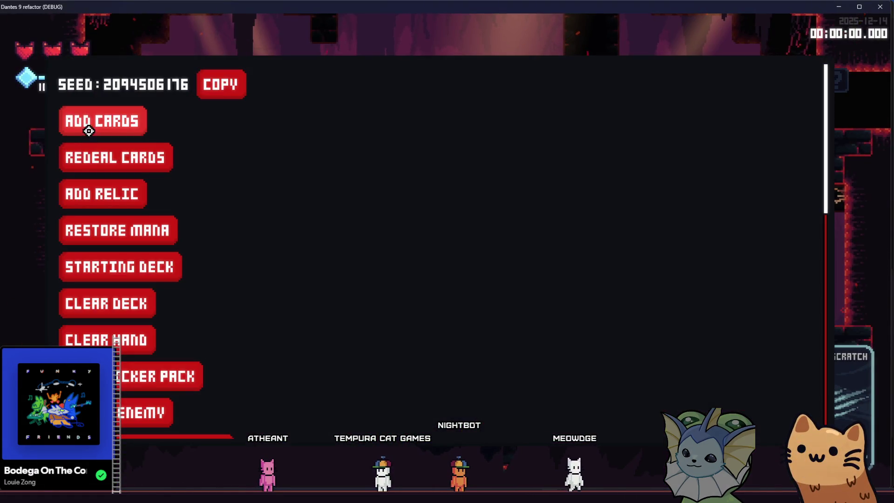
{"action": "left_click", "coordinate": [88, 131]}
{"action": "left_click", "coordinate": [731, 122]}
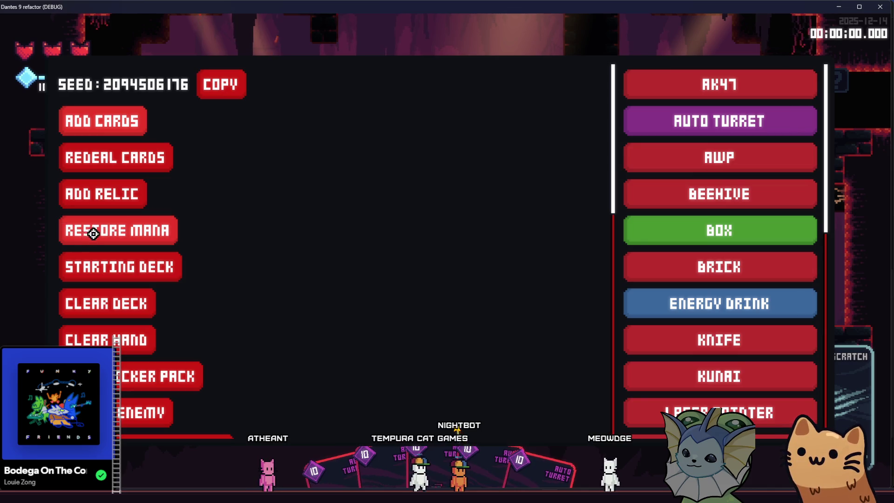
{"action": "left_click", "coordinate": [101, 303]}
{"action": "left_click", "coordinate": [102, 339]}
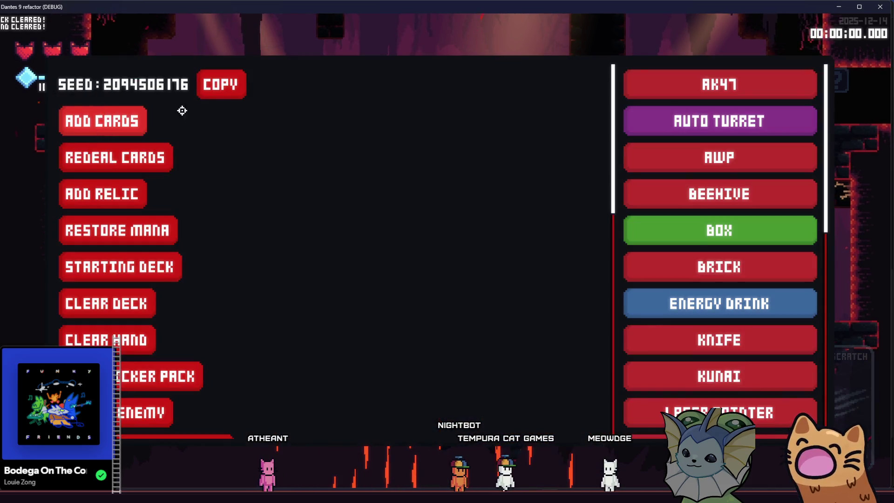
{"action": "left_click", "coordinate": [726, 121]}
- Teleport to ROOMSHOP and place a Jupiter sticker on the Auto Turret at the forge
{"action": "scroll", "coordinate": [138, 333], "scroll_direction": "down", "scroll_amount": 2}
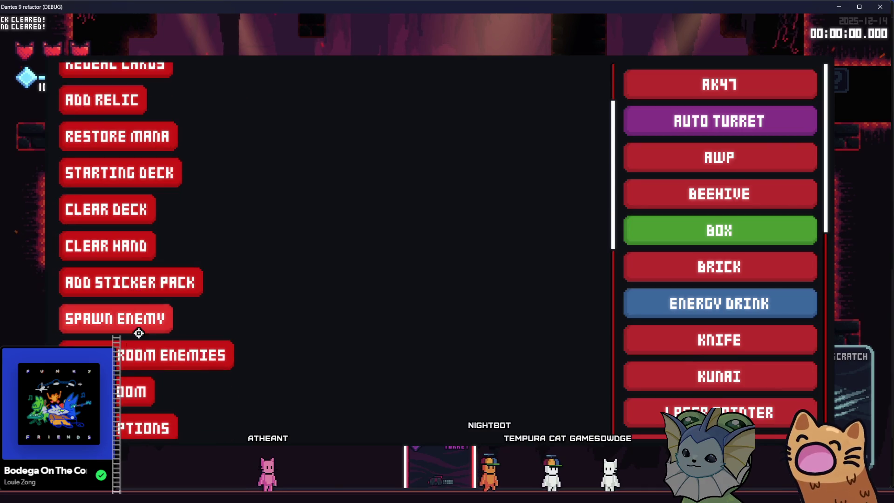
{"action": "left_click", "coordinate": [135, 392]}
{"action": "scroll", "coordinate": [565, 258], "scroll_direction": "down", "scroll_amount": 1}
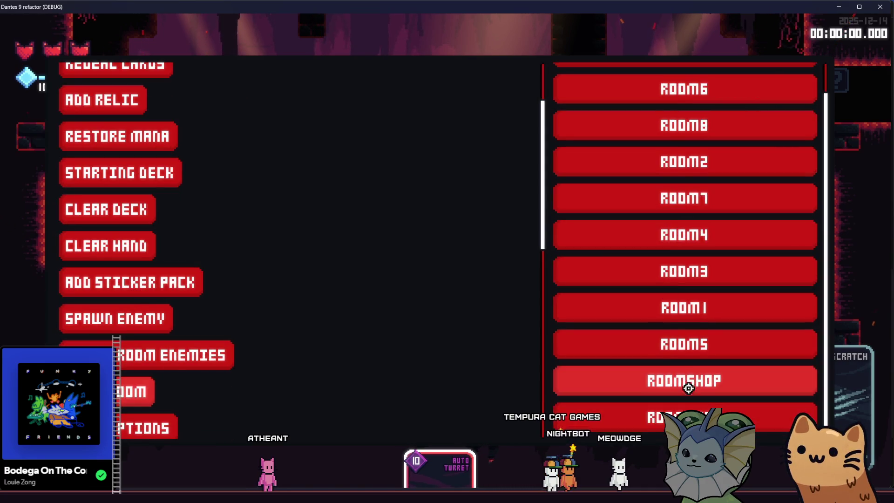
{"action": "left_click", "coordinate": [689, 388]}
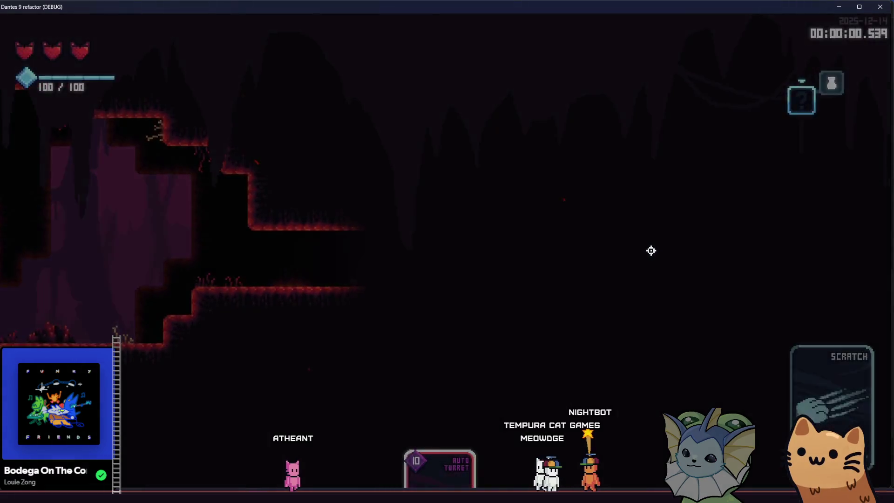
{"action": "key", "text": "a"}
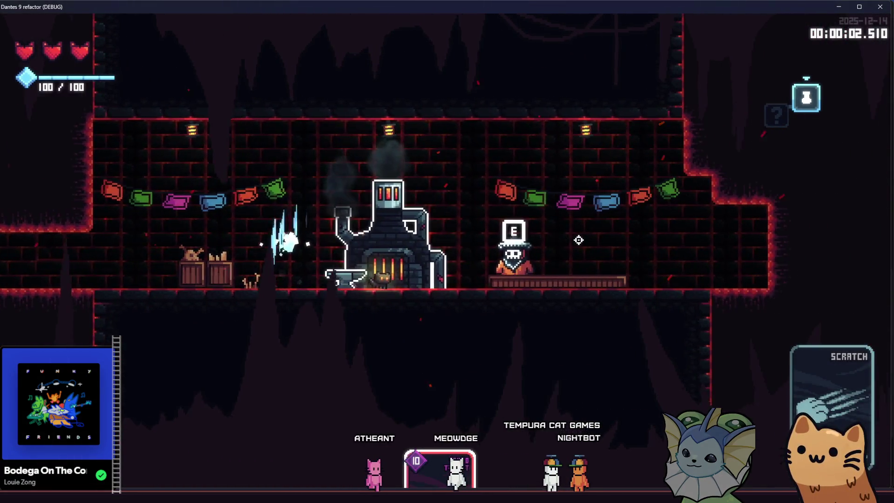
{"action": "key", "text": "e"}
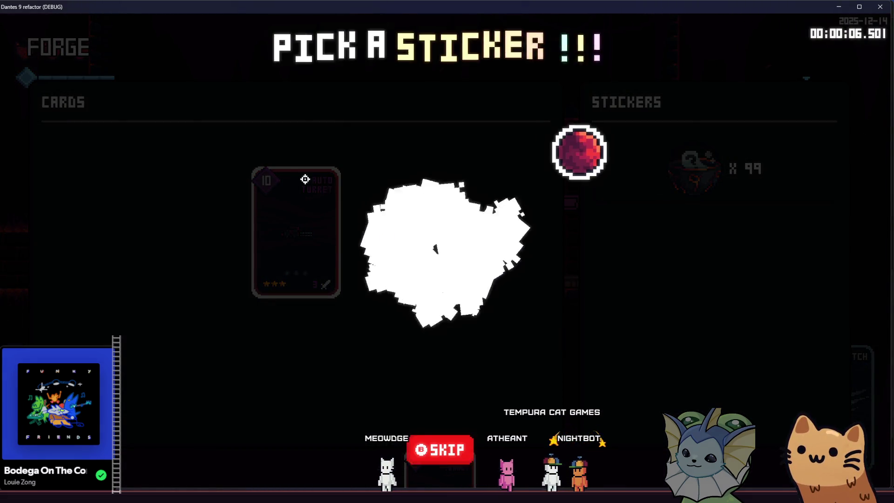
{"action": "left_click", "coordinate": [588, 241]}
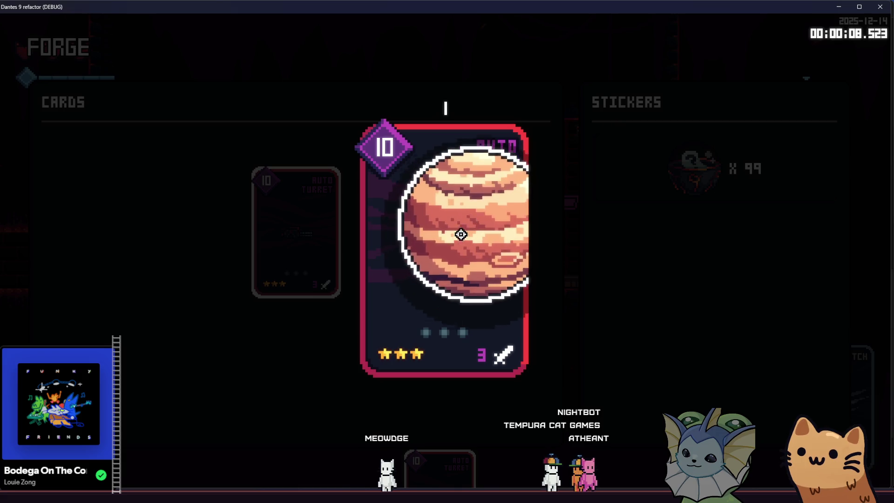
{"action": "left_click", "coordinate": [435, 447]}
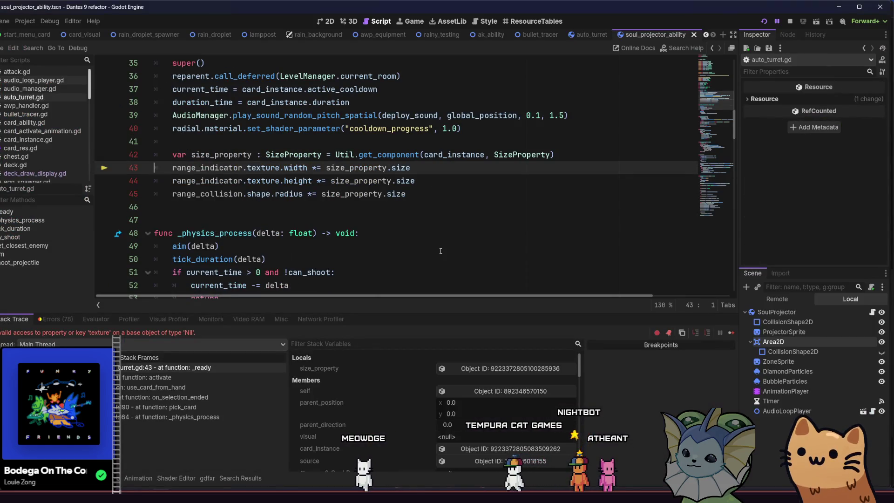
- Check the SoulProjector node's properties, then close its scene to return to auto_turret
{"action": "left_click", "coordinate": [399, 194]}
{"action": "left_click", "coordinate": [777, 312]}
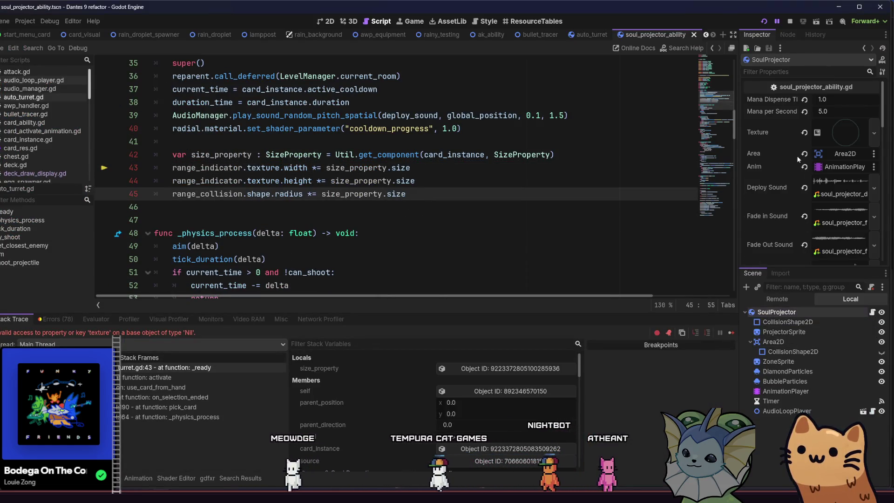
{"action": "scroll", "coordinate": [806, 167], "scroll_direction": "down", "scroll_amount": 4}
{"action": "scroll", "coordinate": [787, 159], "scroll_direction": "up", "scroll_amount": 2}
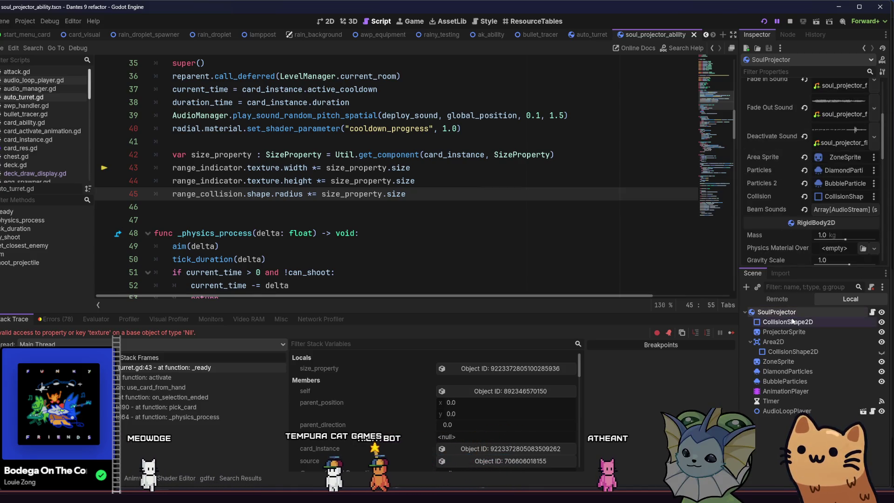
{"action": "left_click", "coordinate": [694, 36]}
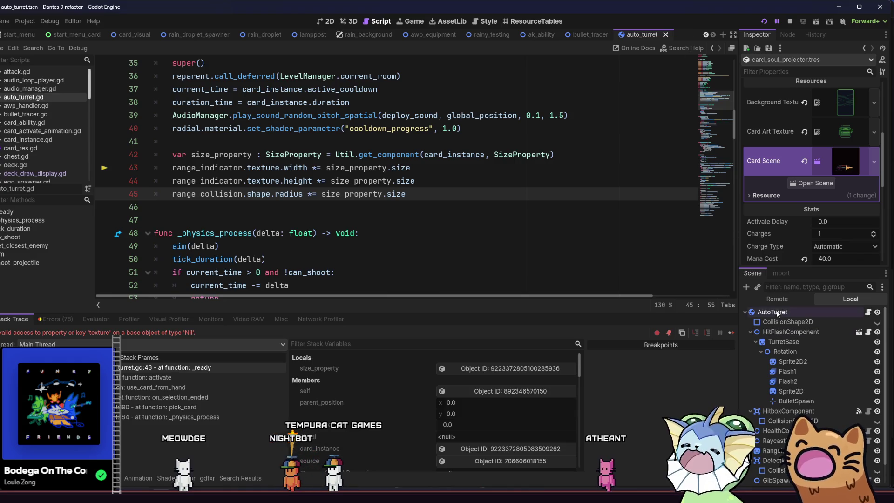
- Assign RangeIndicator to Range Indicator and the collision shape to Range Collision, save, and rerun
{"action": "left_click", "coordinate": [834, 203]}
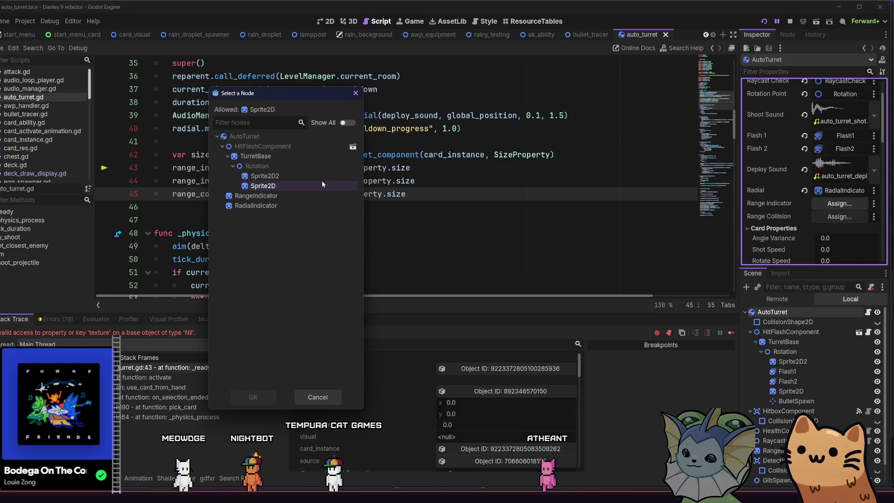
{"action": "double_click", "coordinate": [300, 194]}
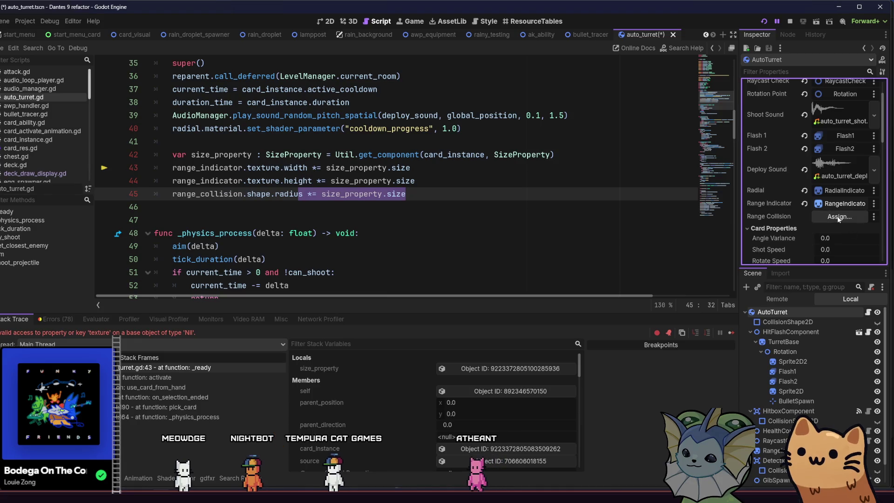
{"action": "left_click", "coordinate": [838, 217]}
{"action": "double_click", "coordinate": [278, 184]}
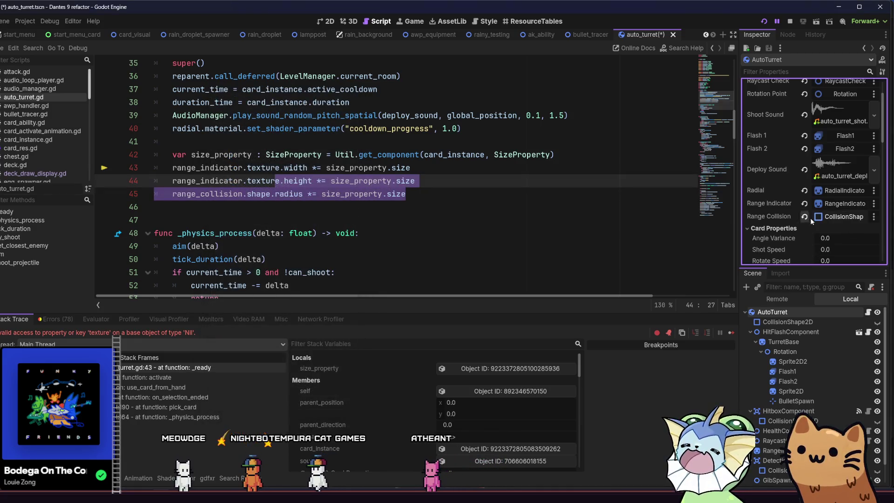
{"action": "scroll", "coordinate": [764, 165], "scroll_direction": "up", "scroll_amount": 2}
{"action": "key", "text": "ctrl+s"}
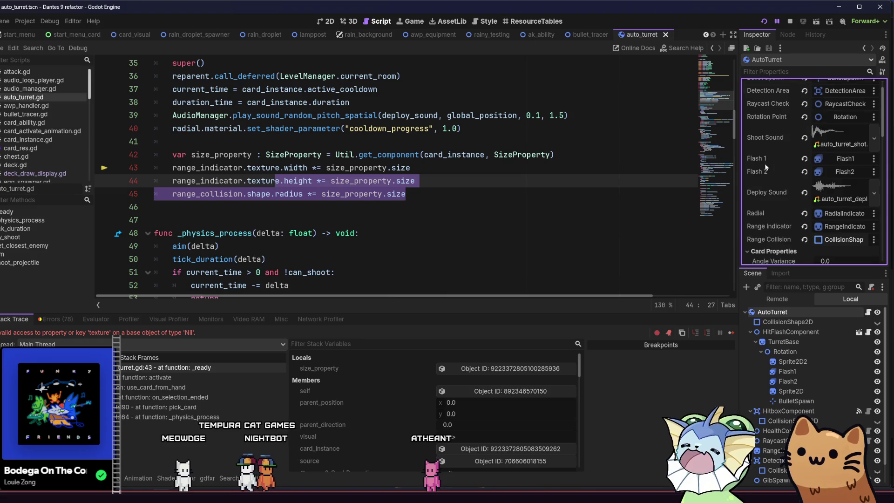
{"action": "scroll", "coordinate": [767, 165], "scroll_direction": "up", "scroll_amount": 2}
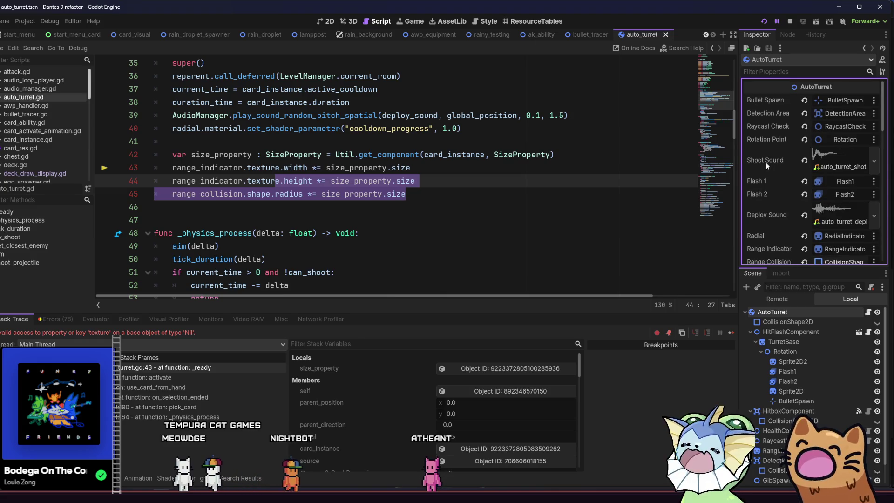
{"action": "left_click", "coordinate": [765, 21]}
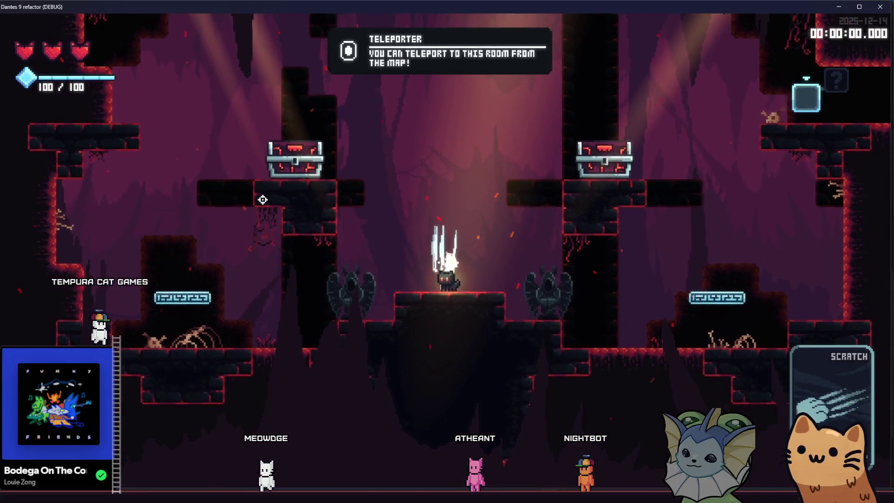
- From the F1 debug menu, clear hand and deck and teleport to ROOMSHOP
{"action": "key", "text": "F1"}
{"action": "left_click", "coordinate": [719, 122]}
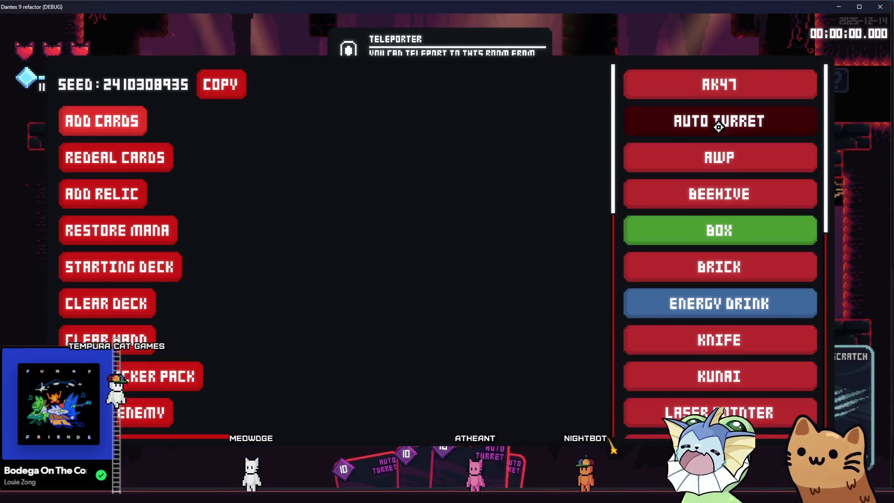
{"action": "key", "text": "F1"}
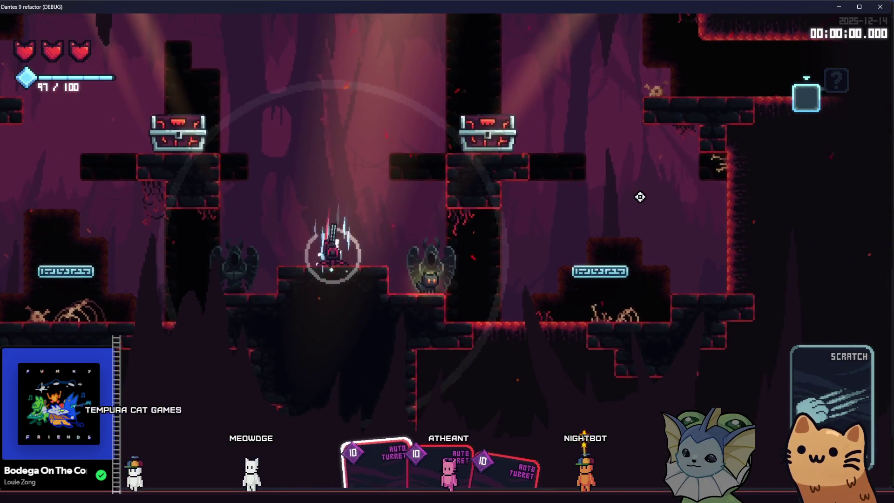
{"action": "key", "text": "F1"}
{"action": "left_click", "coordinate": [107, 337]}
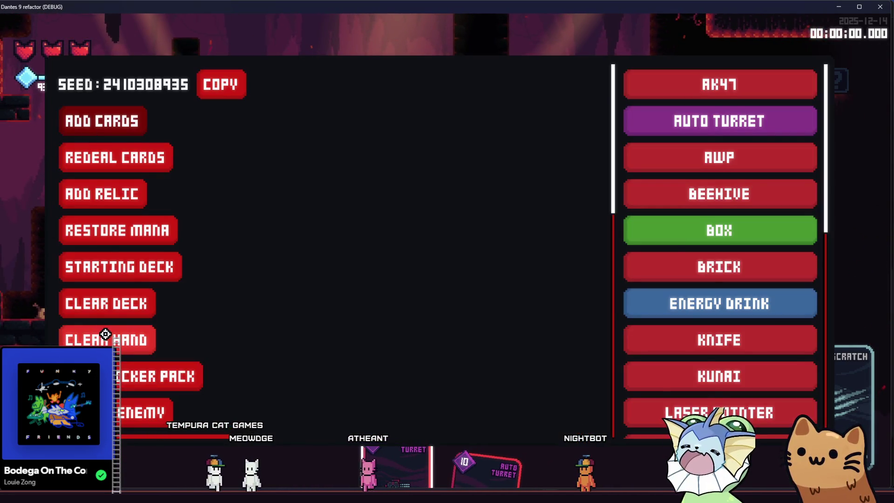
{"action": "left_click", "coordinate": [107, 304]}
{"action": "key", "text": "F1"}
{"action": "key", "text": "F1"}
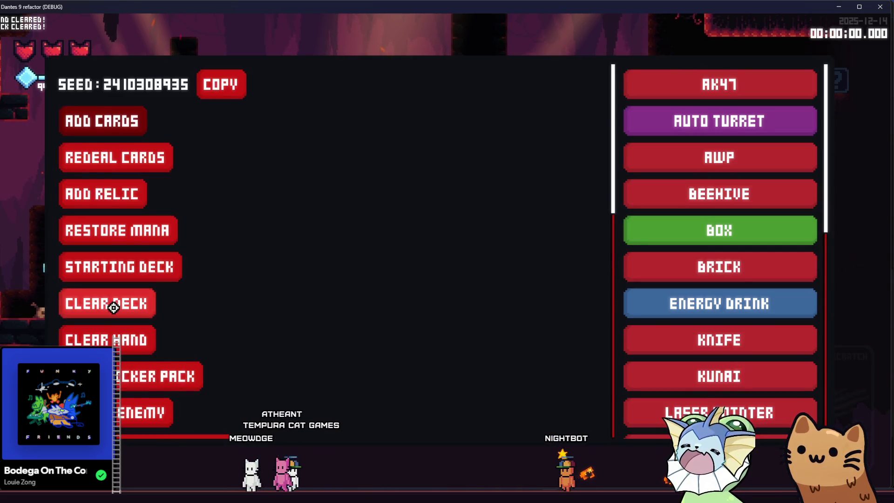
{"action": "scroll", "coordinate": [142, 335], "scroll_direction": "down", "scroll_amount": 3}
{"action": "left_click", "coordinate": [123, 353]}
{"action": "scroll", "coordinate": [698, 345], "scroll_direction": "down", "scroll_amount": 1}
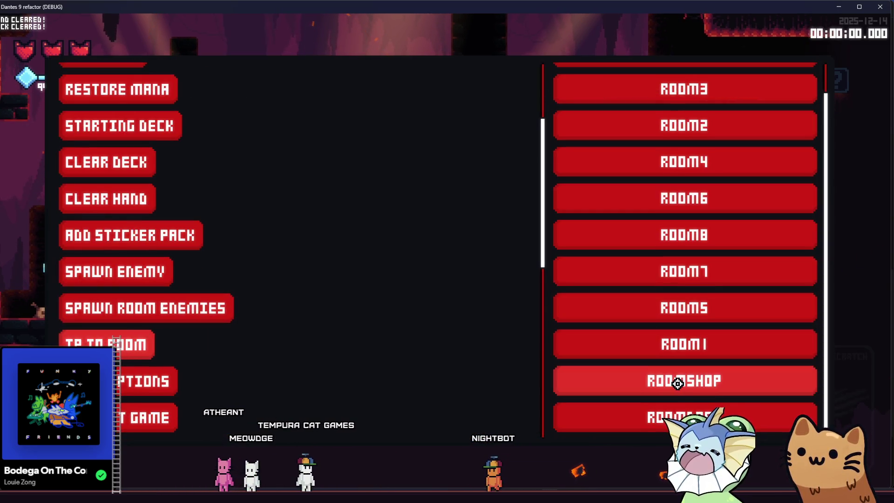
{"action": "left_click", "coordinate": [681, 380]}
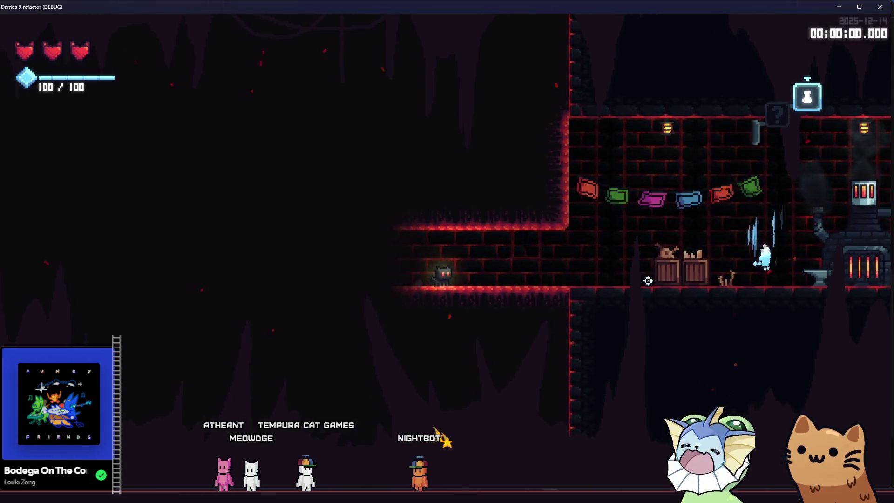
- Clear deck and hand again and add one Auto Turret card
{"action": "key", "text": "F1"}
{"action": "scroll", "coordinate": [125, 150], "scroll_direction": "up", "scroll_amount": 3}
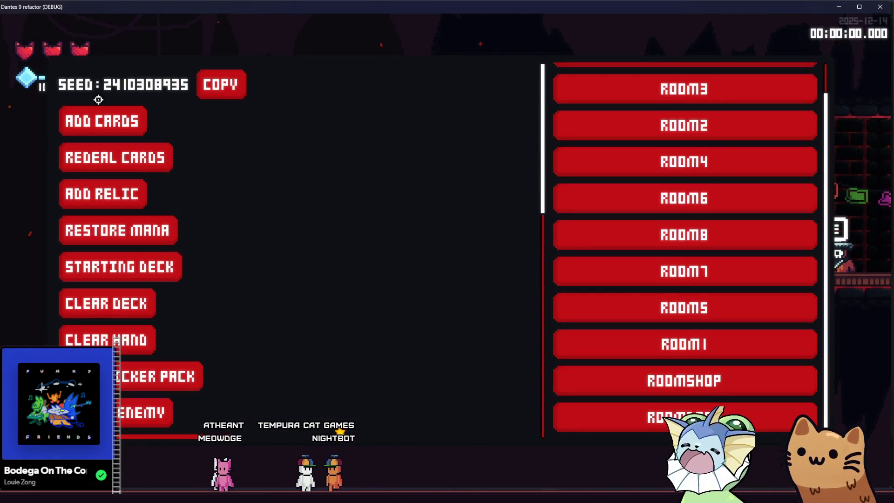
{"action": "left_click", "coordinate": [122, 121]}
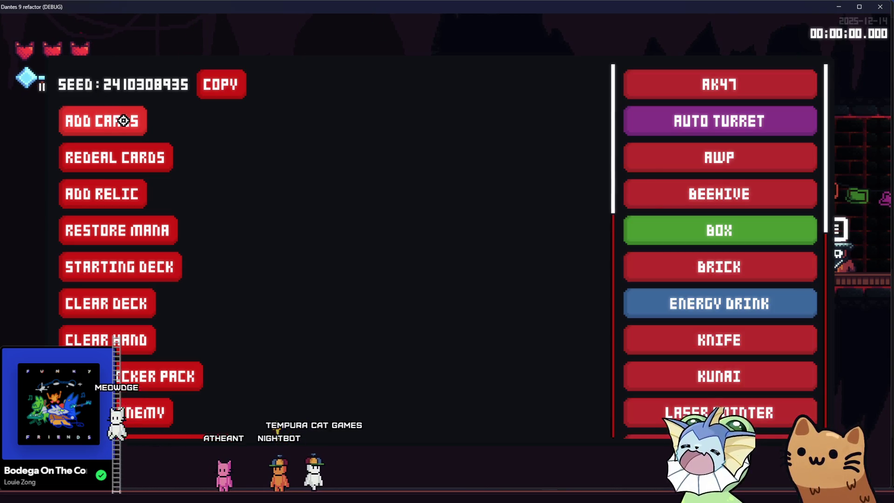
{"action": "left_click", "coordinate": [106, 303]}
{"action": "left_click", "coordinate": [106, 339]}
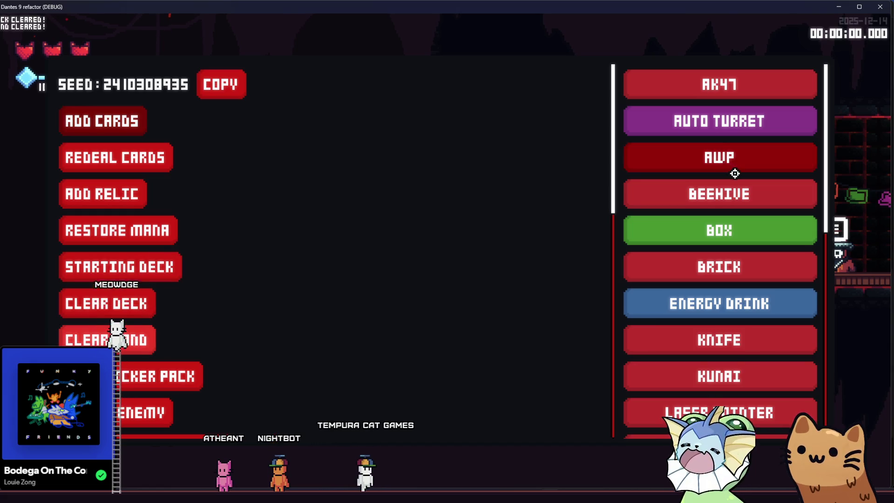
{"action": "left_click", "coordinate": [792, 123]}
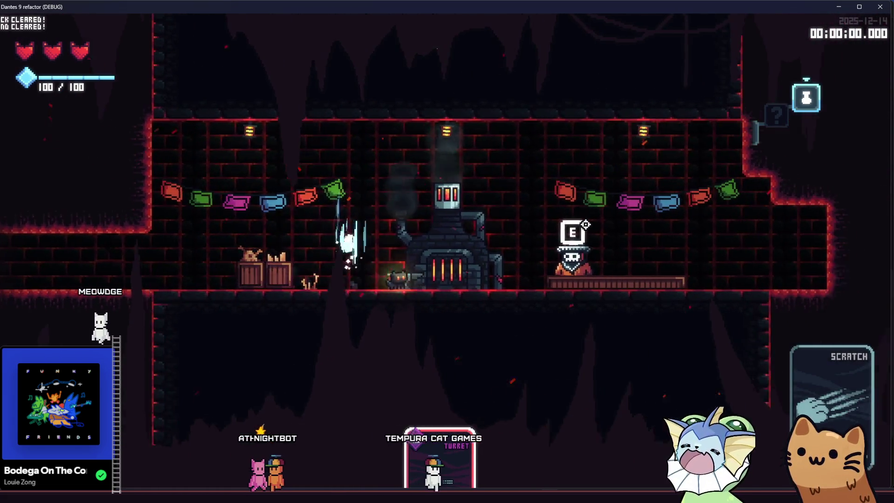
- At the forge, place the Jupiter sticker on the Auto Turret card and walk on
{"action": "key", "text": "e"}
{"action": "left_click", "coordinate": [683, 170]}
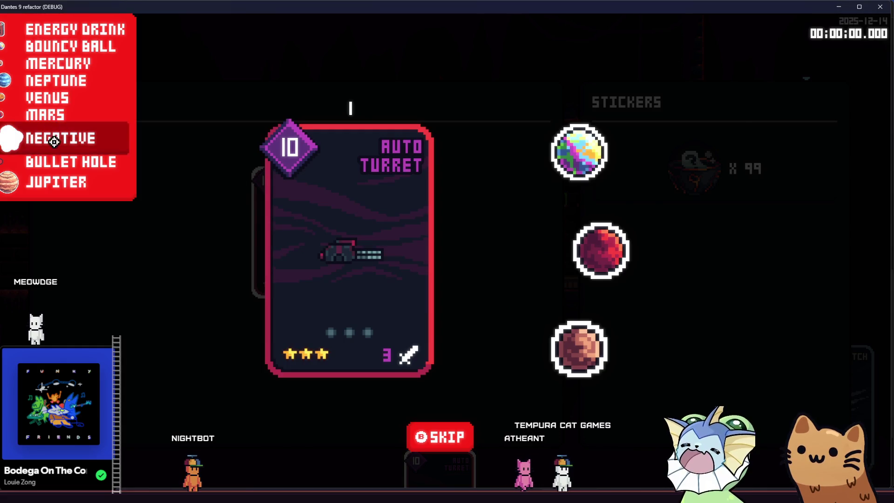
{"action": "left_click", "coordinate": [54, 142]}
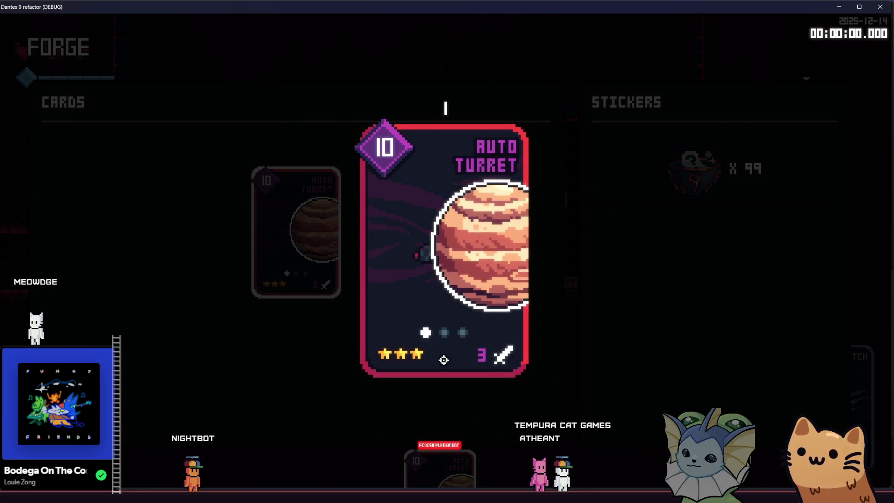
{"action": "left_click", "coordinate": [425, 432]}
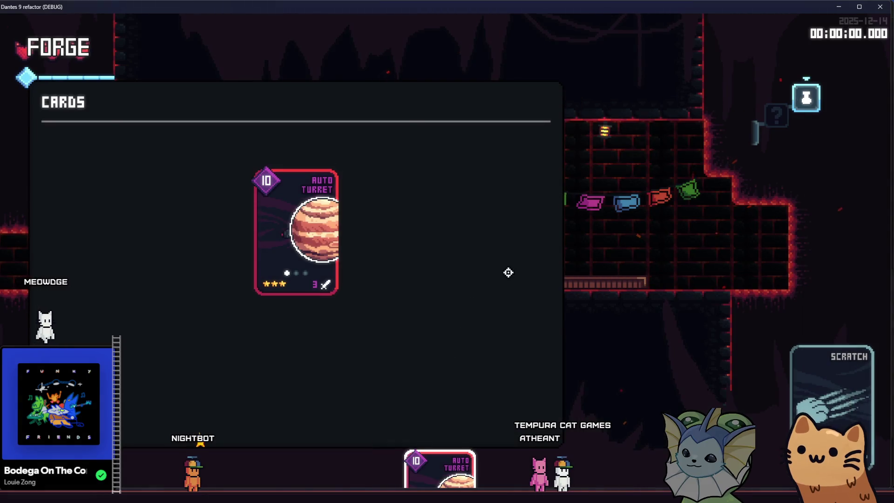
{"action": "key", "text": "a"}
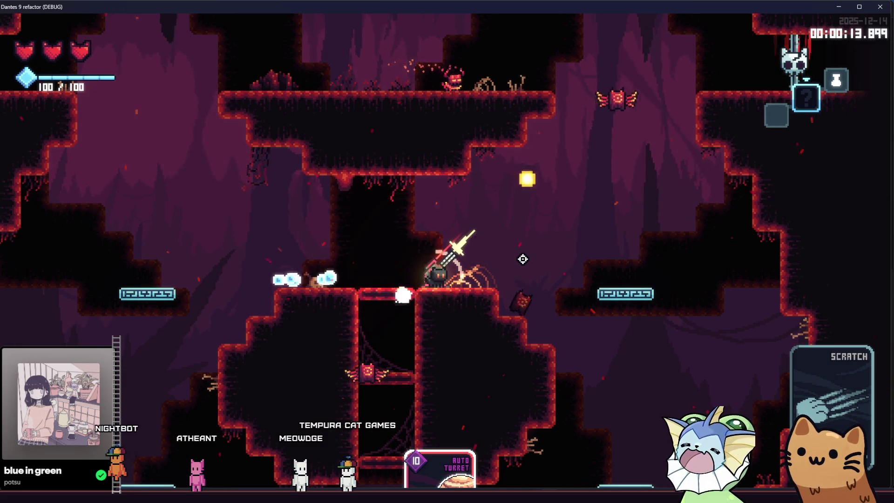
- Run through the level attacking enemies, deploy Auto Turrets, then leave the game for the editor
{"action": "key", "text": "d"}
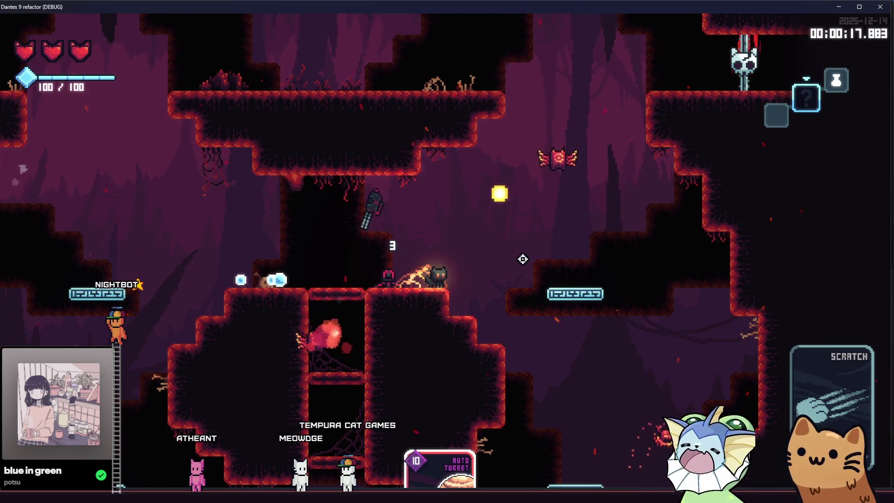
{"action": "key", "text": "d"}
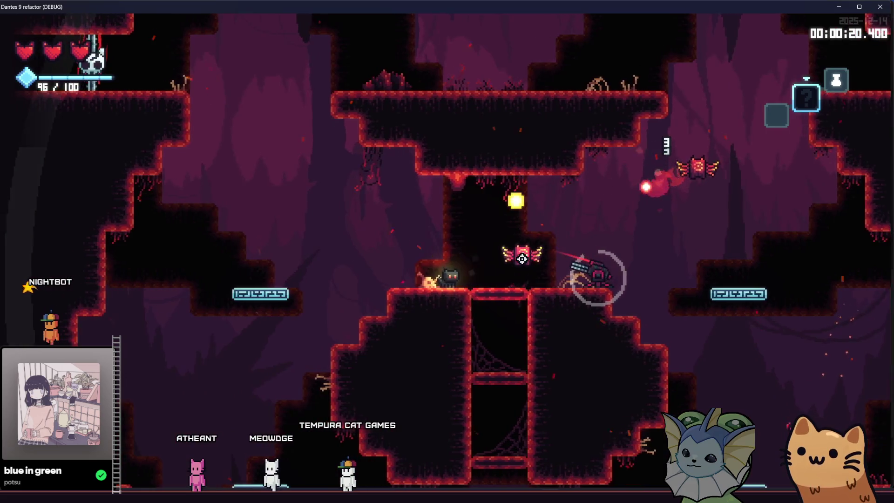
{"action": "left_click", "coordinate": [522, 259]}
{"action": "key", "text": "d"}
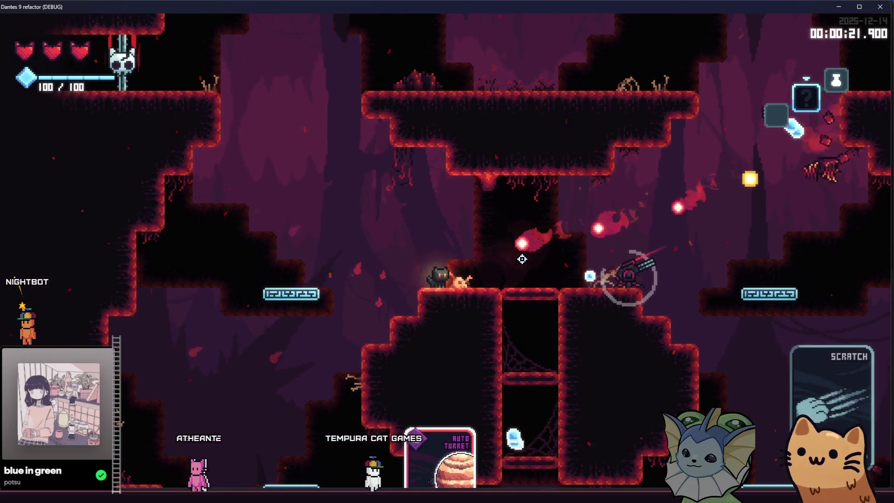
{"action": "key", "text": "space"}
{"action": "key", "text": "d"}
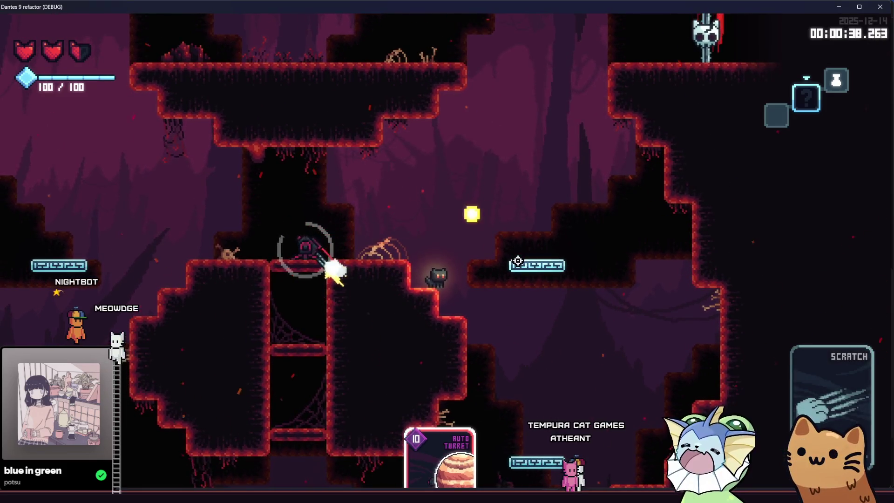
{"action": "key", "text": "a"}
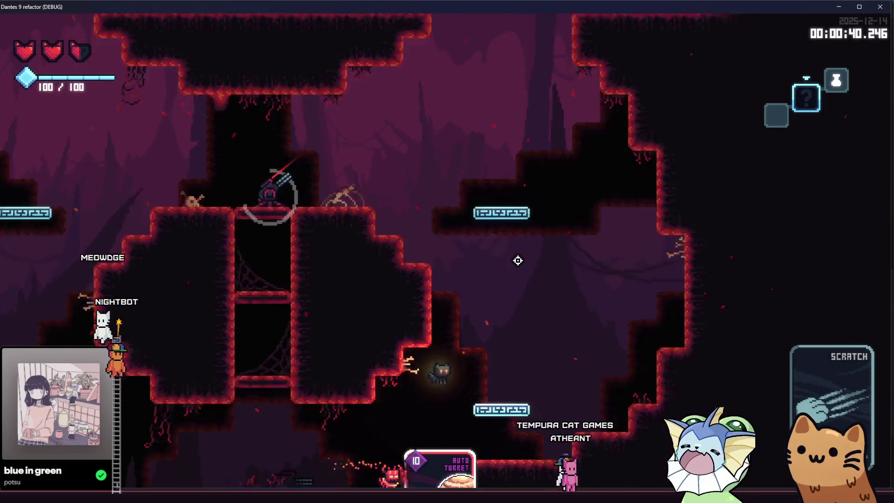
{"action": "key", "text": "a"}
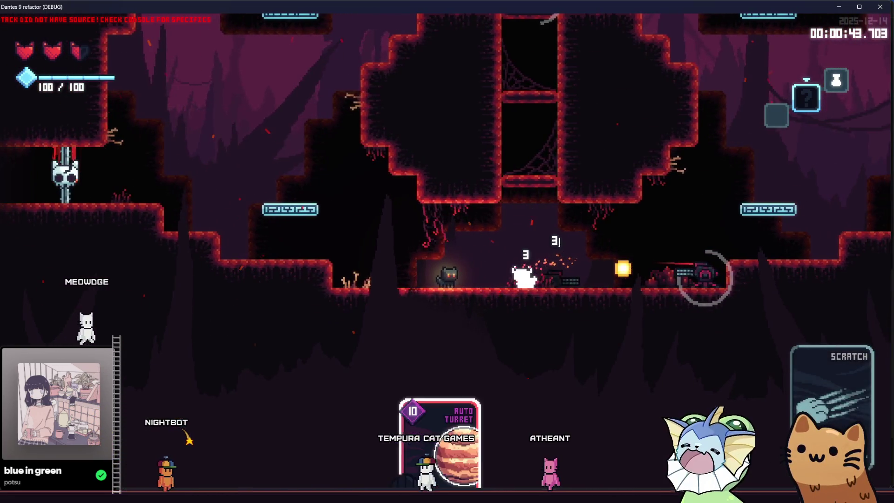
{"action": "key", "text": "a"}
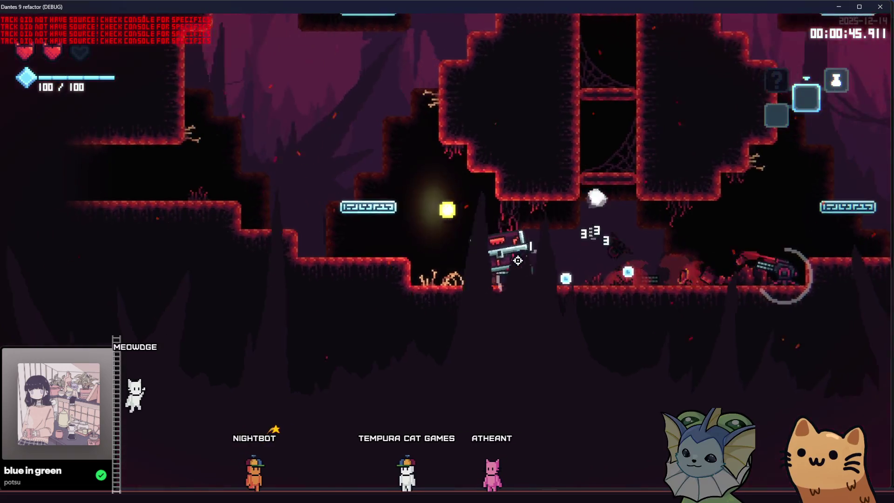
{"action": "key", "text": "a"}
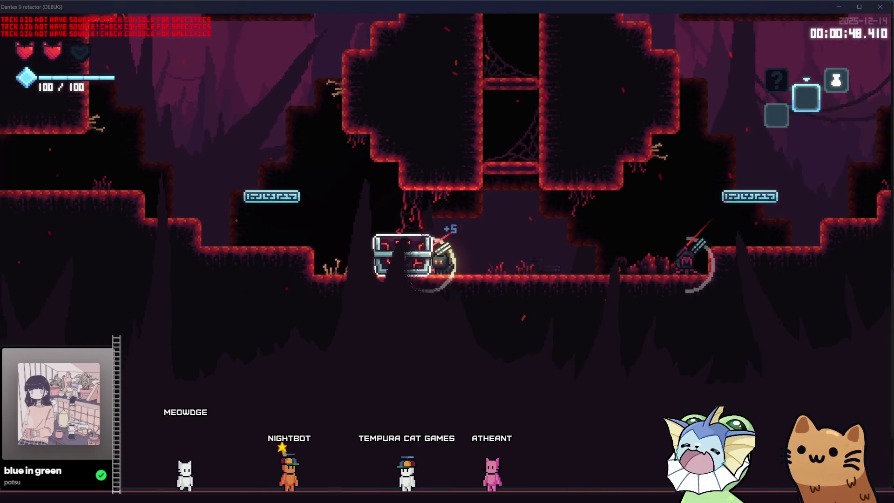
{"action": "key", "text": "alt+Tab"}
{"action": "scroll", "coordinate": [798, 343], "scroll_direction": "down", "scroll_amount": 1}
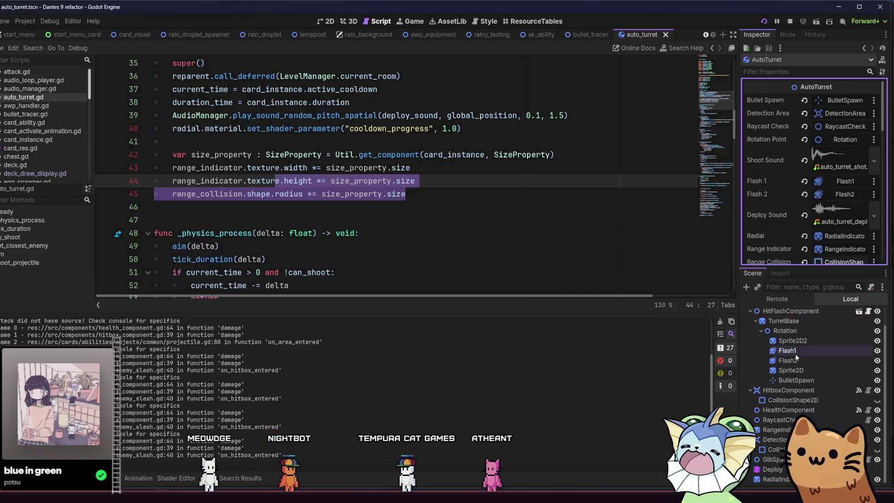
- Open the Deploy AnimationPlayer's library manager and try pasting and loading into the [Global] library
{"action": "left_click", "coordinate": [773, 469]}
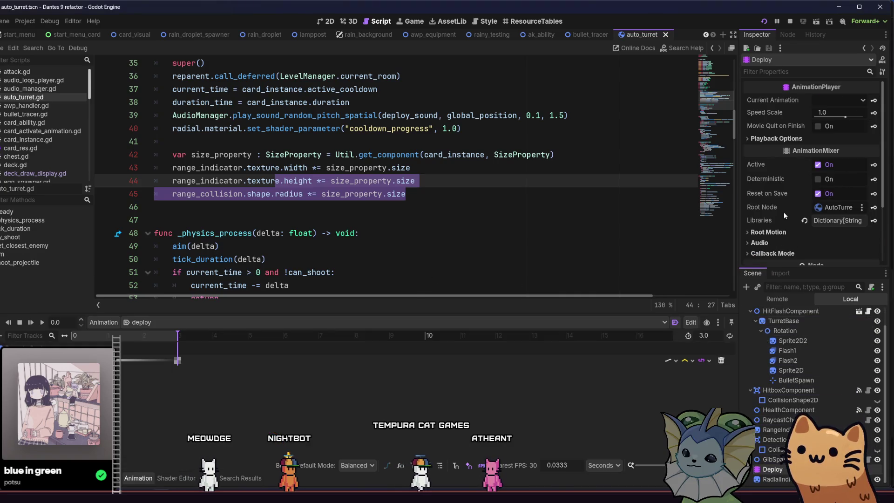
{"action": "left_click", "coordinate": [99, 322]}
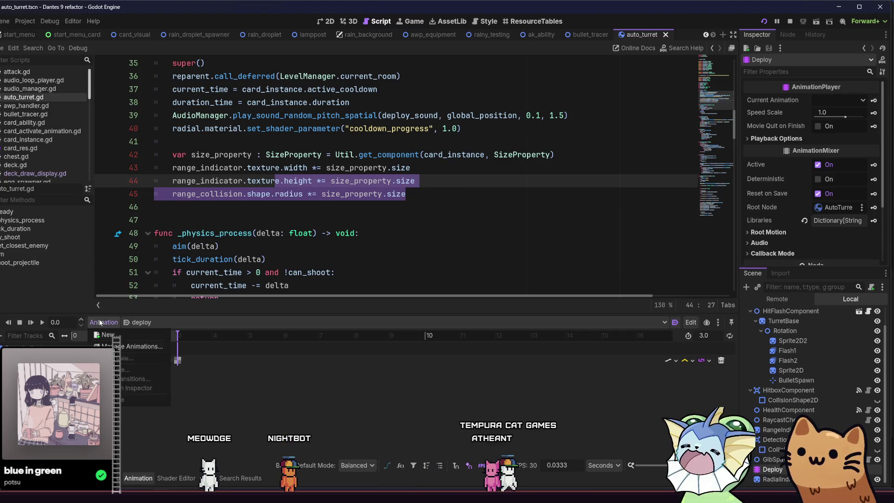
{"action": "left_click", "coordinate": [114, 346]}
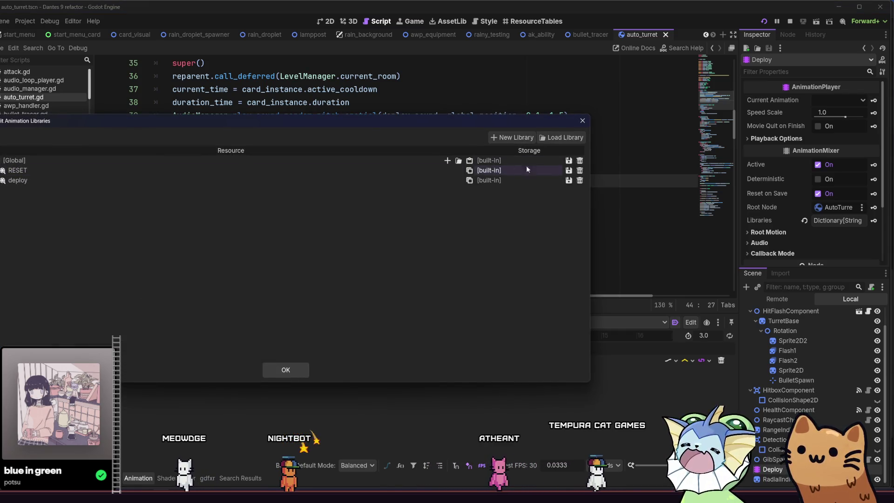
{"action": "left_click", "coordinate": [470, 161]}
{"action": "left_click", "coordinate": [470, 161]}
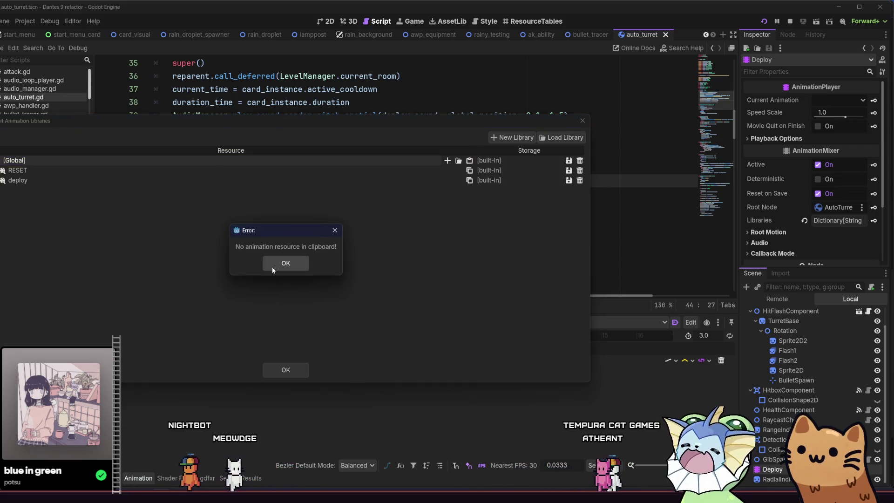
{"action": "left_click", "coordinate": [275, 265]}
{"action": "left_click", "coordinate": [457, 161]}
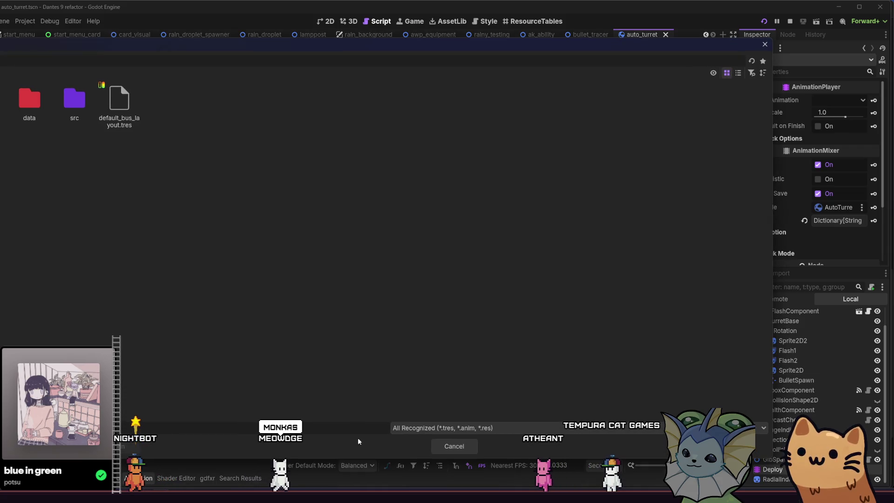
{"action": "left_click", "coordinate": [451, 443]}
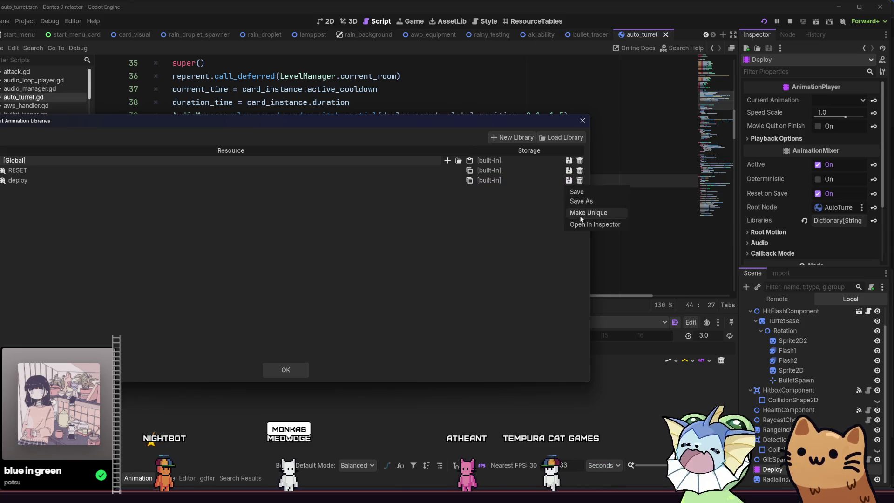
- Make the [Global] library's animation unique, save the turret scene, and run the game
{"action": "left_click", "coordinate": [580, 215]}
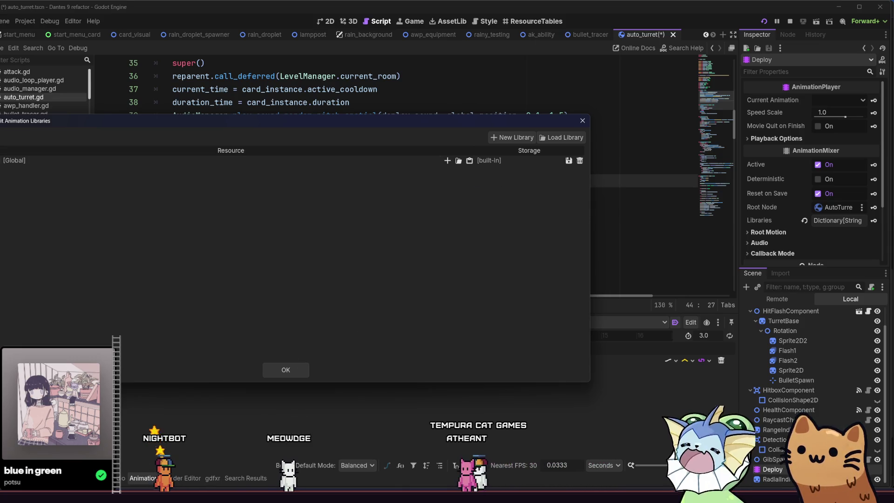
{"action": "left_click", "coordinate": [9, 161]}
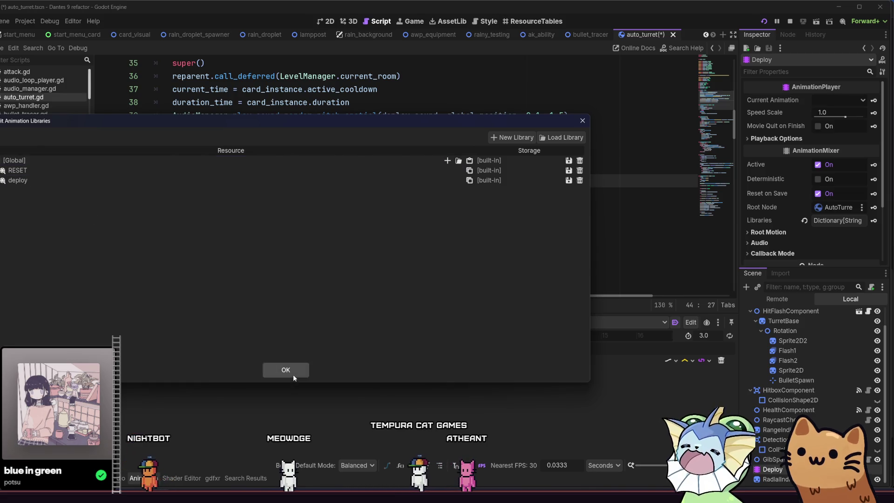
{"action": "left_click", "coordinate": [293, 376]}
{"action": "key", "text": "ctrl+s"}
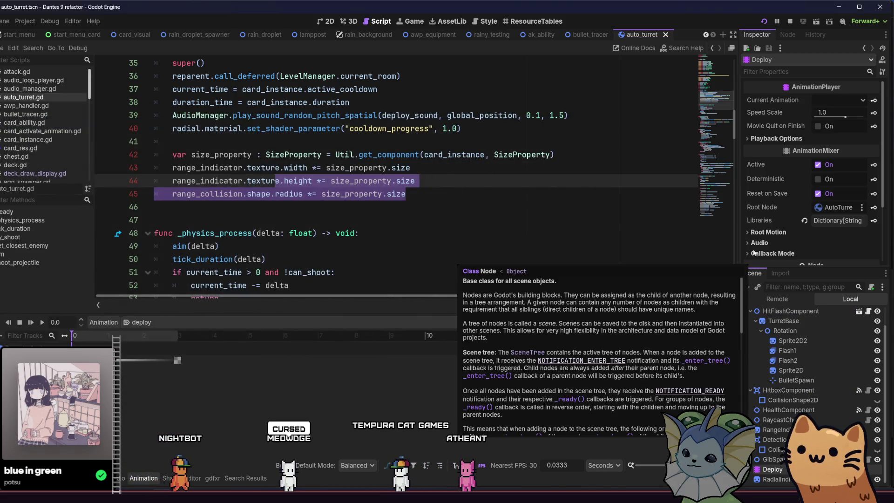
{"action": "left_click", "coordinate": [763, 21]}
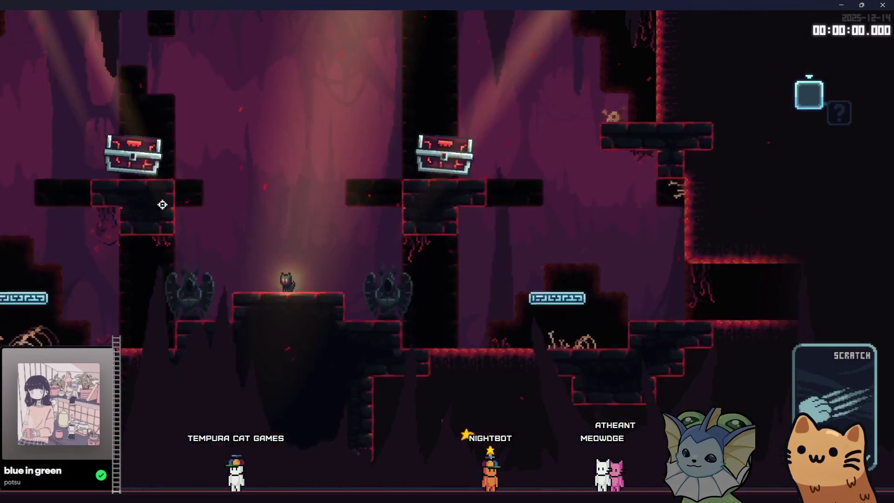
- Spawn an Auto Turret from the debug item list to check its range ring, then stop the game
{"action": "left_click", "coordinate": [808, 93]}
{"action": "left_click", "coordinate": [650, 108]}
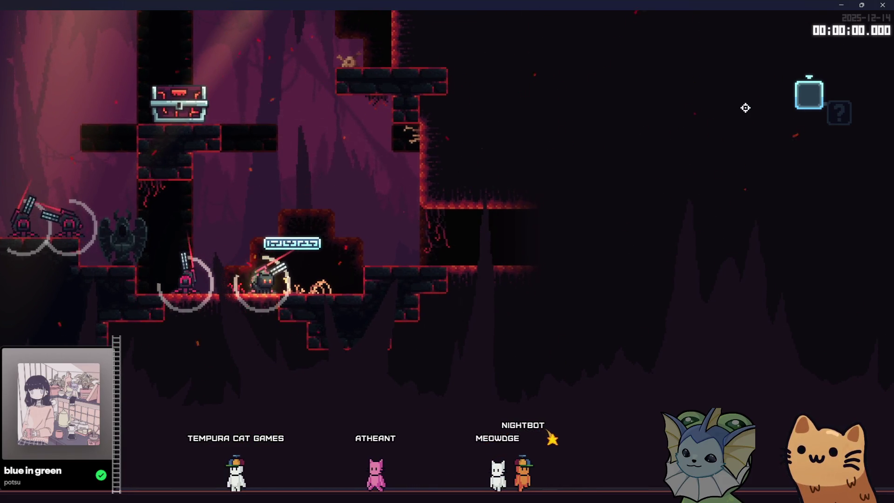
{"action": "key", "text": "alt+F4"}
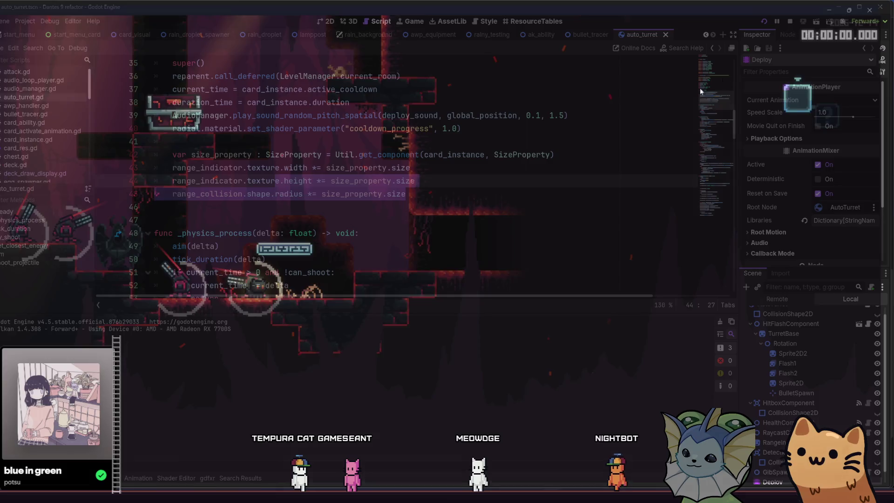
- Append ' / 2' to size_property.size on line 45 of auto_turret.gd and run the game
{"action": "left_click", "coordinate": [410, 177]}
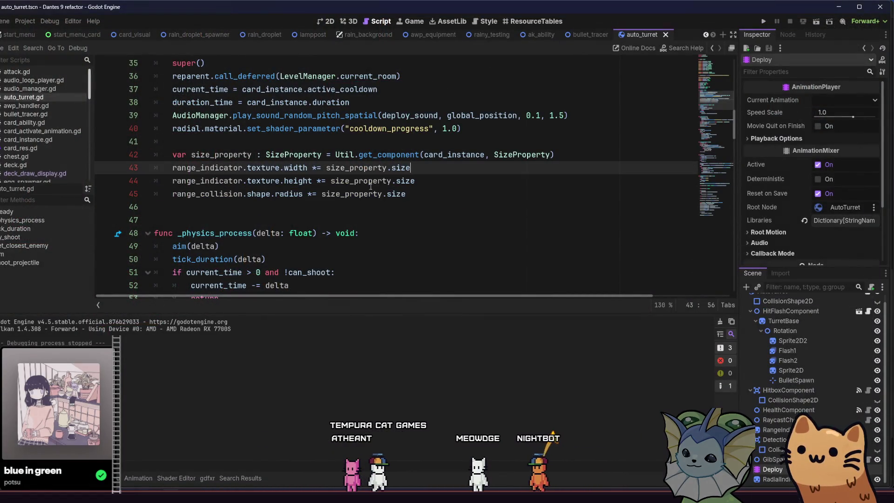
{"action": "left_click", "coordinate": [342, 194]}
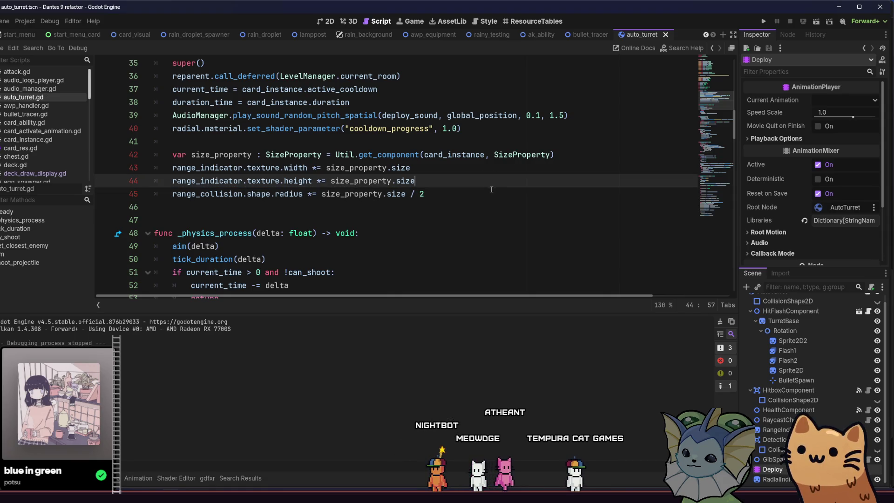
{"action": "left_click", "coordinate": [763, 23]}
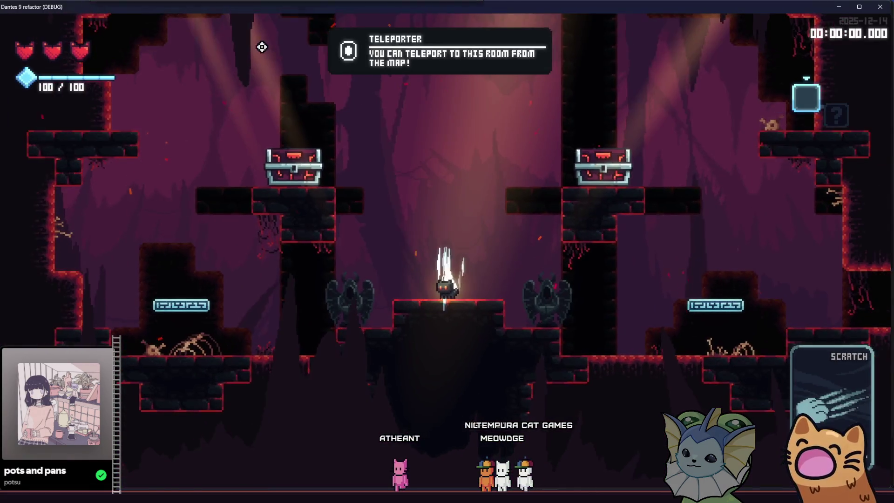
- Move through the room and add an Auto Turret card to the hand via the debug menu
{"action": "key", "text": "space"}
{"action": "key", "text": "a"}
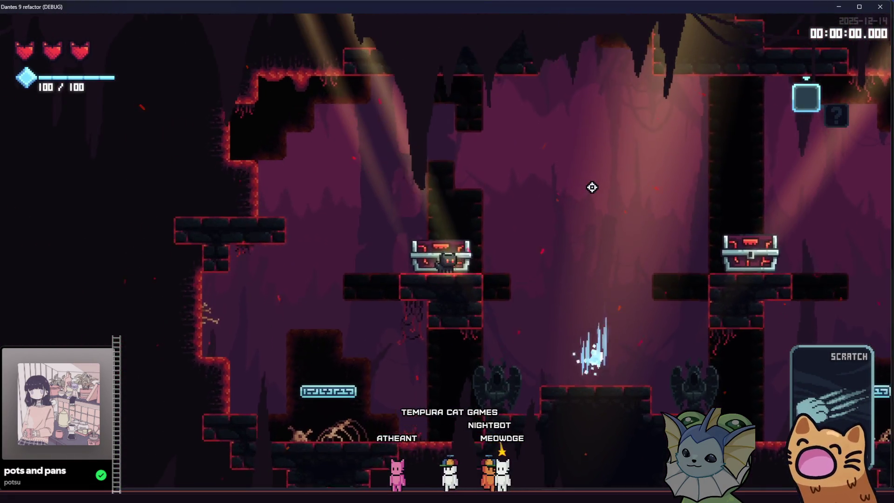
{"action": "key", "text": "d"}
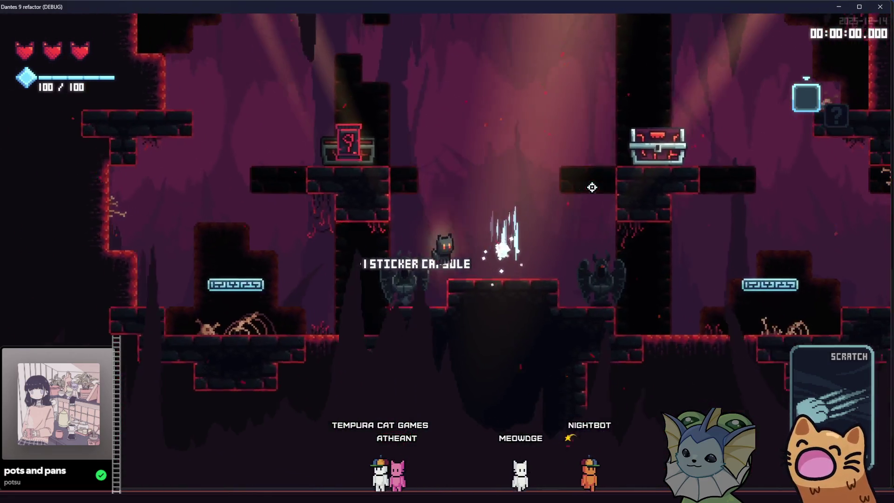
{"action": "key", "text": "grave"}
{"action": "left_click", "coordinate": [120, 119]}
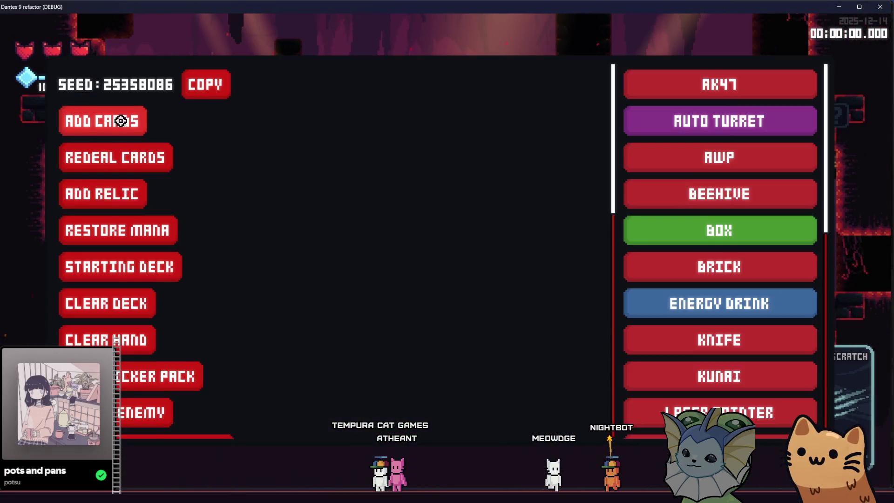
{"action": "left_click", "coordinate": [636, 131]}
{"action": "key", "text": "grave"}
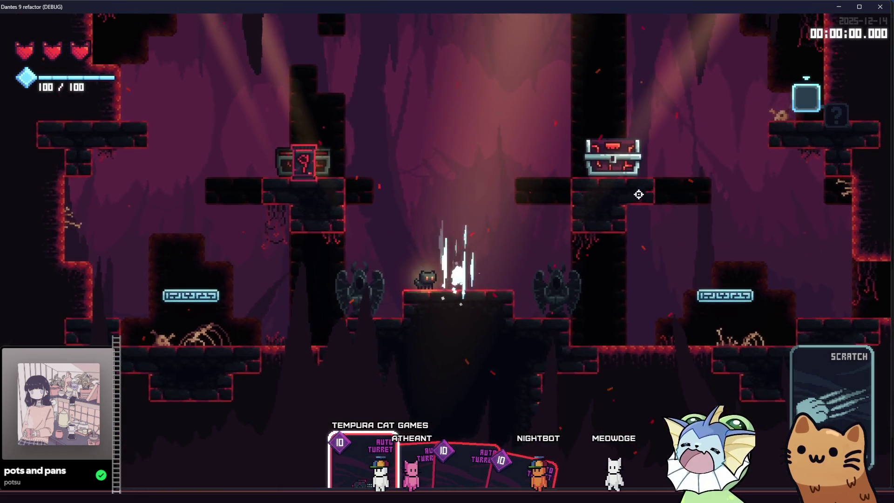
- Traverse the platforms into the lower tunnel, deploy the Auto Turret, and reopen the debug menu
{"action": "key", "text": "d"}
{"action": "key", "text": "space"}
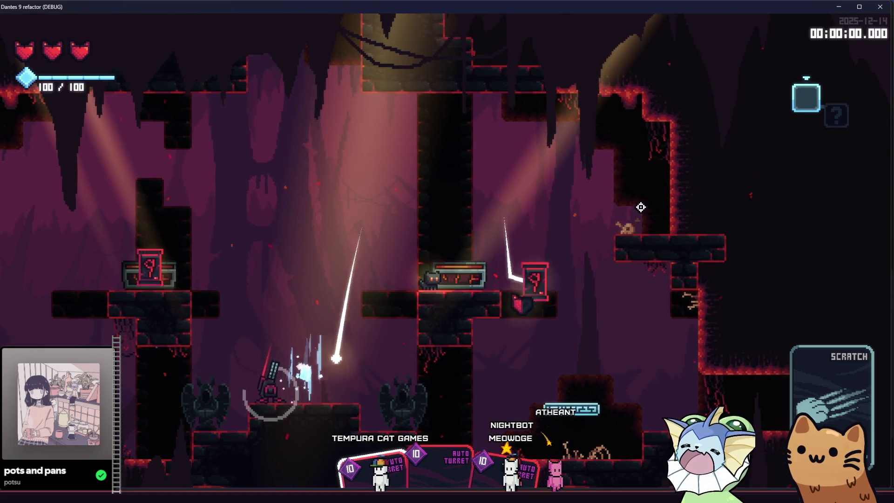
{"action": "key", "text": "d"}
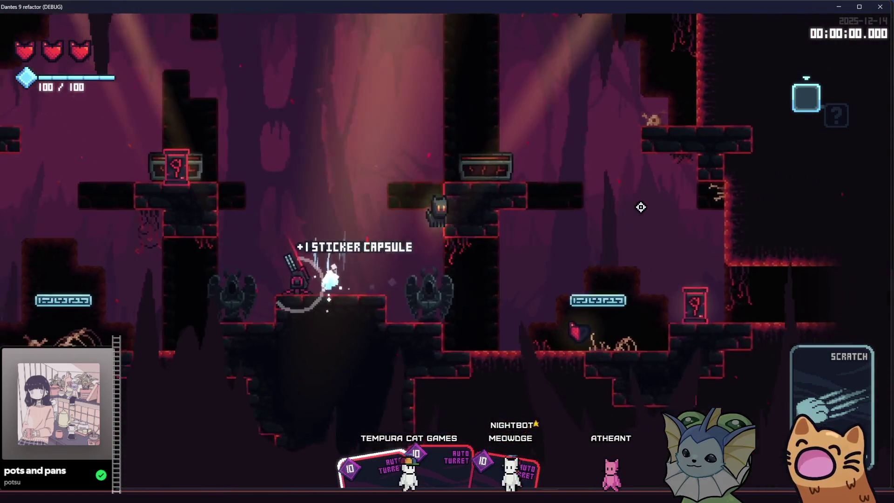
{"action": "key", "text": "d"}
{"action": "key", "text": "space"}
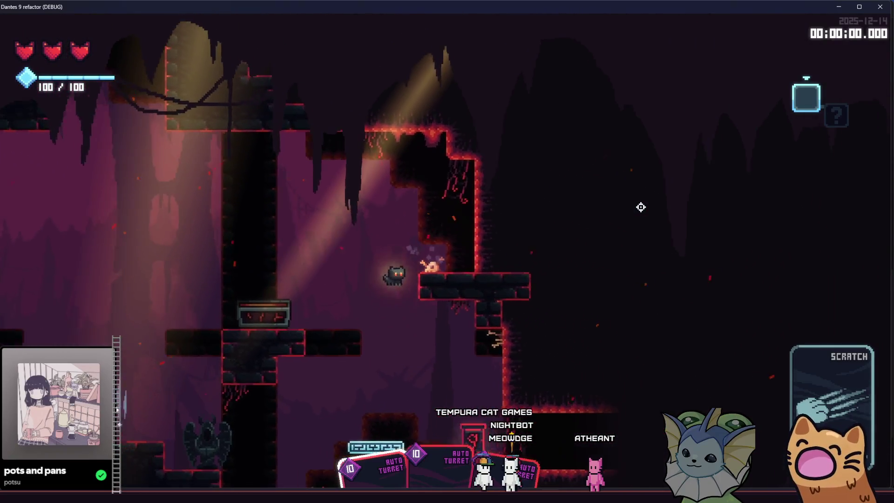
{"action": "key", "text": "a"}
{"action": "key", "text": "d"}
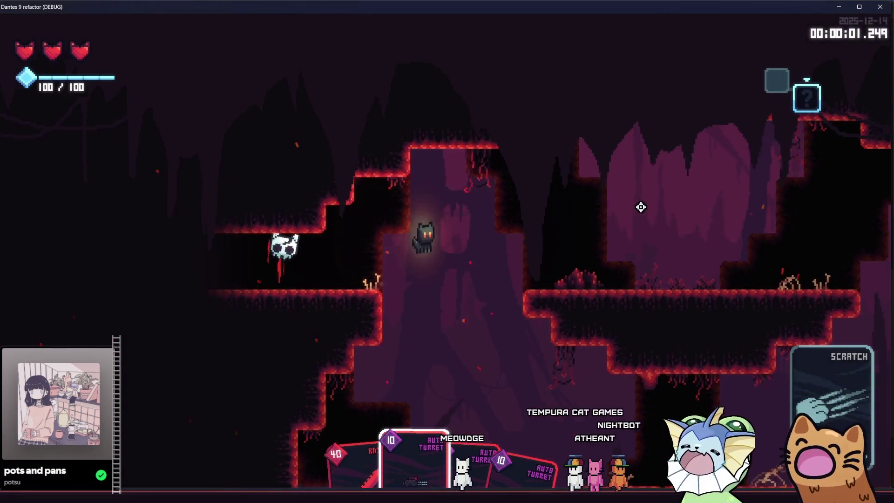
{"action": "key", "text": "d"}
{"action": "key", "text": "space"}
{"action": "left_click", "coordinate": [640, 206]}
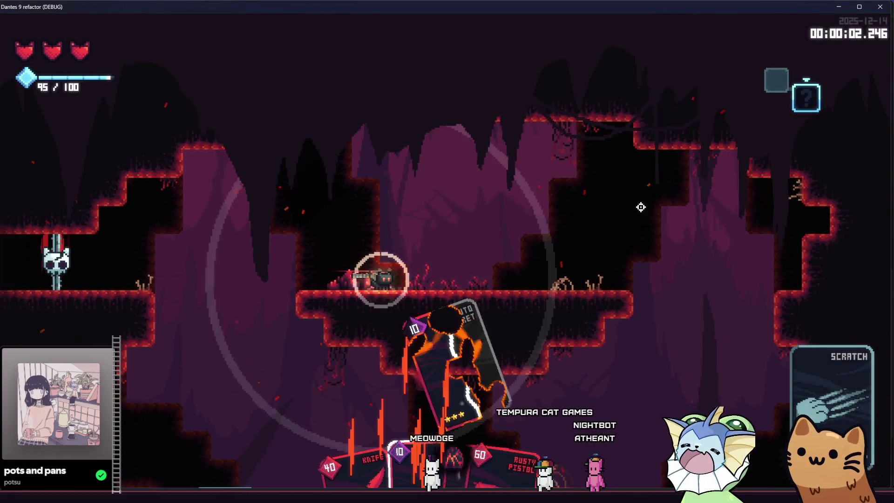
{"action": "key", "text": "grave"}
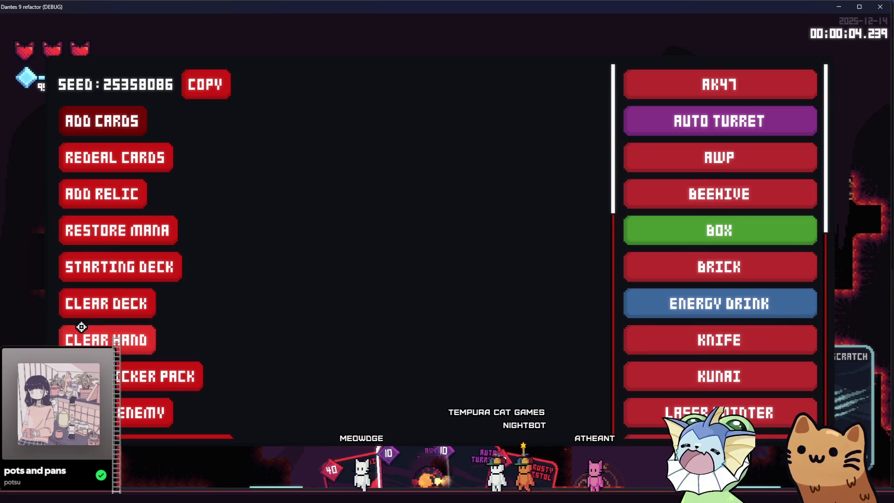
- Teleport to the RoomShop room from the debug menu's room list
{"action": "scroll", "coordinate": [122, 298], "scroll_direction": "down", "scroll_amount": 5}
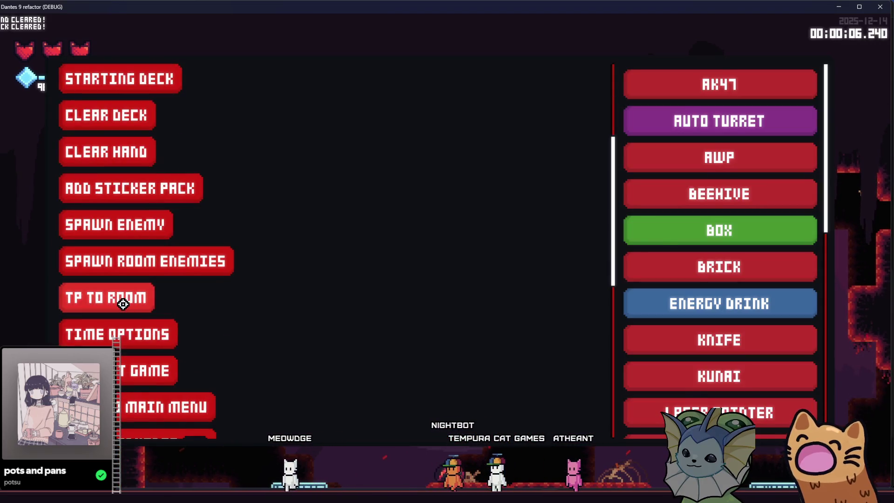
{"action": "left_click", "coordinate": [107, 297]}
{"action": "scroll", "coordinate": [702, 173], "scroll_direction": "down", "scroll_amount": 2}
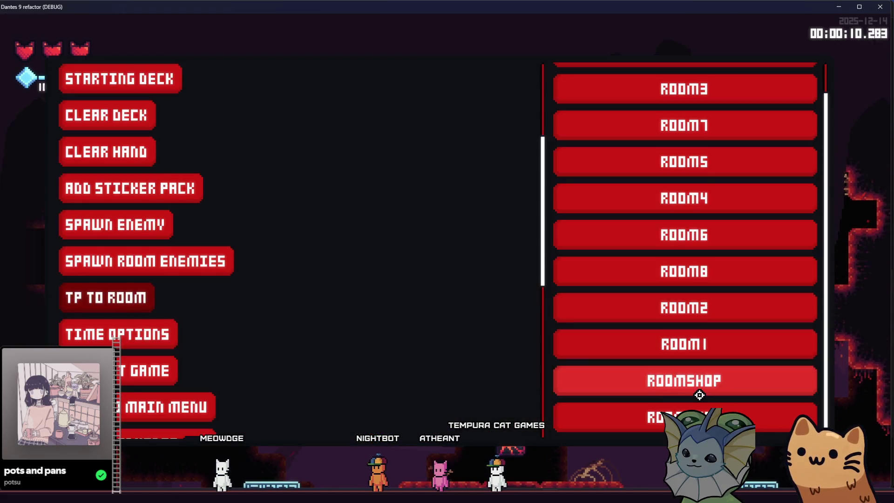
{"action": "left_click", "coordinate": [699, 381]}
- Add another Auto Turret card to the hand through the debug menu
{"action": "key", "text": "grave"}
{"action": "scroll", "coordinate": [140, 187], "scroll_direction": "up", "scroll_amount": 5}
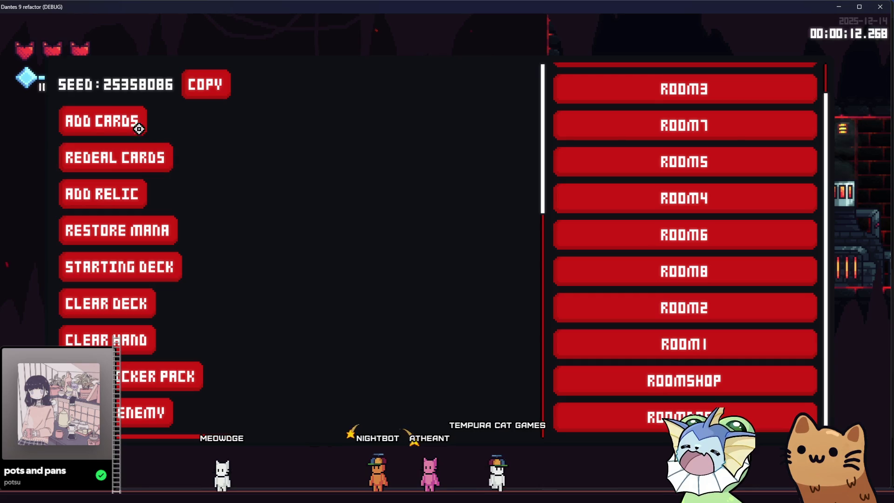
{"action": "left_click", "coordinate": [135, 122]}
{"action": "left_click", "coordinate": [669, 120]}
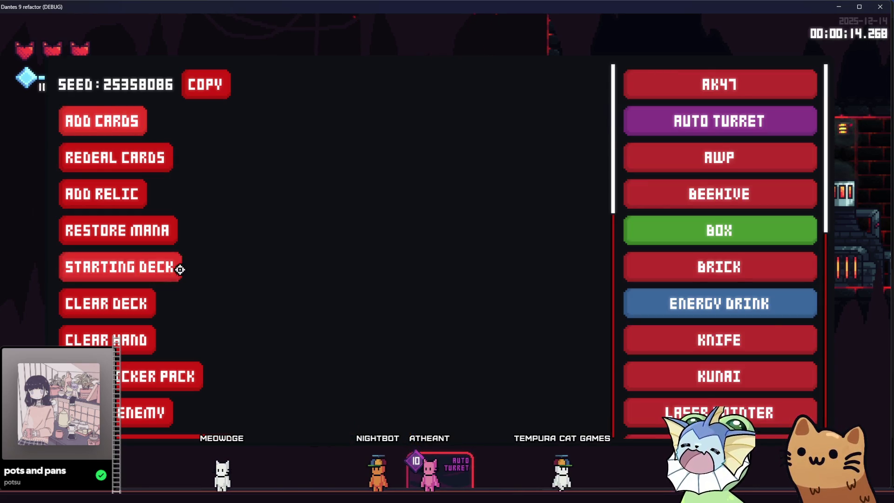
{"action": "key", "text": "grave"}
- Walk to the forge, select the Auto Turret card, and open a sticker pack
{"action": "key", "text": "d"}
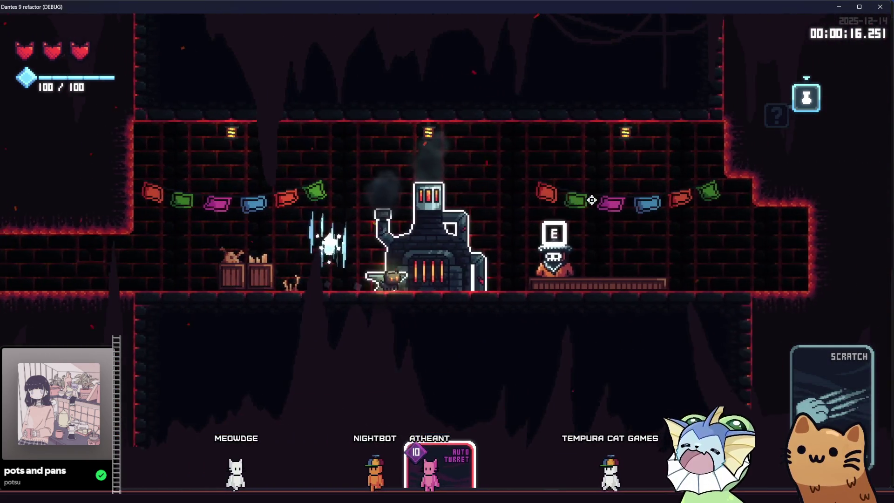
{"action": "key", "text": "e"}
{"action": "left_click", "coordinate": [330, 208]}
{"action": "left_click", "coordinate": [665, 165]}
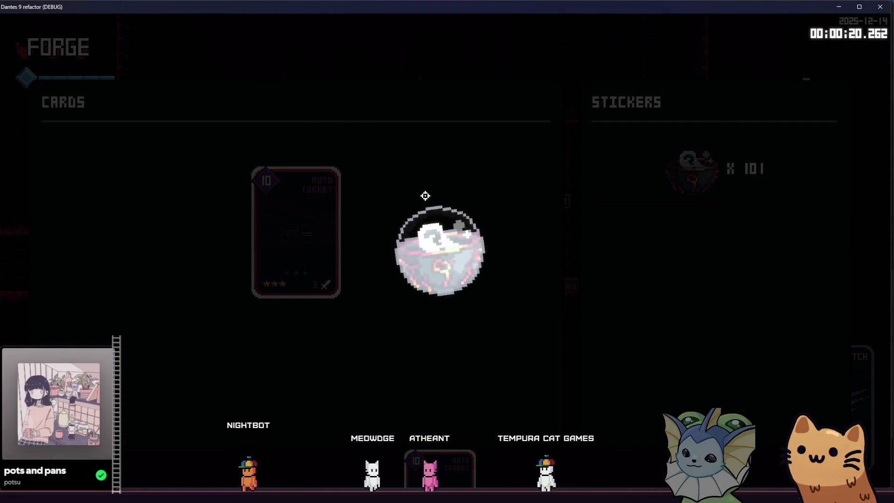
- Place the Jupiter sticker from the F1 sticker list on the Auto Turret card and leave the forge
{"action": "mouse_move", "coordinate": [608, 254]}
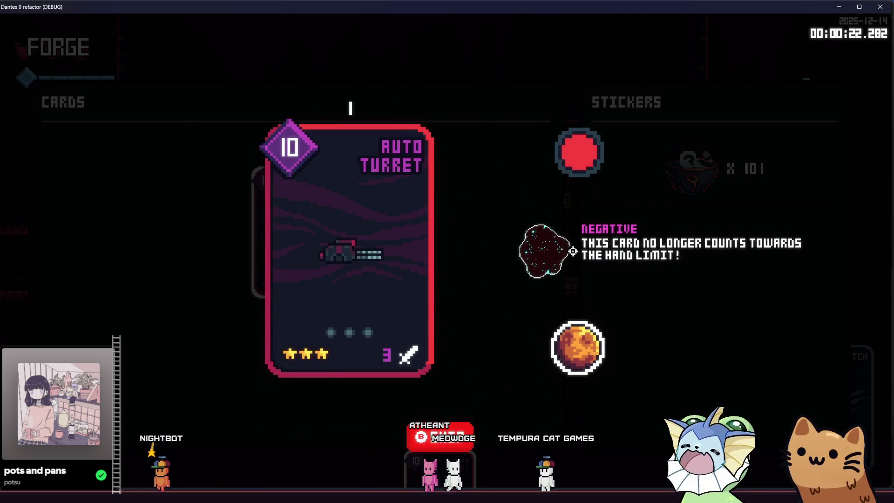
{"action": "key", "text": "F1"}
{"action": "left_click", "coordinate": [70, 181]}
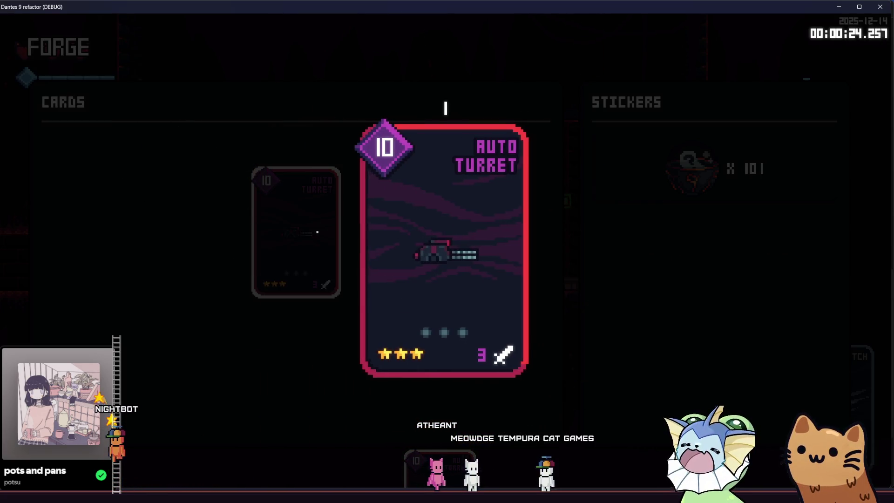
{"action": "left_click", "coordinate": [420, 385]}
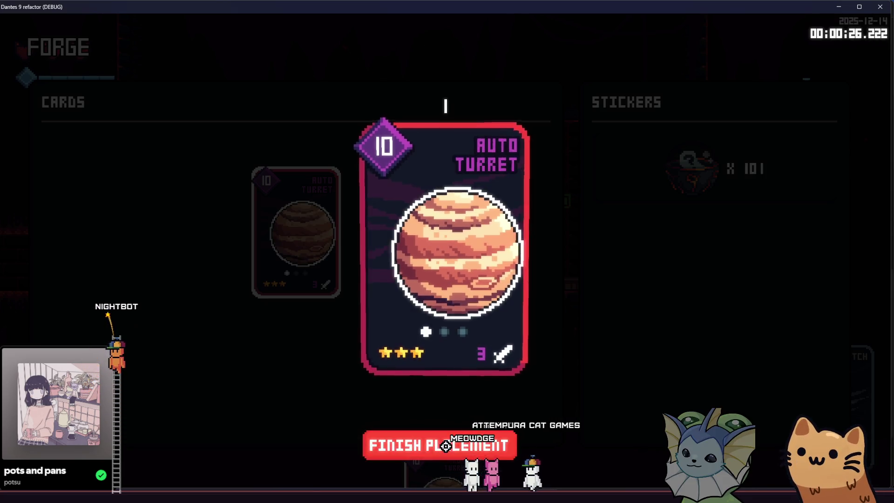
{"action": "left_click", "coordinate": [455, 441]}
{"action": "key", "text": "Escape"}
{"action": "key", "text": "F1"}
{"action": "key", "text": "F1"}
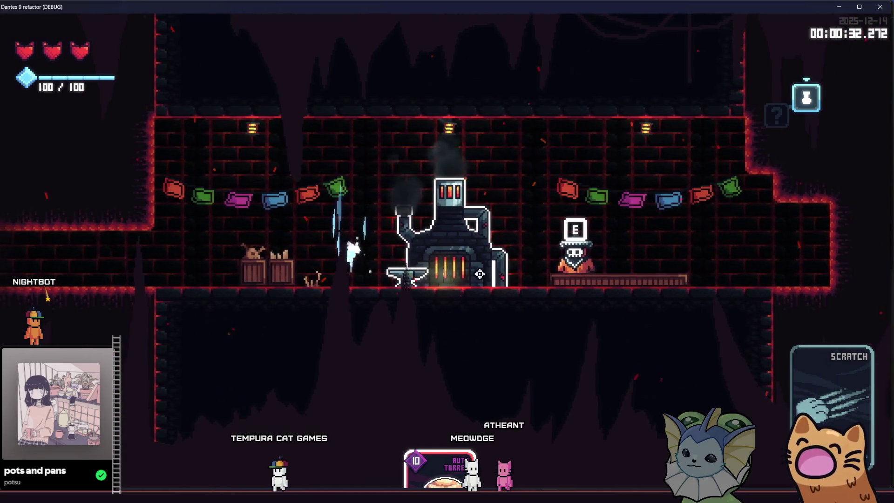
- Deploy two Auto Turrets near the shopkeeper and walk over to the forge
{"action": "key", "text": "F1"}
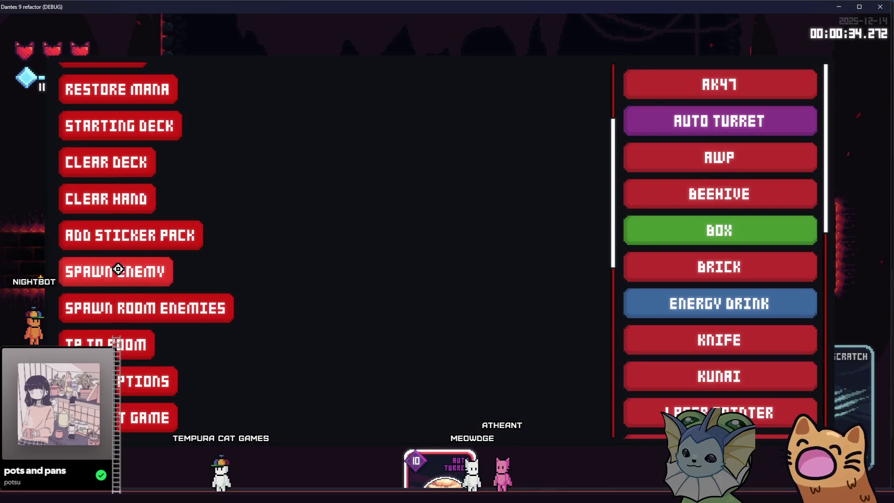
{"action": "scroll", "coordinate": [153, 272], "scroll_direction": "down", "scroll_amount": 2}
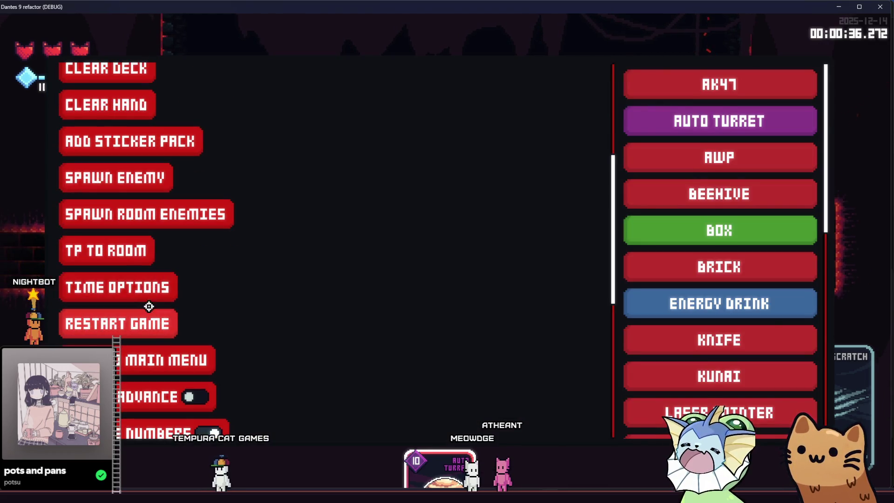
{"action": "left_click", "coordinate": [140, 320]}
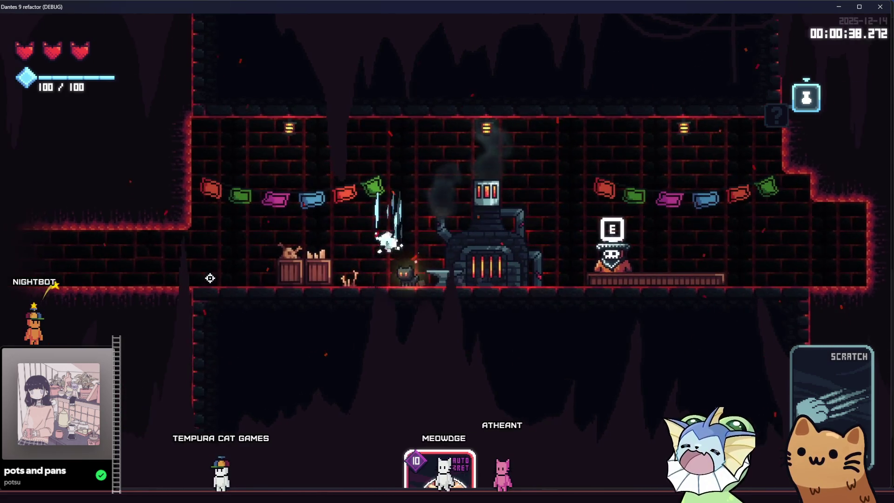
{"action": "key", "text": "d"}
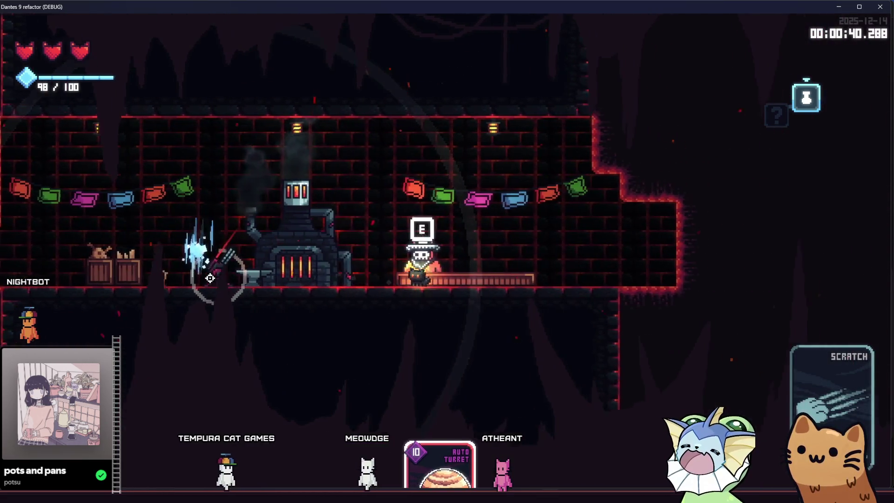
{"action": "key", "text": "a"}
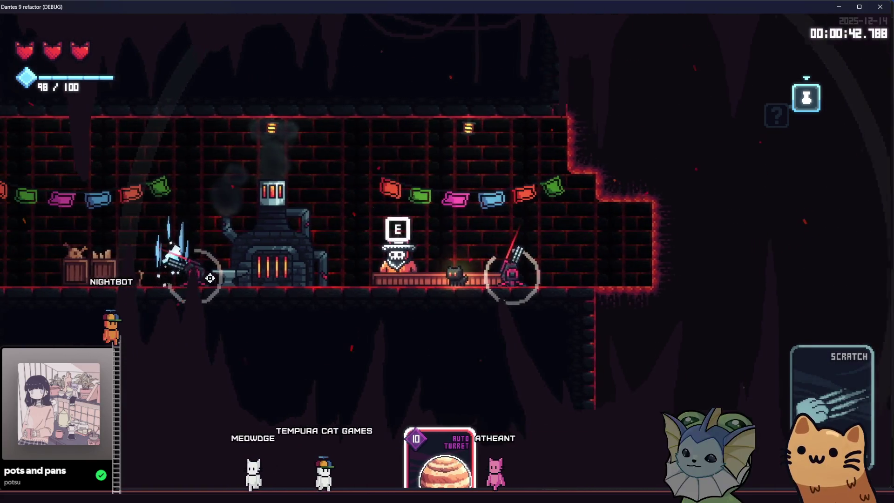
{"action": "key", "text": "a"}
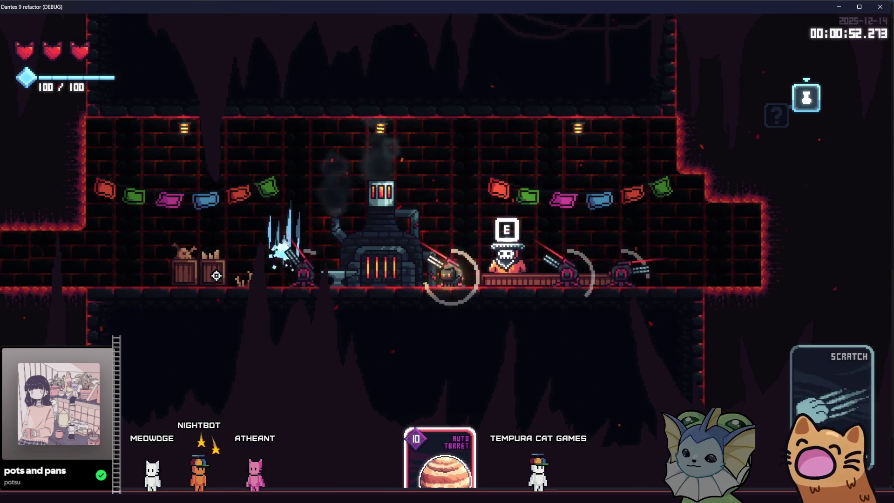
{"action": "key", "text": "a"}
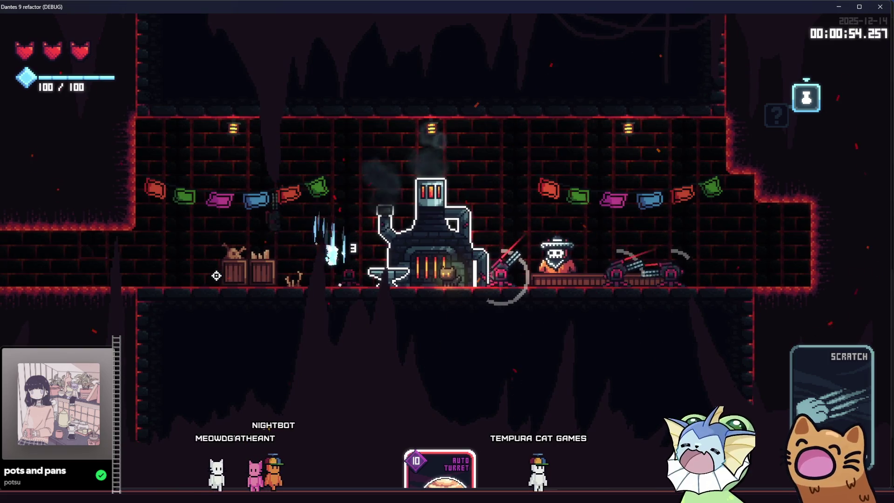
- Use the Scratch card at the forge twice, then bring up the debug menu
{"action": "left_click", "coordinate": [552, 217]}
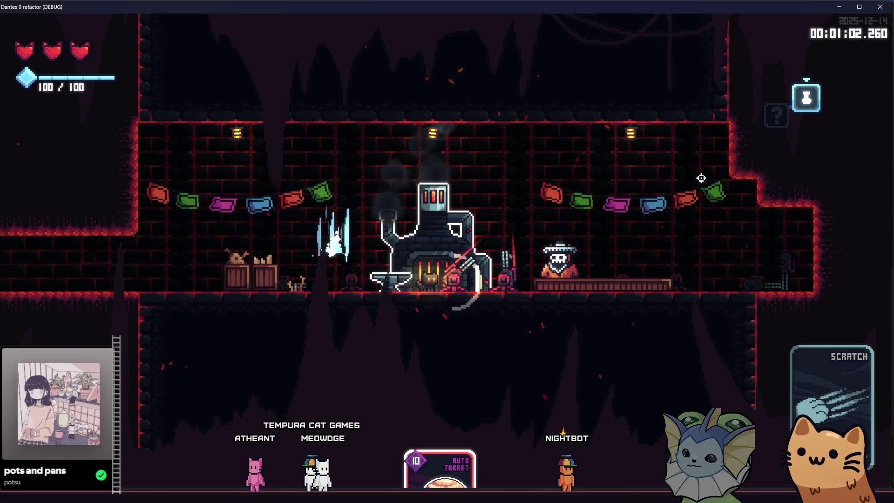
{"action": "key", "text": "F1"}
{"action": "scroll", "coordinate": [264, 156], "scroll_direction": "up", "scroll_amount": 5}
{"action": "key", "text": "F1"}
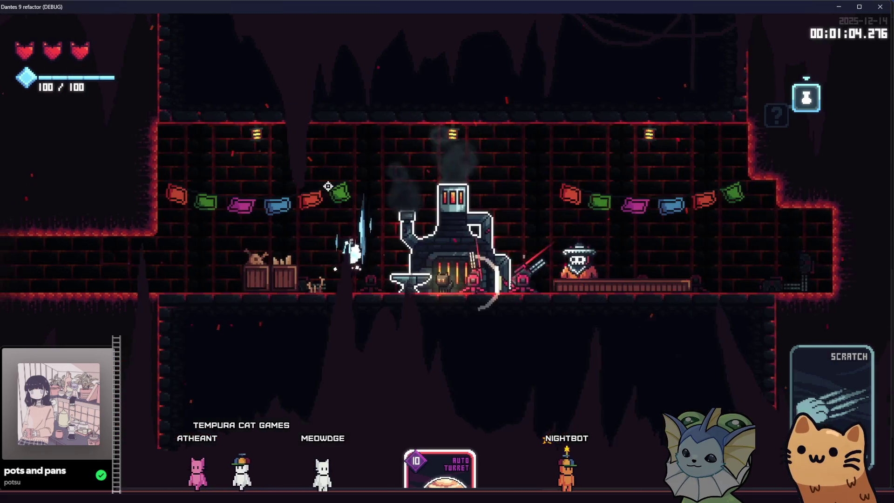
{"action": "left_click", "coordinate": [494, 176]}
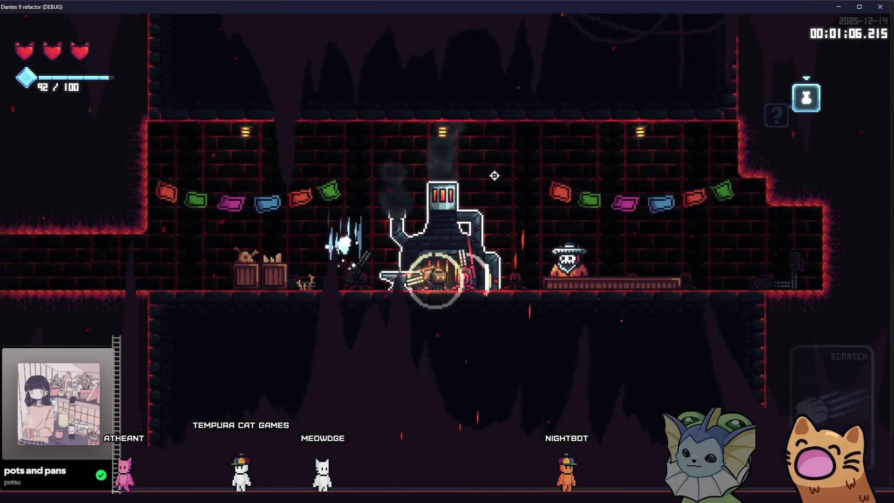
{"action": "key", "text": "F1"}
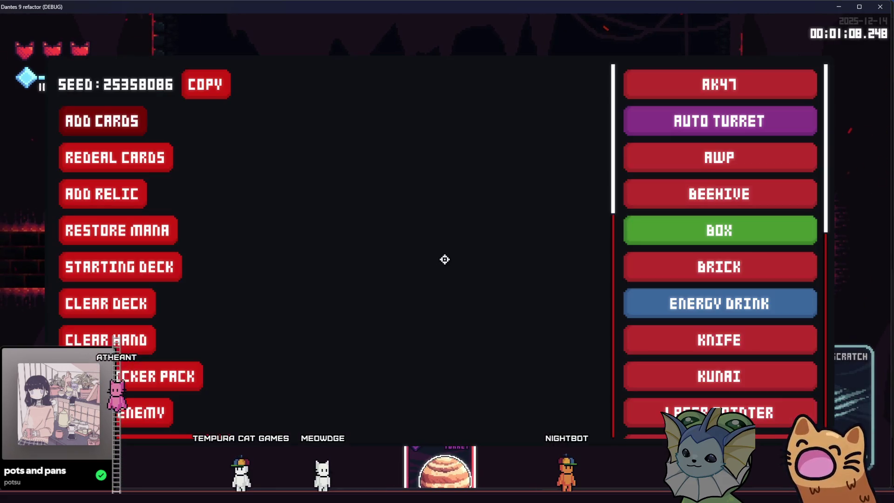
- Set the camera zoom to 0.25x from the debug menu's time options
{"action": "scroll", "coordinate": [159, 362], "scroll_direction": "down", "scroll_amount": 3}
{"action": "scroll", "coordinate": [127, 411], "scroll_direction": "down", "scroll_amount": 2}
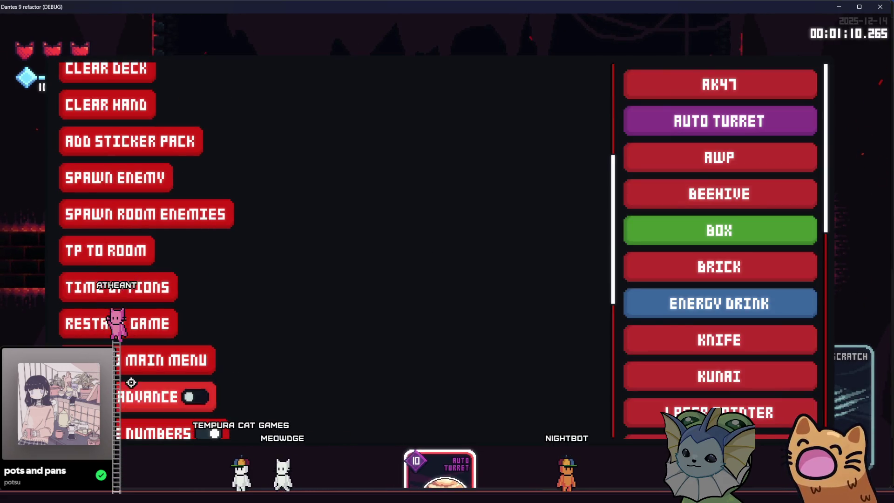
{"action": "left_click", "coordinate": [123, 282]}
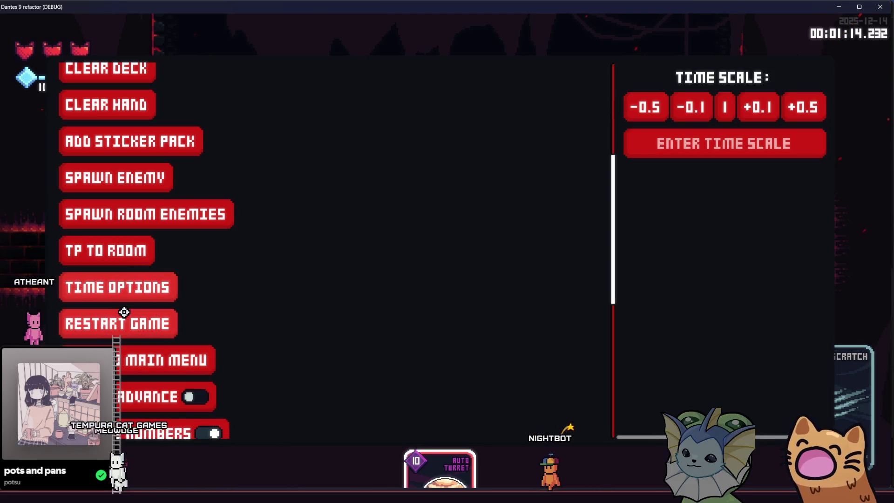
{"action": "scroll", "coordinate": [124, 312], "scroll_direction": "down", "scroll_amount": 6}
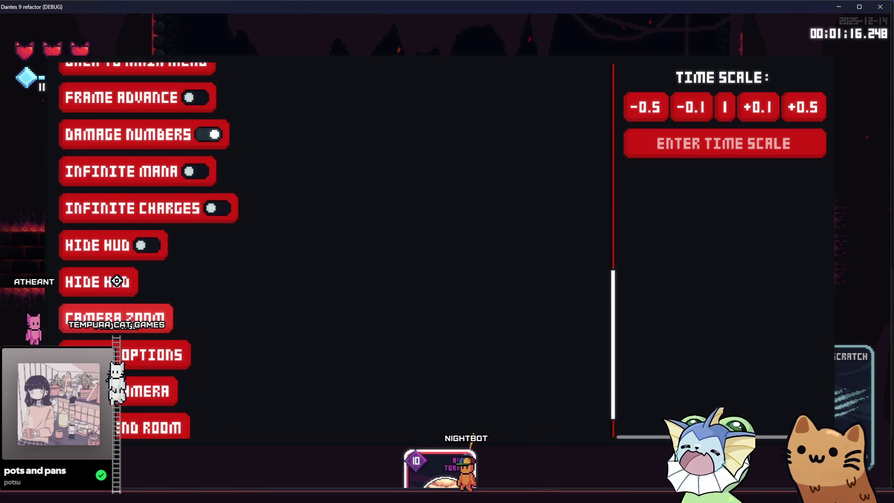
{"action": "left_click", "coordinate": [124, 318]}
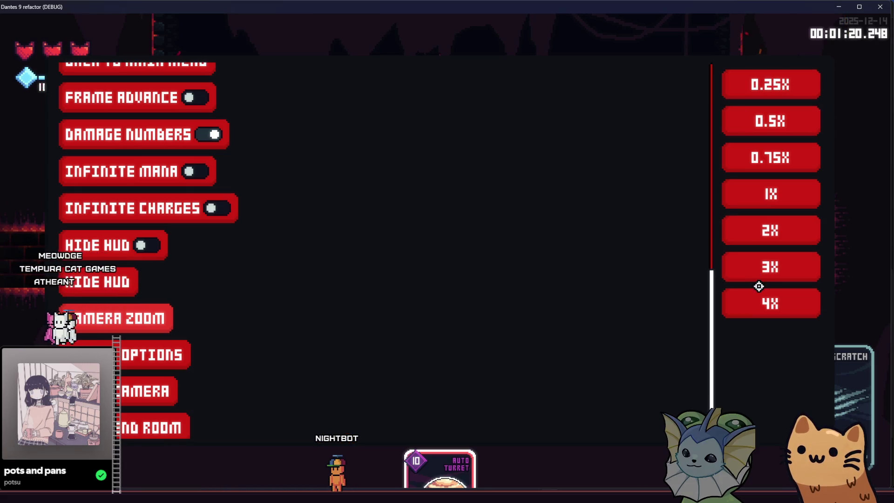
{"action": "left_click", "coordinate": [763, 101]}
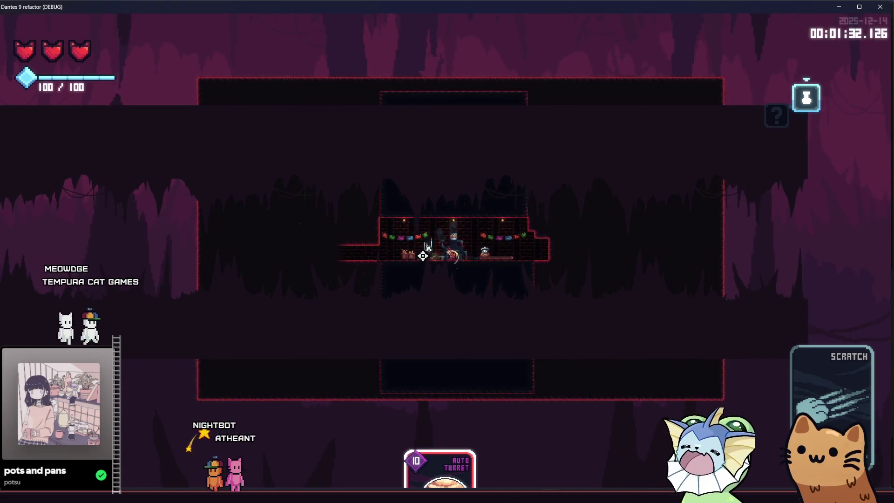
- Add a second Auto Turret card to the hand via the debug menu's Add Cards list
{"action": "key", "text": "grave"}
{"action": "scroll", "coordinate": [132, 119], "scroll_direction": "up", "scroll_amount": 5}
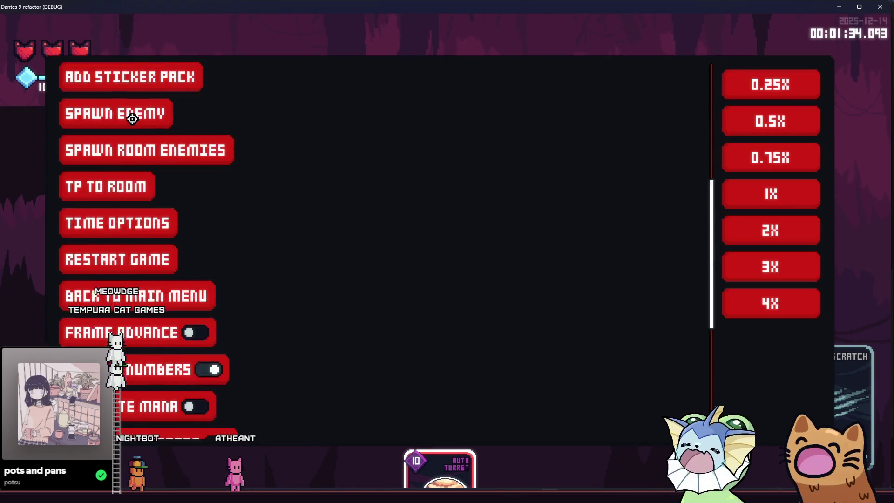
{"action": "scroll", "coordinate": [133, 119], "scroll_direction": "up", "scroll_amount": 5}
{"action": "left_click", "coordinate": [126, 118]}
{"action": "left_click", "coordinate": [632, 120]}
{"action": "key", "text": "grave"}
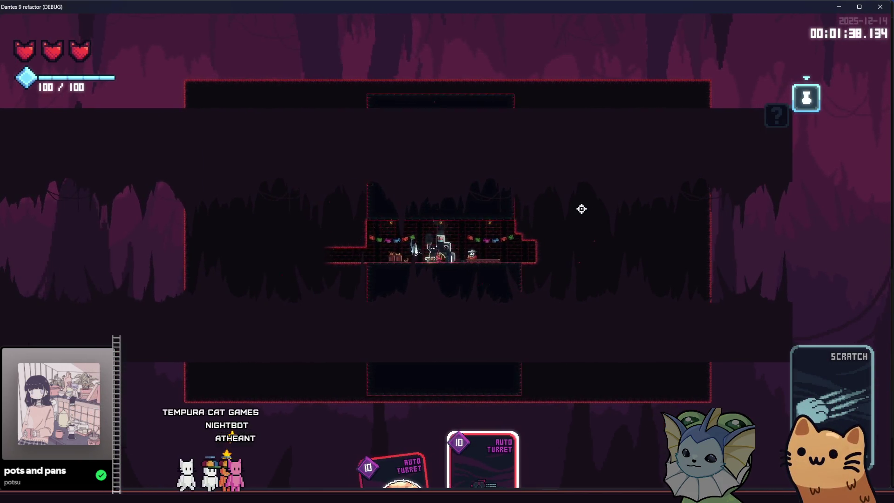
{"action": "key", "text": "f"}
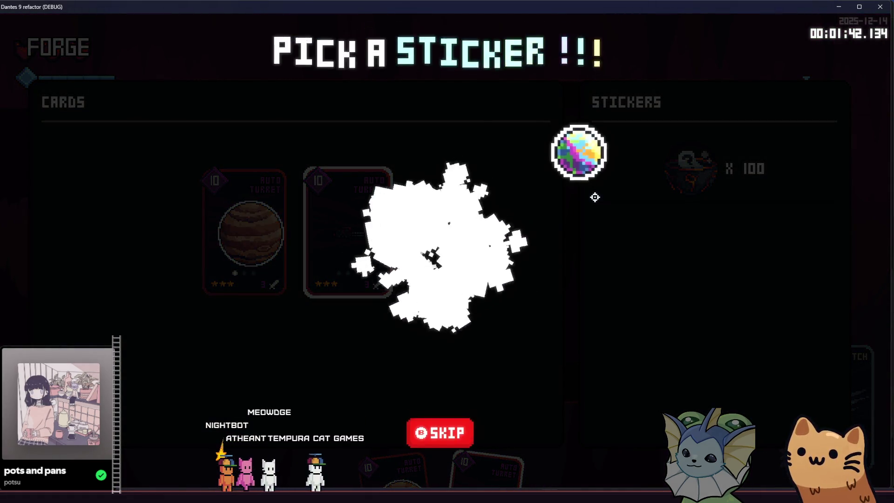
- Place the planet sticker on the second Auto Turret card and finish placement
{"action": "mouse_move", "coordinate": [130, 161]}
{"action": "left_click", "coordinate": [70, 181]}
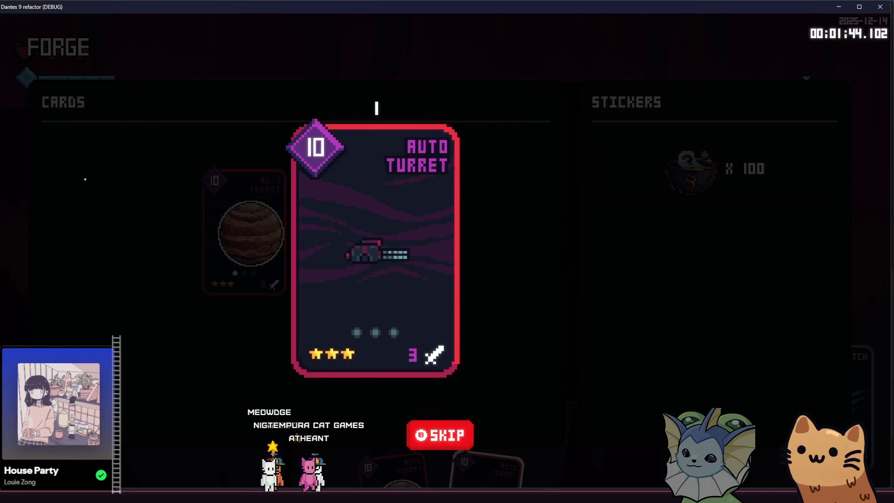
{"action": "left_click", "coordinate": [448, 446]}
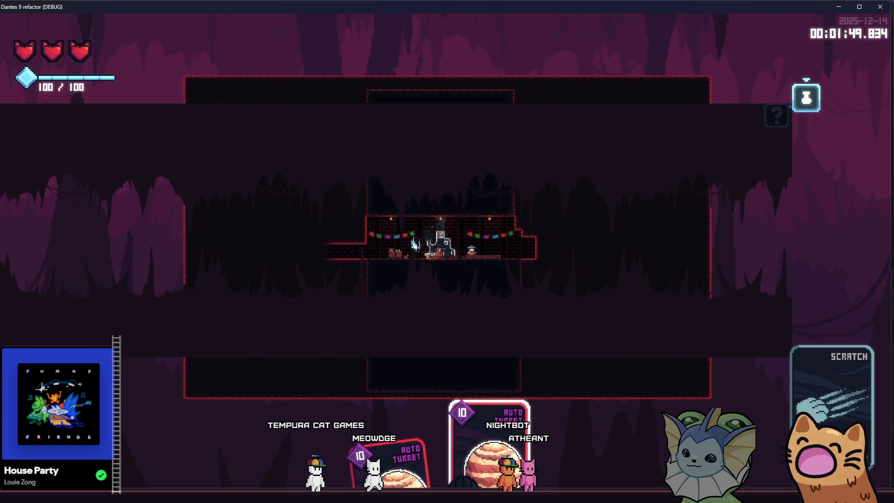
- Play four cards around the shop room to test the turrets, then close the game window
{"action": "left_click", "coordinate": [587, 285]}
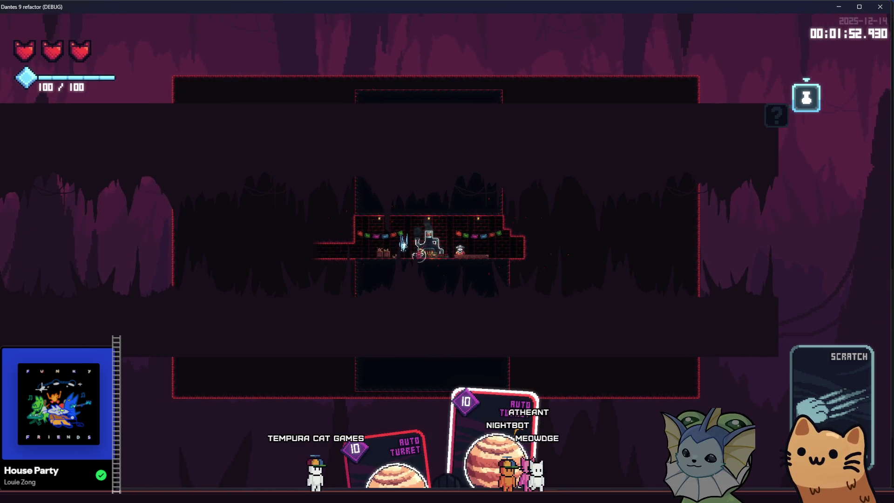
{"action": "left_click", "coordinate": [533, 283]}
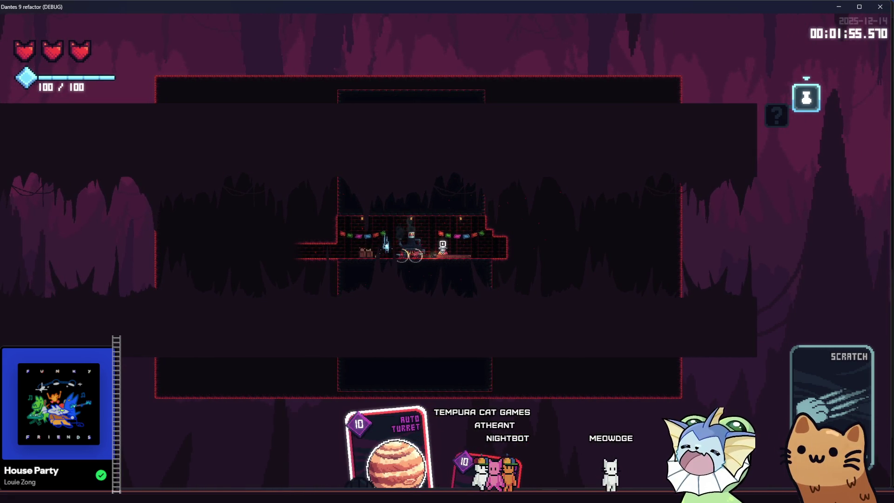
{"action": "left_click", "coordinate": [507, 285]}
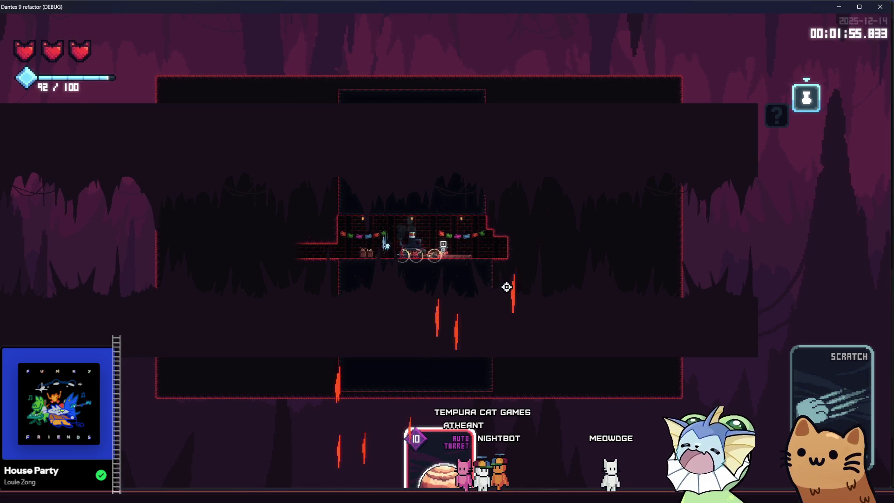
{"action": "left_click", "coordinate": [573, 279]}
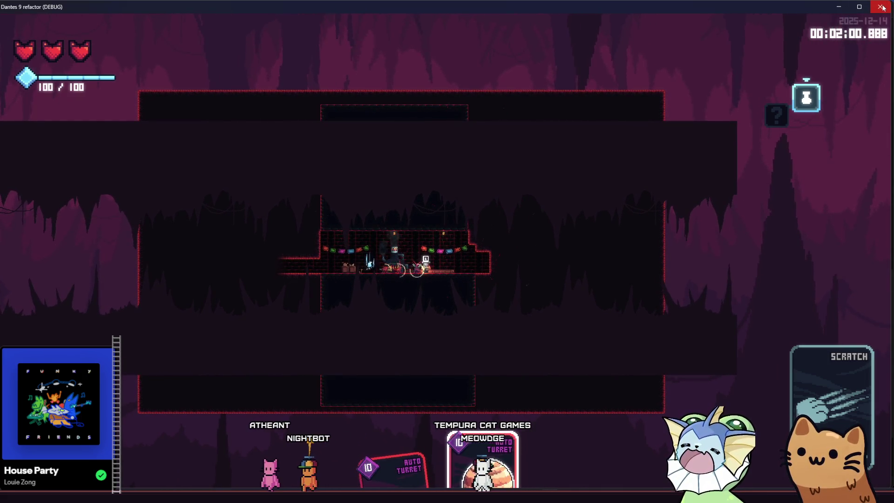
{"action": "left_click", "coordinate": [881, 7]}
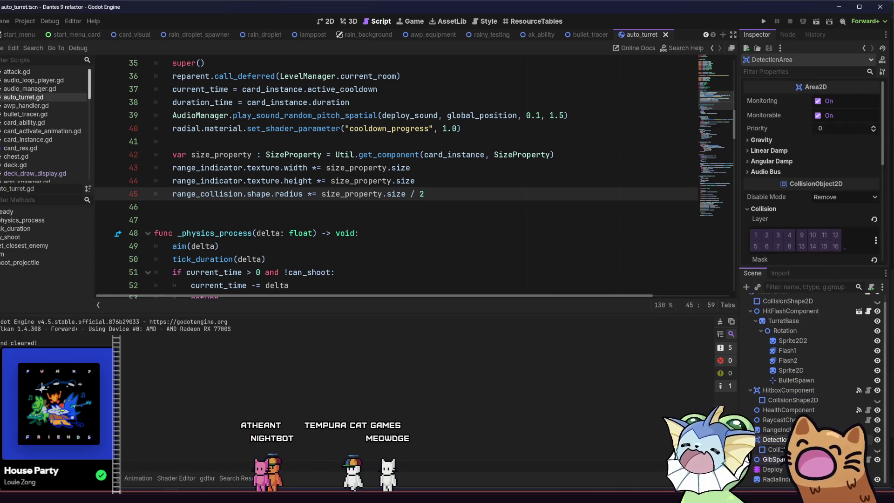
- Make the RangeIndicator's gradient texture Local to Scene, save the scene, and run the game
{"action": "left_click", "coordinate": [817, 430]}
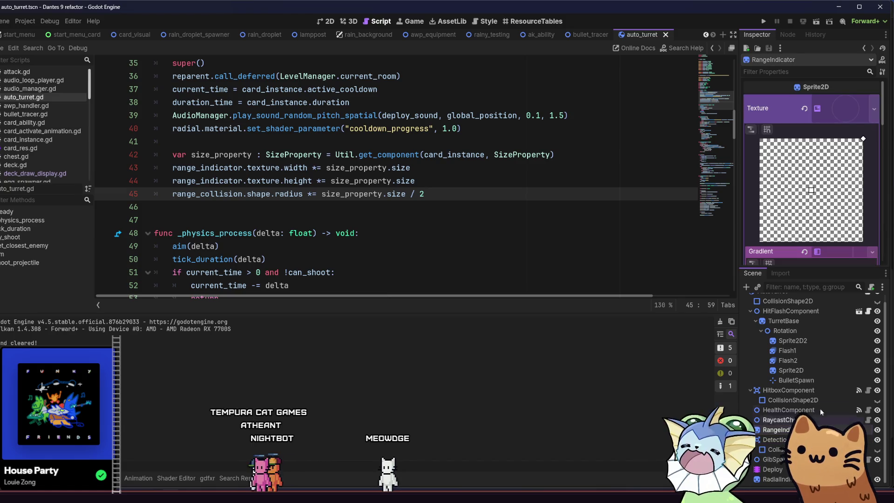
{"action": "left_click", "coordinate": [813, 233]}
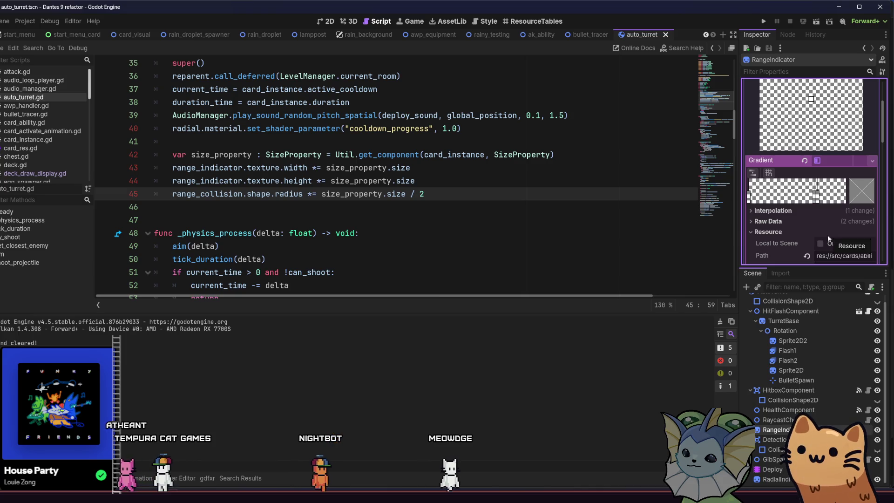
{"action": "left_click", "coordinate": [820, 244]}
{"action": "key", "text": "ctrl+s"}
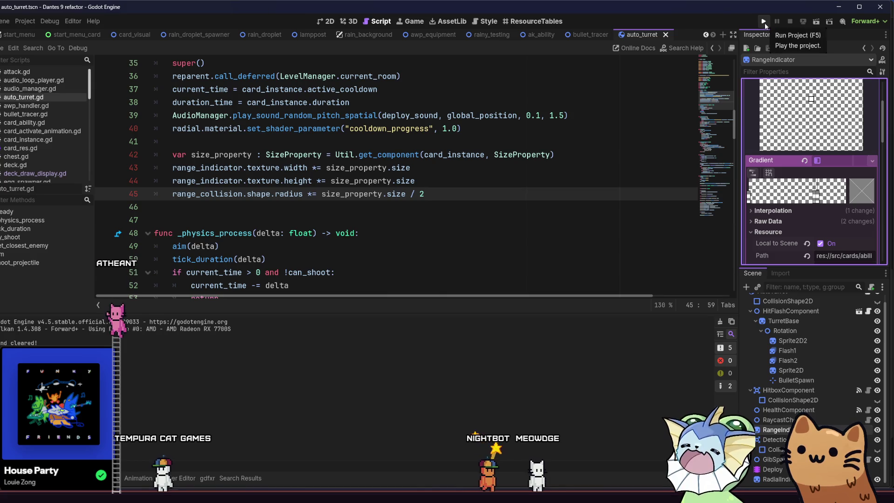
{"action": "left_click", "coordinate": [765, 23]}
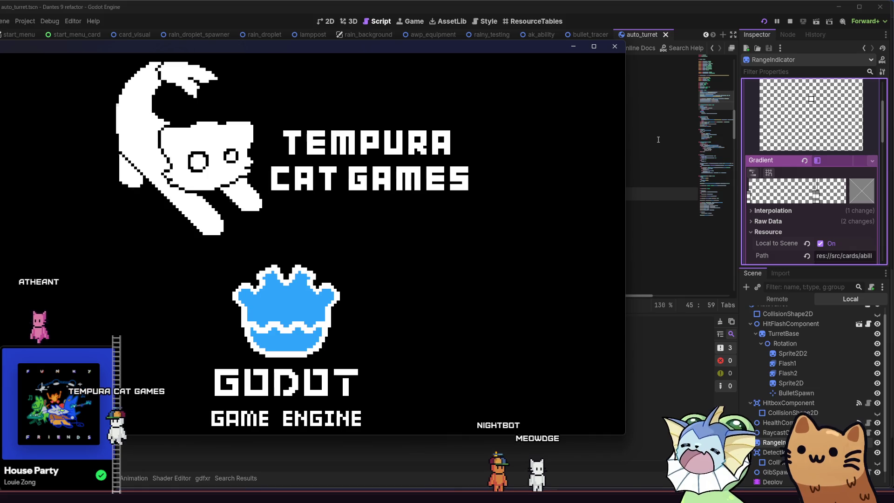
- Review the size-scaling code on lines 44–45 of auto_turret.gd
{"action": "left_click", "coordinate": [695, 105]}
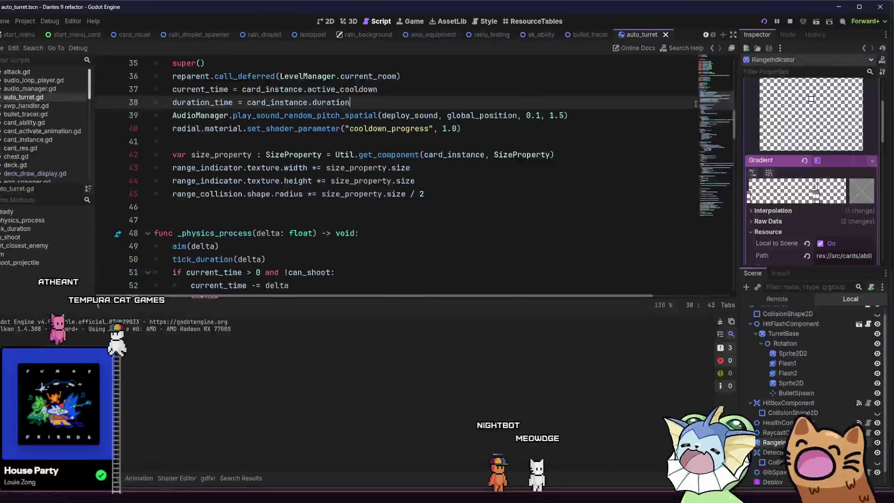
{"action": "left_click", "coordinate": [552, 181]}
{"action": "left_click", "coordinate": [517, 202]}
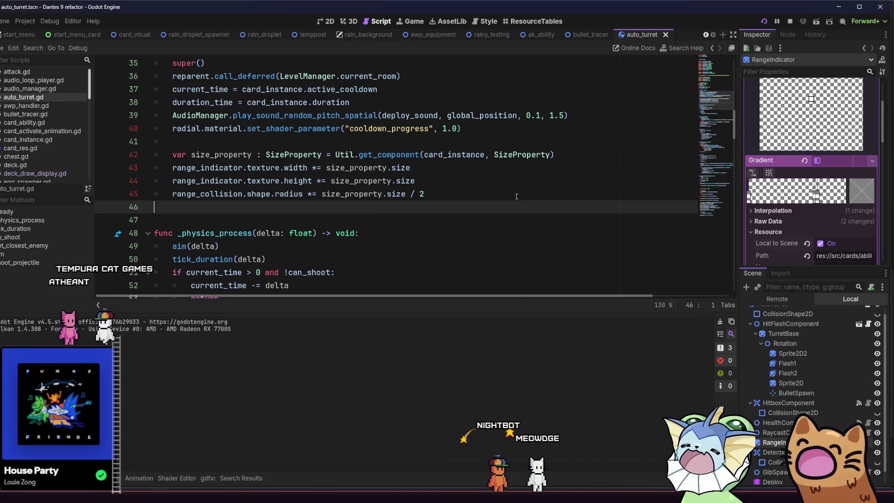
{"action": "left_click", "coordinate": [519, 192]}
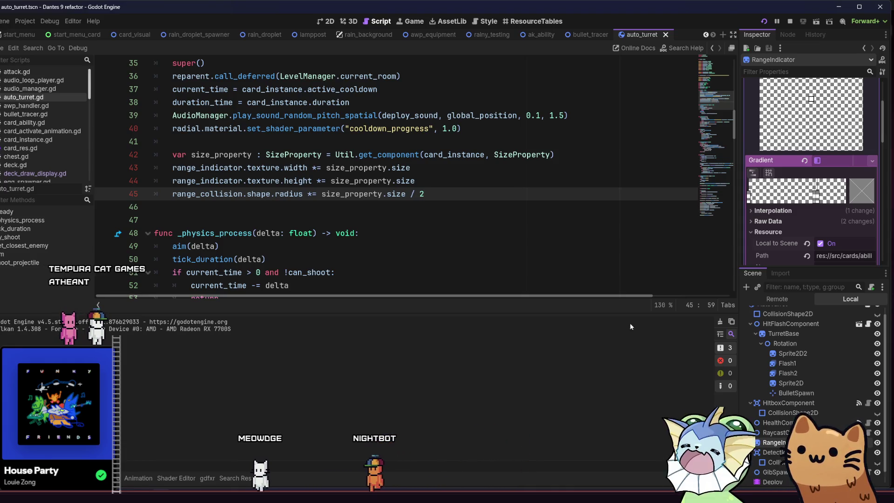
- Inspect the DetectionArea CollisionShape2D's circle shape resource settings
{"action": "scroll", "coordinate": [792, 396], "scroll_direction": "down", "scroll_amount": 1}
{"action": "left_click", "coordinate": [774, 440]}
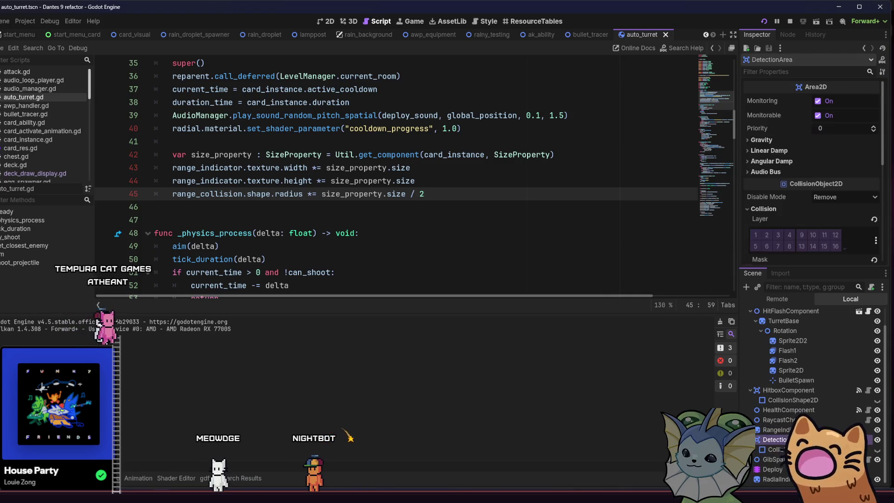
{"action": "left_click", "coordinate": [776, 449]}
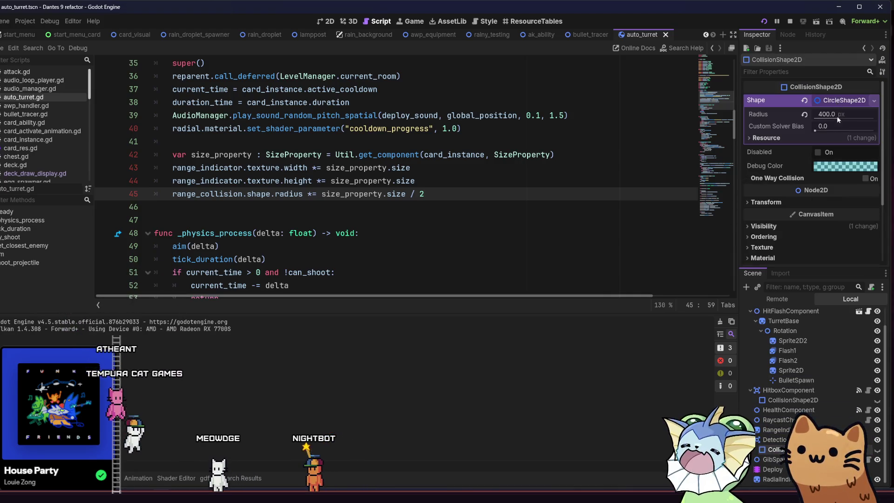
{"action": "left_click", "coordinate": [780, 139]}
{"action": "left_click", "coordinate": [782, 135]}
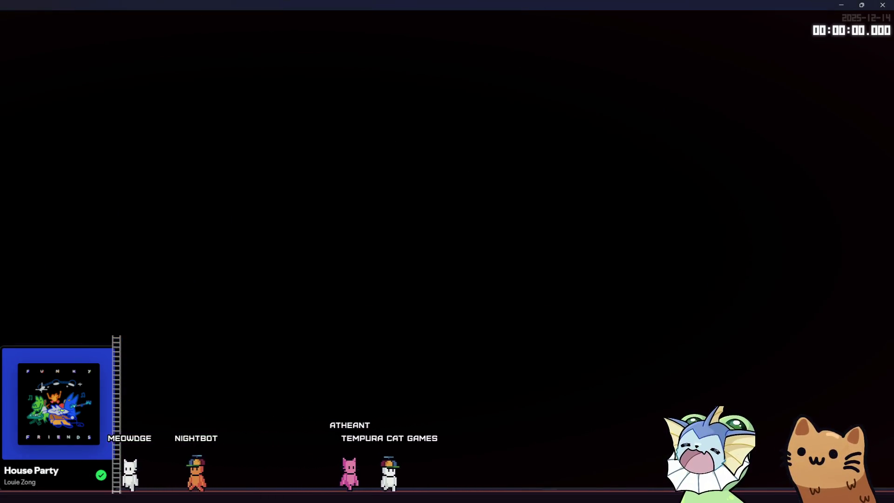
- Spawn two Auto Turret cards from the debug item spawn list
{"action": "key", "text": "F1"}
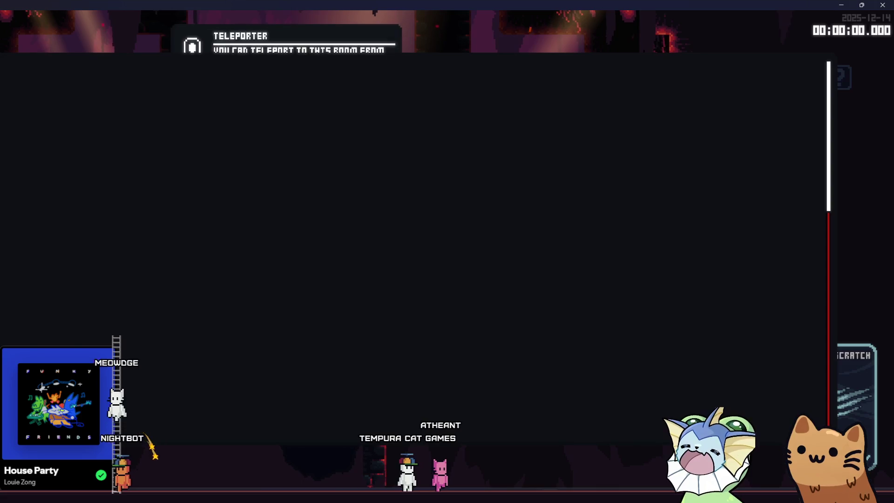
{"action": "left_click", "coordinate": [736, 120]}
{"action": "left_click", "coordinate": [736, 120]}
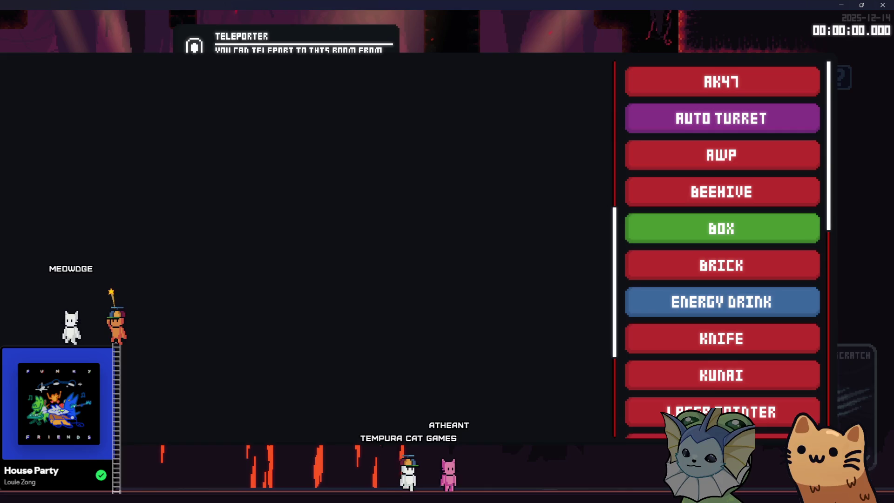
- Teleport to the ROOMSHOP room and spawn one more Auto Turret card
{"action": "key", "text": "F2"}
{"action": "scroll", "coordinate": [715, 367], "scroll_direction": "down", "scroll_amount": 1}
{"action": "left_click", "coordinate": [714, 373]}
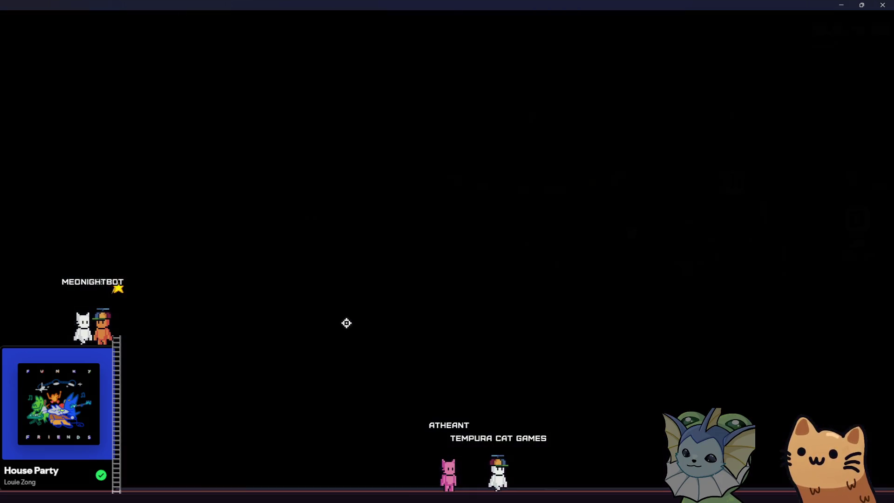
{"action": "key", "text": "F1"}
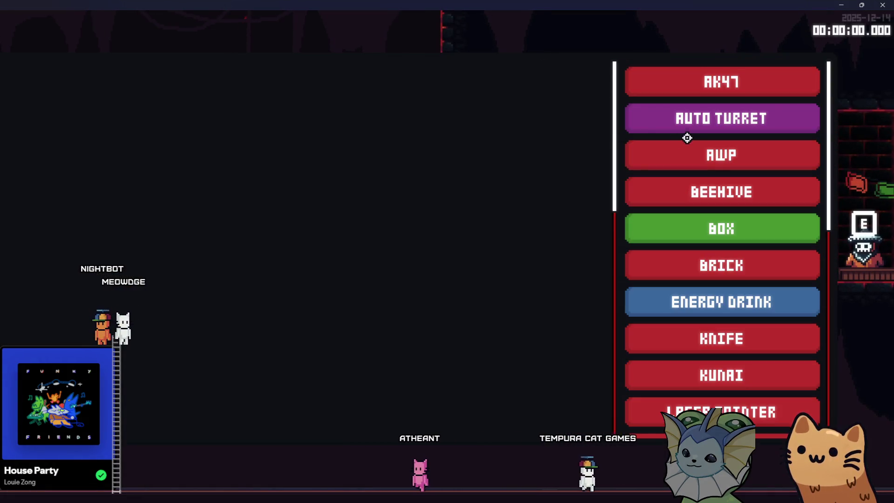
{"action": "left_click", "coordinate": [687, 138]}
- At the shopkeeper, apply a planet sticker to an Auto Turret card
{"action": "key", "text": "e"}
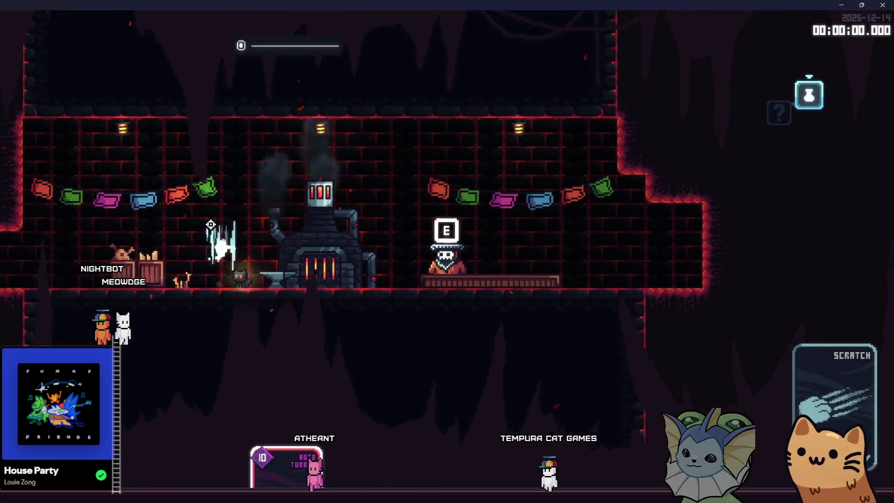
{"action": "left_click", "coordinate": [627, 169]}
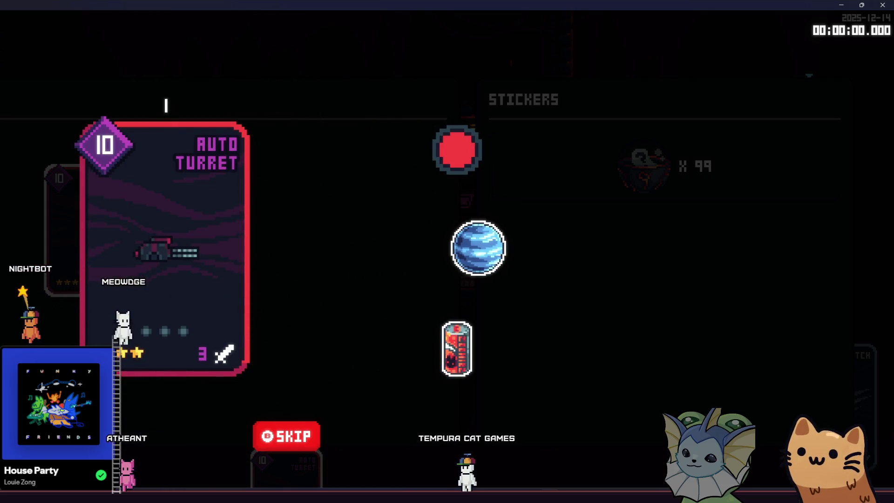
{"action": "left_click", "coordinate": [478, 248]}
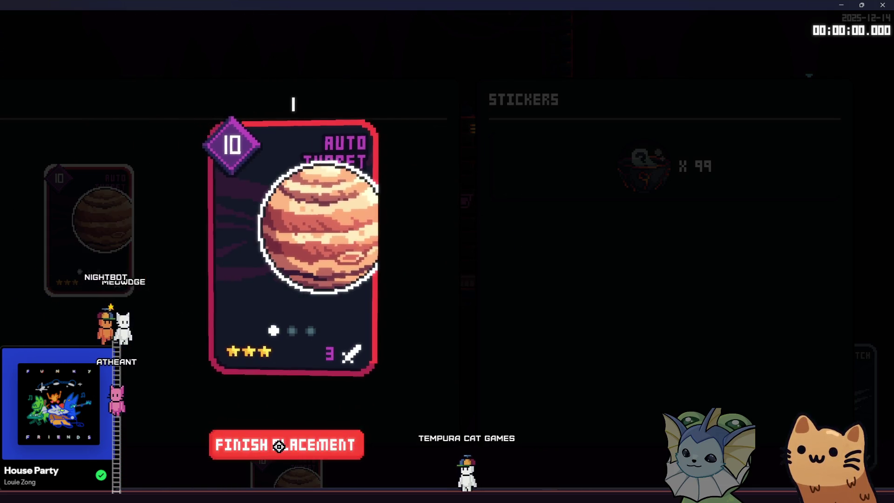
{"action": "left_click", "coordinate": [279, 446]}
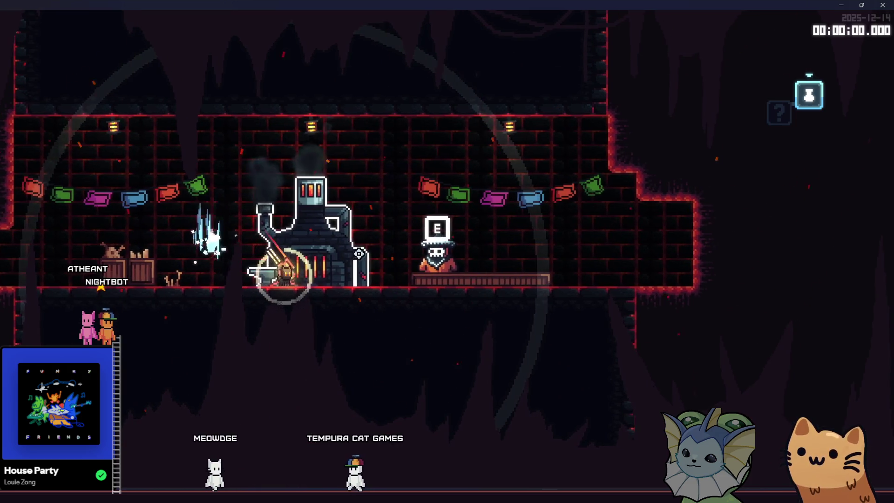
- Spawn two more Auto Turret cards and return to the game
{"action": "key", "text": "e"}
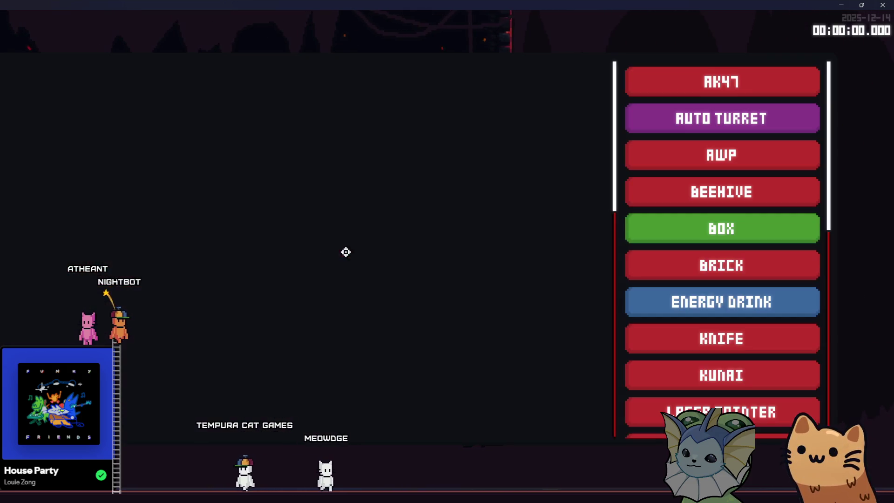
{"action": "left_click", "coordinate": [696, 122]}
{"action": "left_click", "coordinate": [696, 121]}
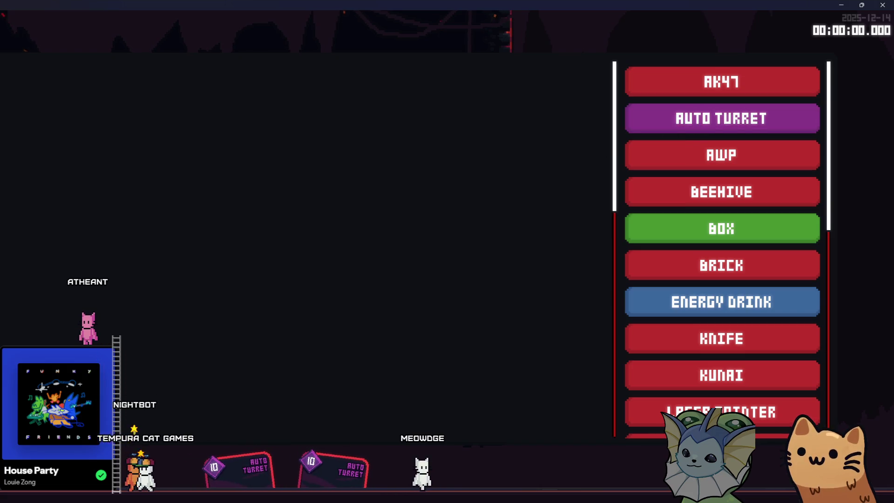
{"action": "key", "text": "e"}
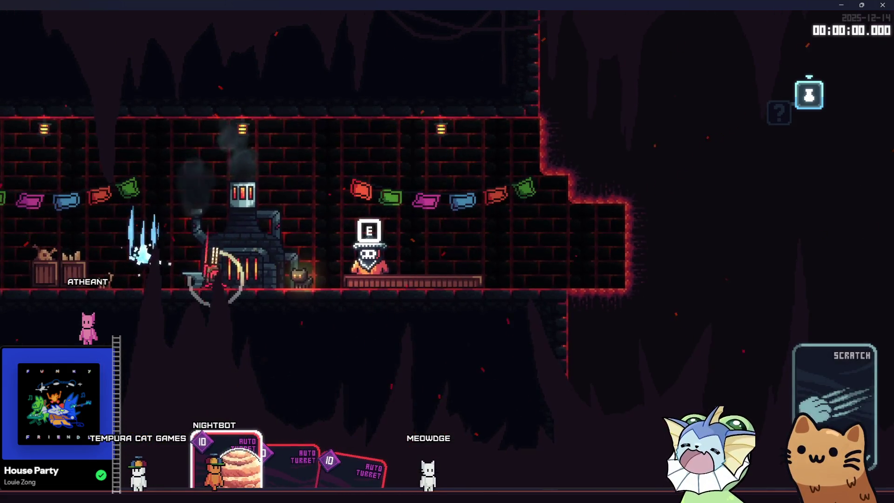
- Deploy the turrets in the shop room to check their range circles, then close the game
{"action": "key", "text": "e"}
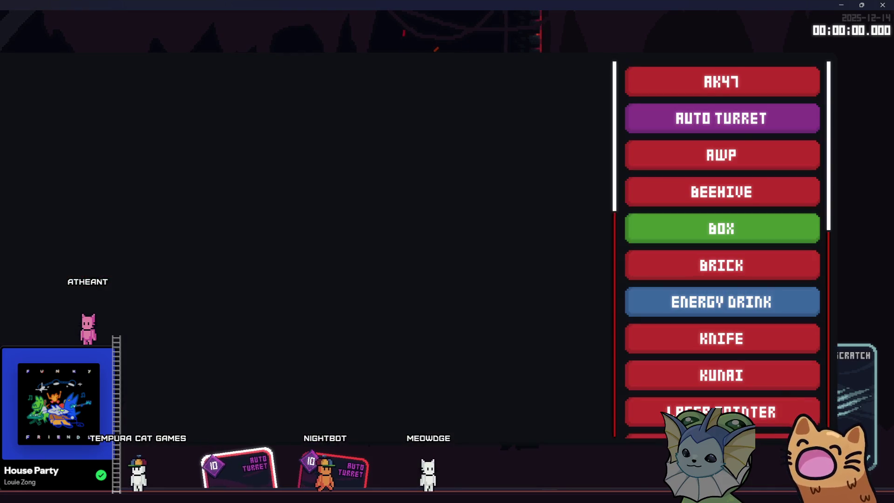
{"action": "key", "text": "e"}
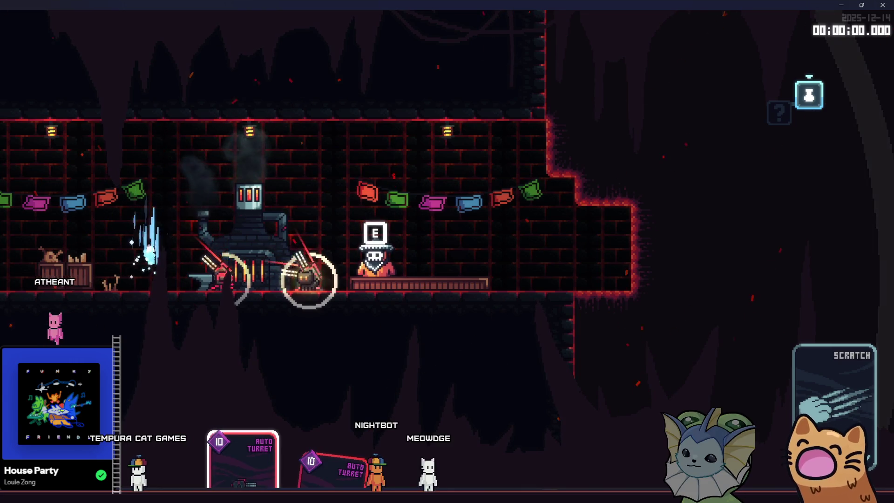
{"action": "key", "text": "e"}
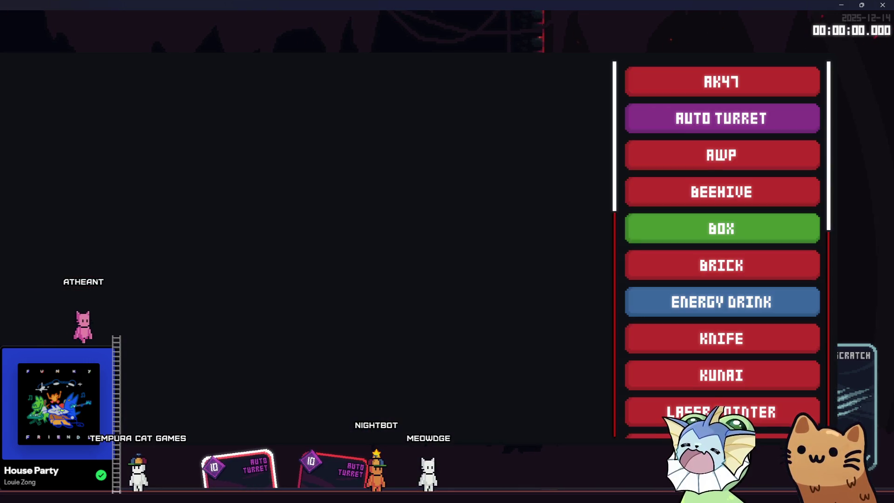
{"action": "key", "text": "e"}
{"action": "key", "text": "e"}
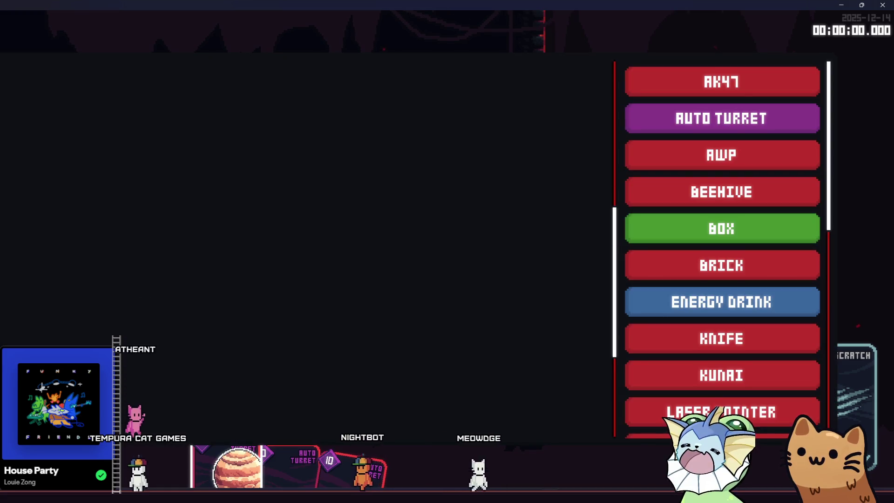
{"action": "key", "text": "e"}
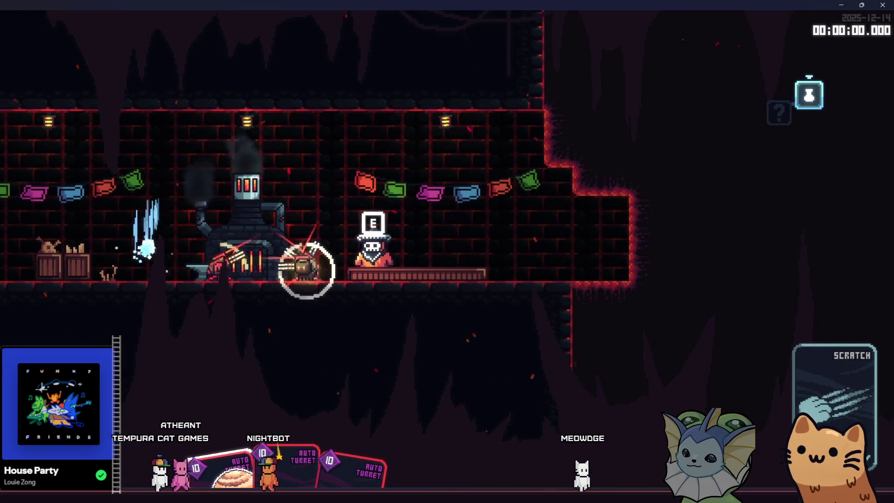
{"action": "key", "text": "e"}
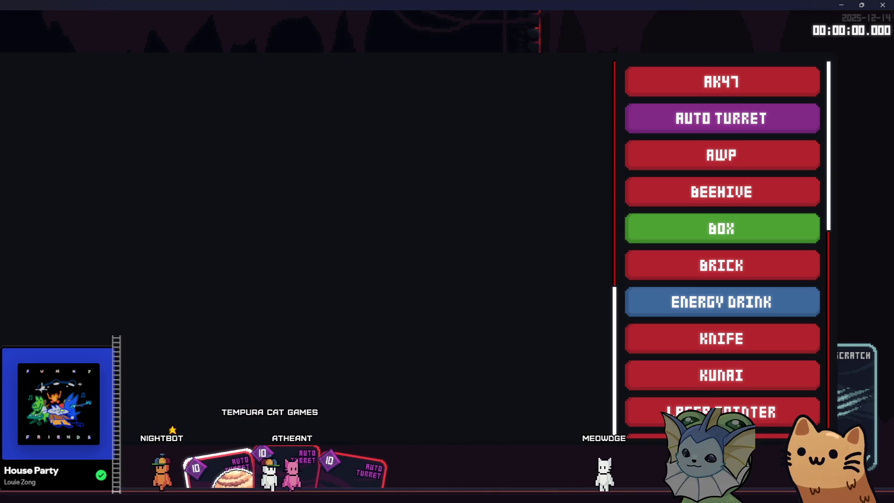
{"action": "key", "text": "e"}
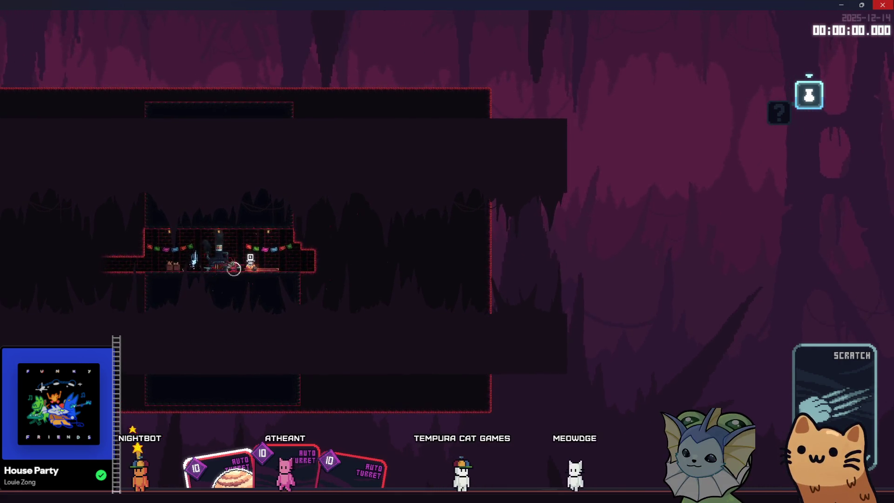
{"action": "key", "text": "F8"}
- Review auto_turret.gd around line 45 and save the auto_turret scene
{"action": "left_click", "coordinate": [425, 218]}
{"action": "left_click", "coordinate": [466, 189]}
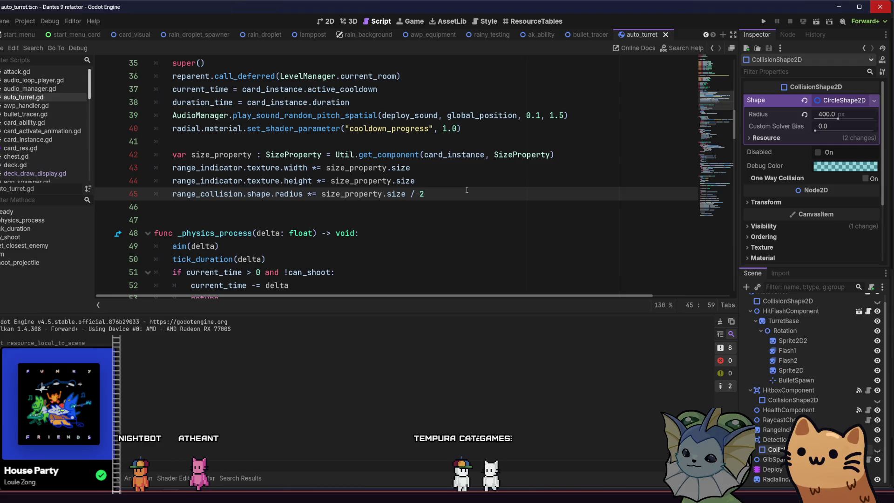
{"action": "scroll", "coordinate": [466, 190], "scroll_direction": "up", "scroll_amount": 2}
{"action": "scroll", "coordinate": [467, 190], "scroll_direction": "down", "scroll_amount": 1}
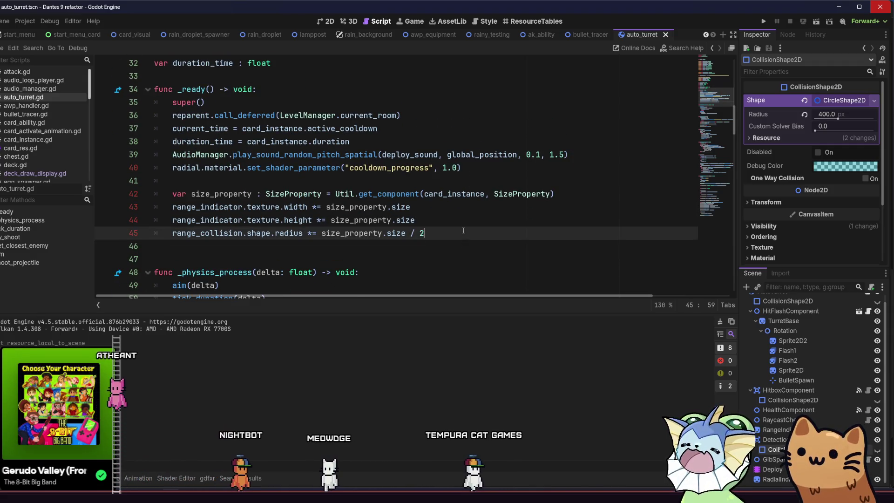
{"action": "scroll", "coordinate": [784, 376], "scroll_direction": "up", "scroll_amount": 1}
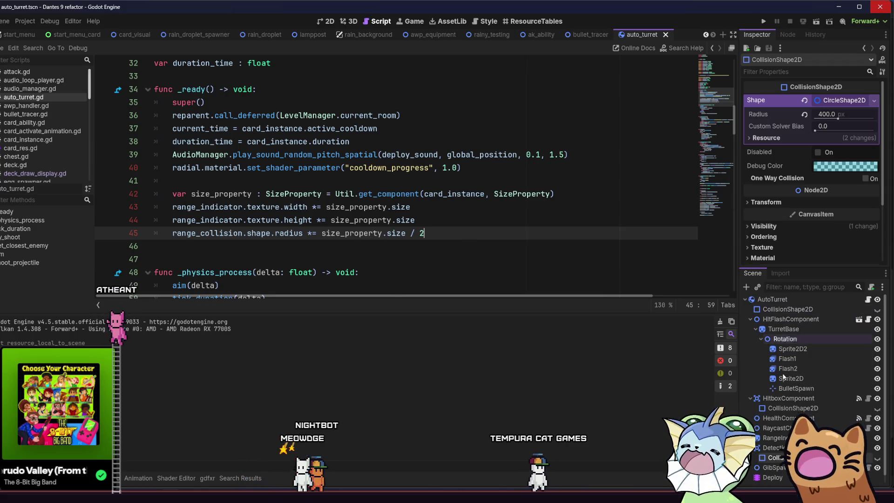
{"action": "scroll", "coordinate": [786, 235], "scroll_direction": "down", "scroll_amount": 2}
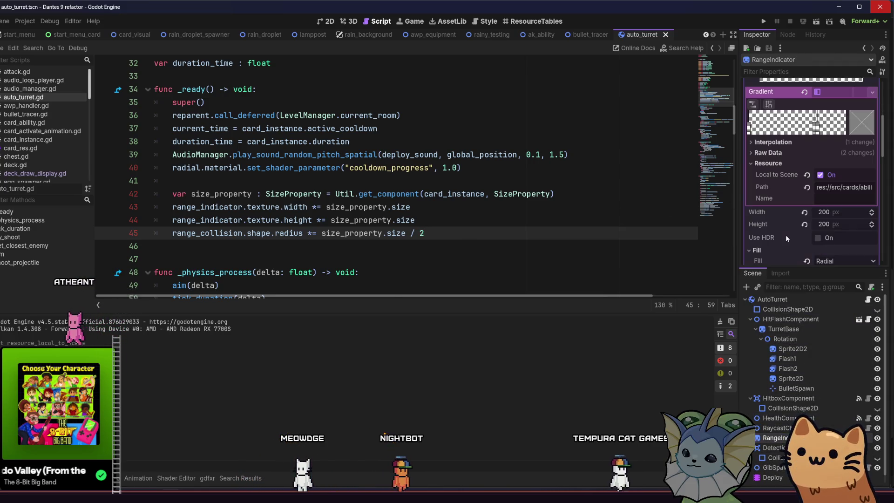
{"action": "scroll", "coordinate": [800, 202], "scroll_direction": "down", "scroll_amount": 2}
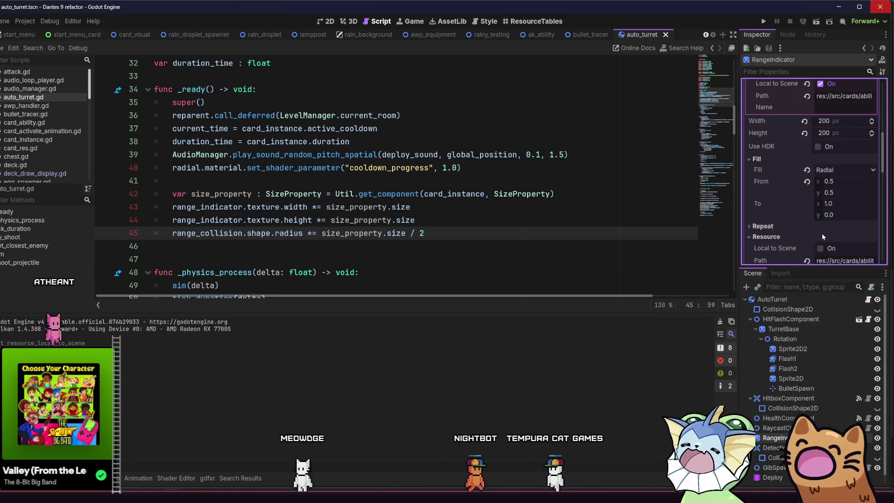
{"action": "key", "text": "ctrl+s"}
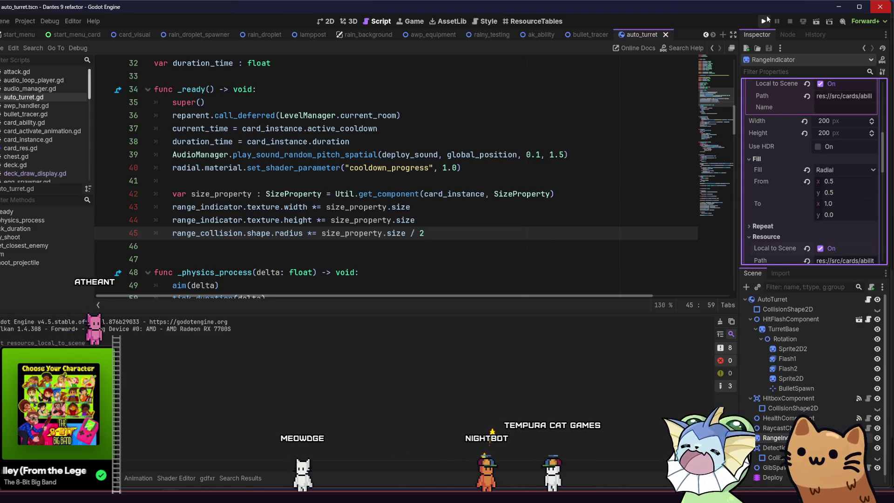
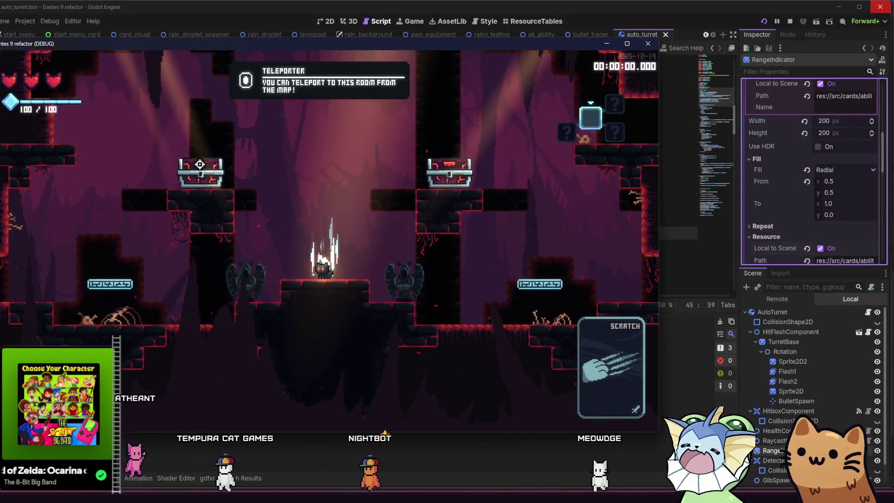
- Add two Auto Turret cards to the hand from the debug cheat panel
{"action": "key", "text": "grave"}
{"action": "key", "text": "grave"}
{"action": "double_click", "coordinate": [166, 46]}
{"action": "key", "text": "grave"}
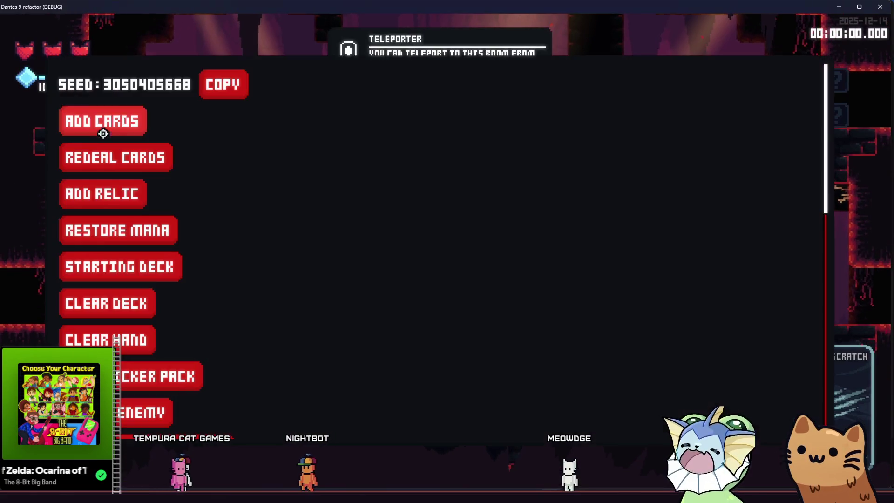
{"action": "left_click", "coordinate": [115, 121]}
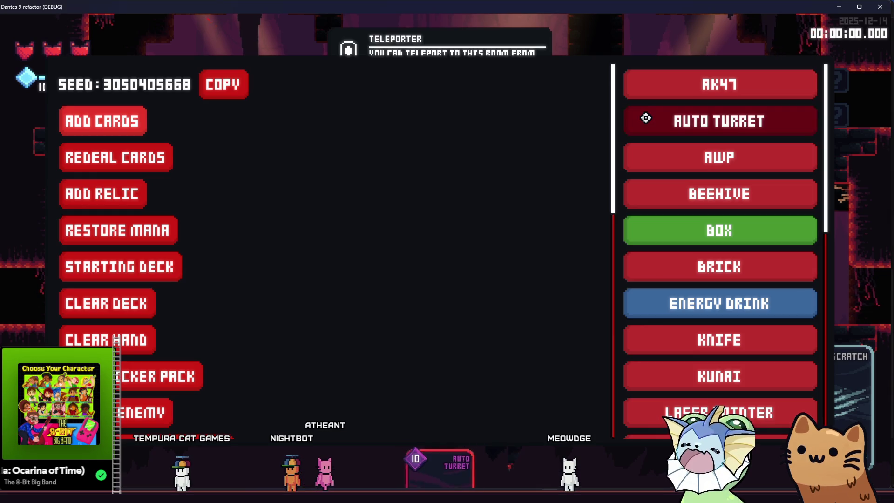
{"action": "key", "text": "grave"}
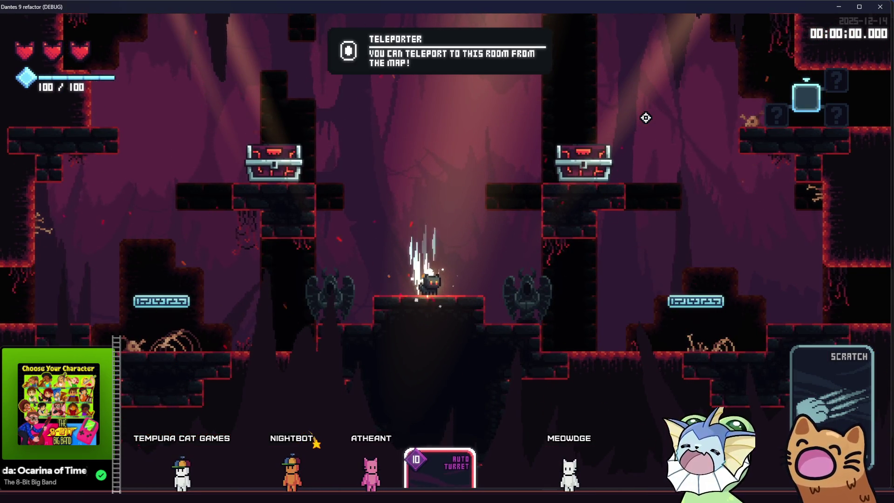
{"action": "key", "text": "grave"}
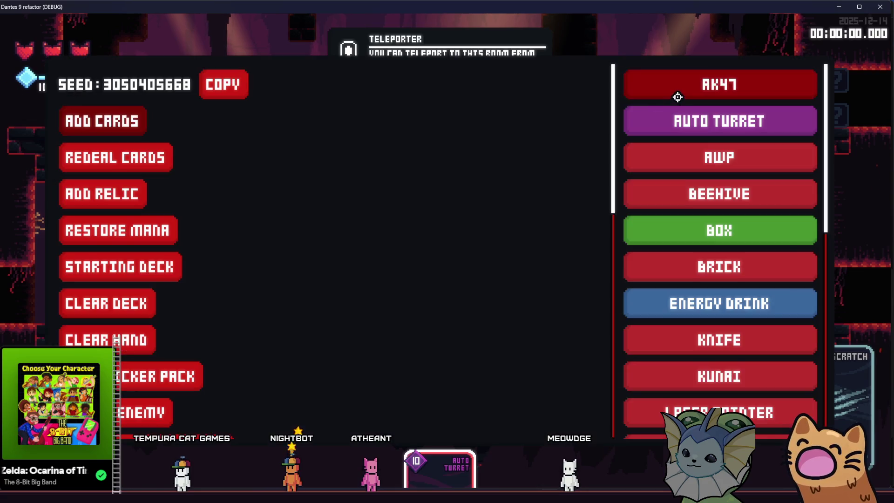
{"action": "left_click", "coordinate": [681, 114]}
{"action": "key", "text": "grave"}
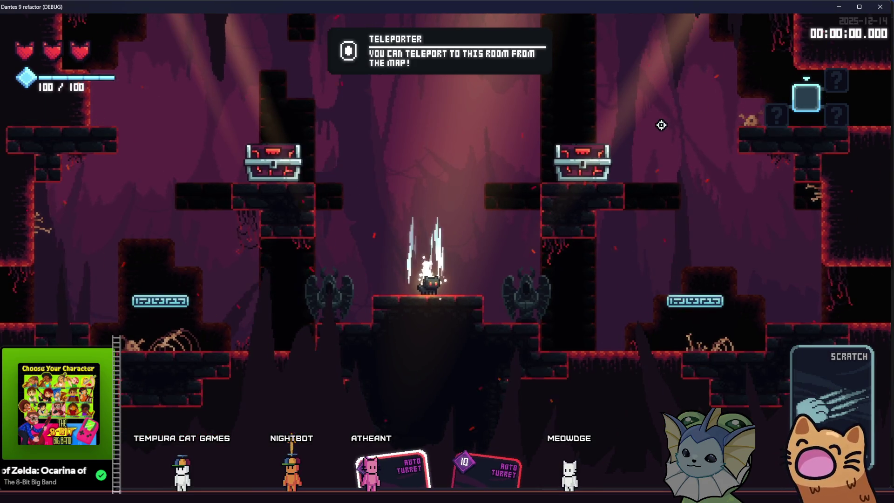
- Clear the hand and teleport to the ROOMSHOP forge shop room
{"action": "key", "text": "grave"}
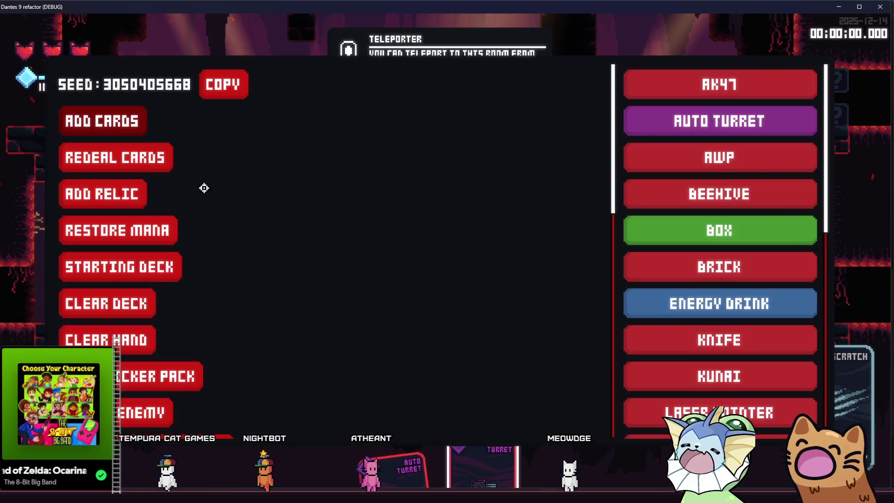
{"action": "left_click", "coordinate": [100, 331]}
{"action": "left_click", "coordinate": [101, 332]}
{"action": "scroll", "coordinate": [121, 222], "scroll_direction": "down", "scroll_amount": 5}
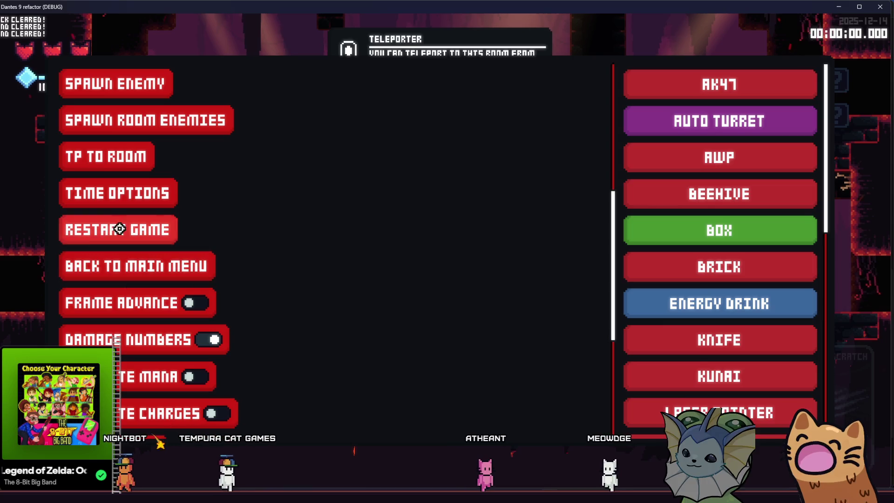
{"action": "left_click", "coordinate": [106, 155]}
{"action": "scroll", "coordinate": [617, 239], "scroll_direction": "down", "scroll_amount": 1}
{"action": "left_click", "coordinate": [669, 381]}
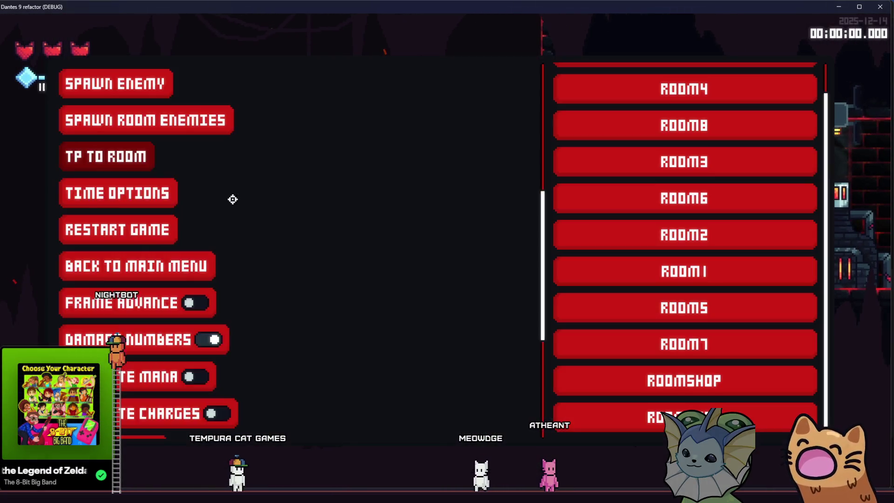
- Add a single Auto Turret card to the hand
{"action": "scroll", "coordinate": [165, 140], "scroll_direction": "up", "scroll_amount": 5}
{"action": "left_click", "coordinate": [103, 120]}
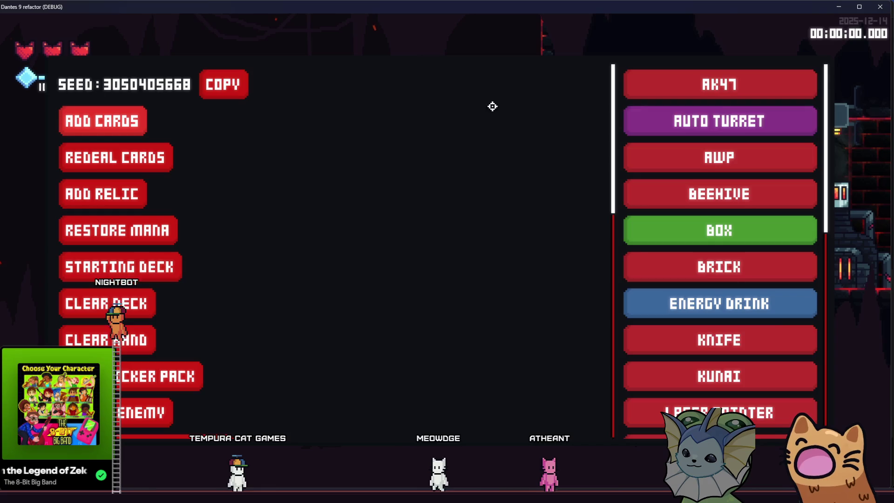
{"action": "left_click", "coordinate": [684, 121]}
- At the forge anvil, apply the striped planet sticker from a sticker pack to Auto Turret
{"action": "key", "text": "d"}
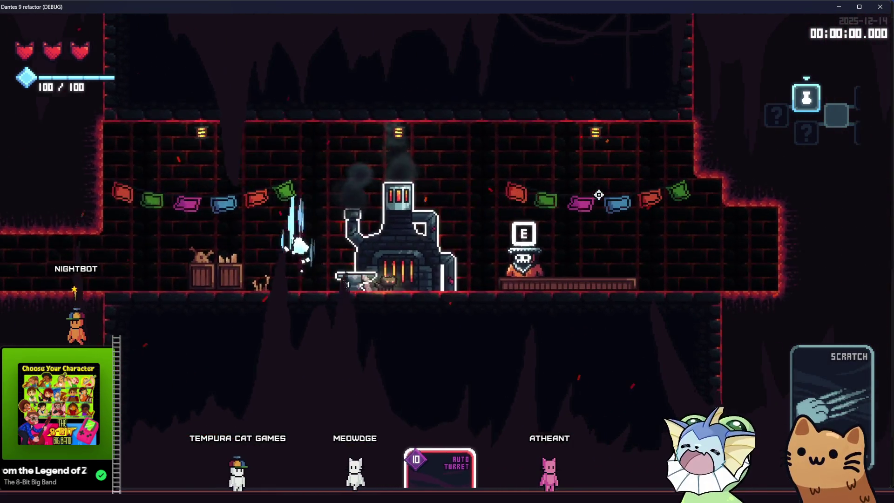
{"action": "key", "text": "e"}
{"action": "left_click", "coordinate": [680, 186]}
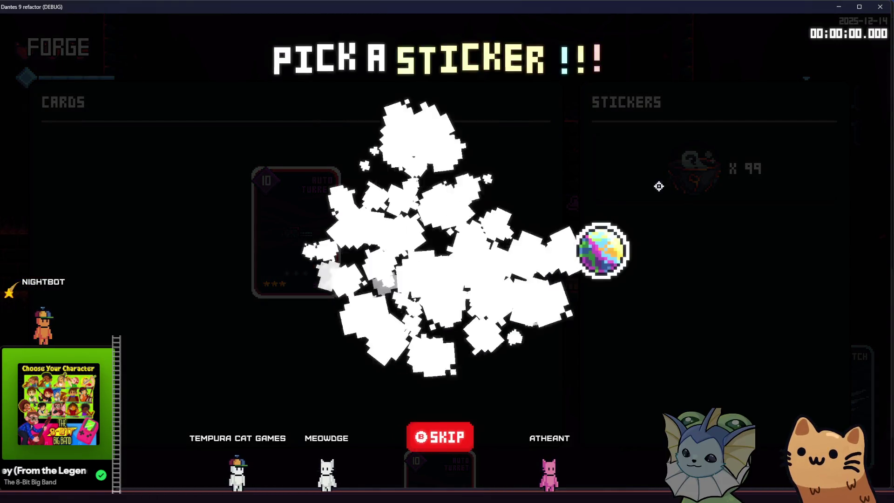
{"action": "left_click", "coordinate": [579, 347]}
{"action": "left_click", "coordinate": [407, 309]}
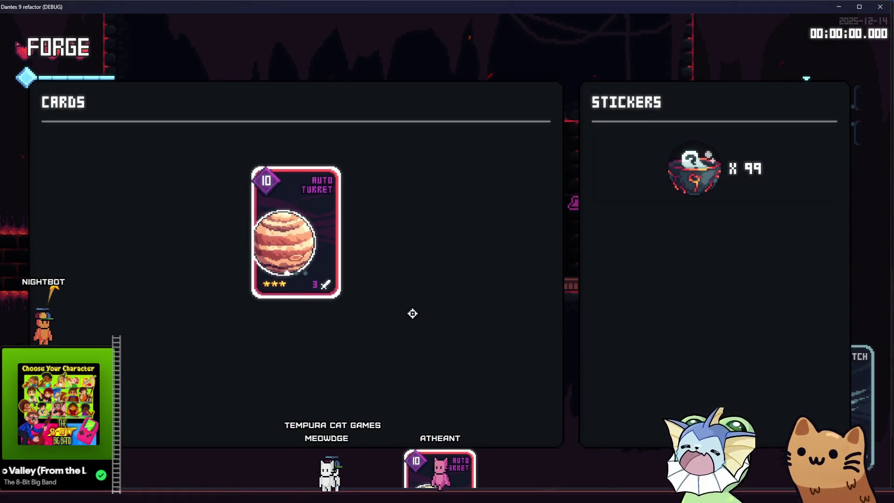
{"action": "key", "text": "Escape"}
- Toggle the F1 debug cheat panel open and closed again
{"action": "key", "text": "F1"}
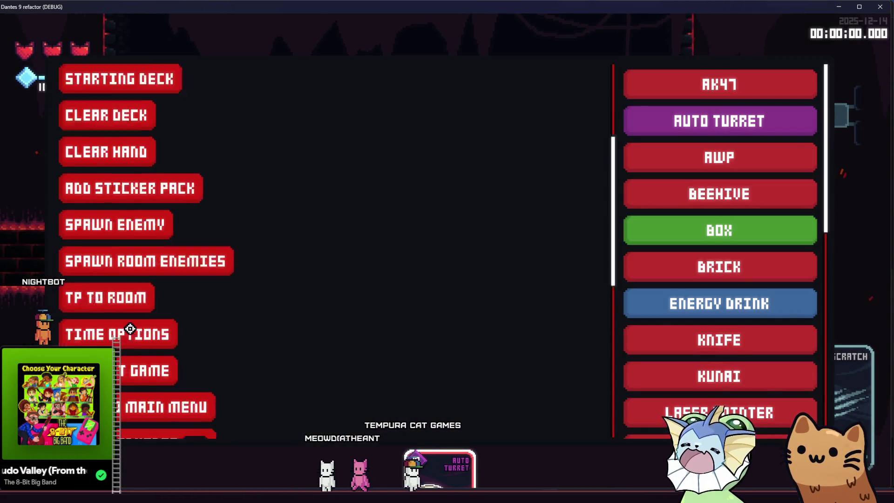
{"action": "scroll", "coordinate": [127, 328], "scroll_direction": "down", "scroll_amount": 5}
{"action": "key", "text": "F1"}
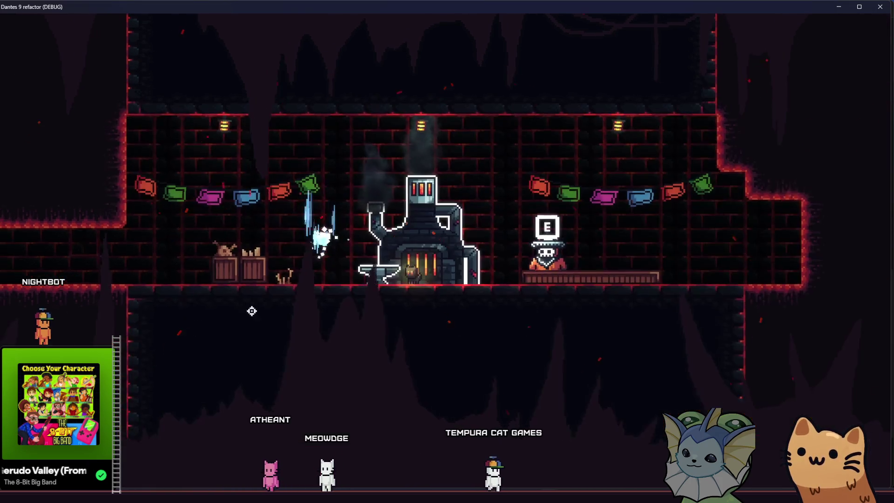
{"action": "key", "text": "F1"}
{"action": "key", "text": "F1"}
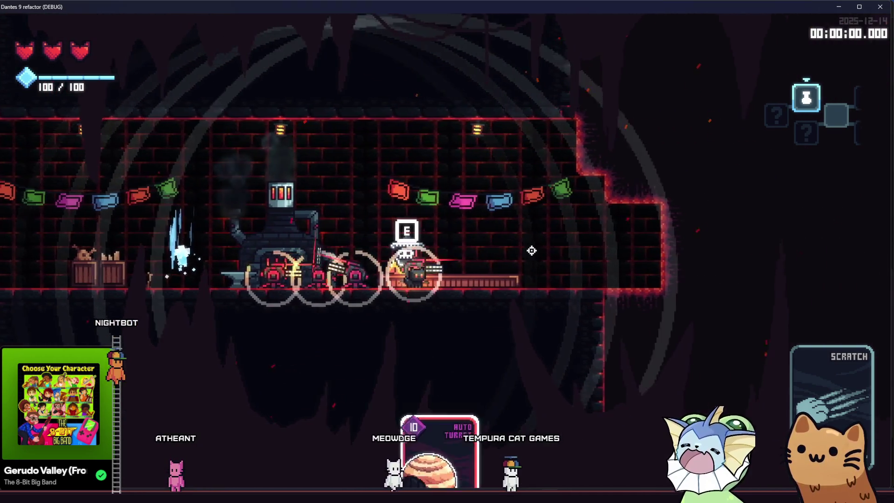
- Walk left past the placed turrets into the cave room, dropping onto the T-shaped platform
{"action": "key", "text": "d"}
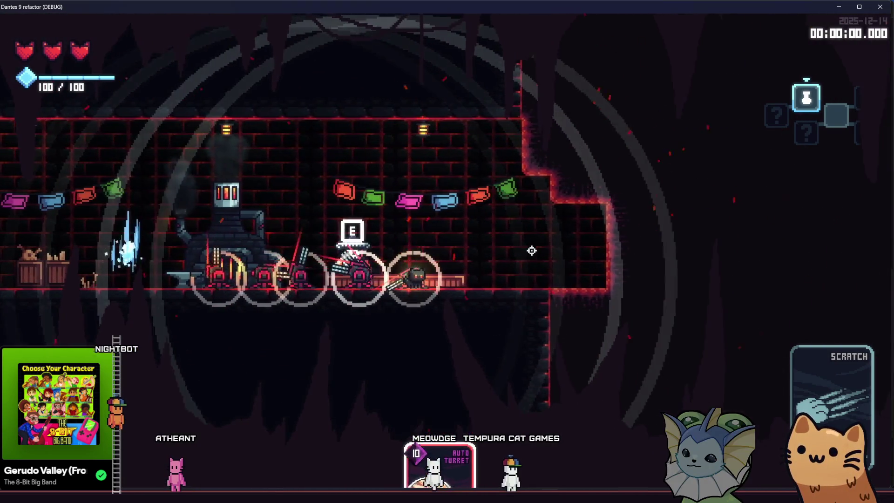
{"action": "key", "text": "a"}
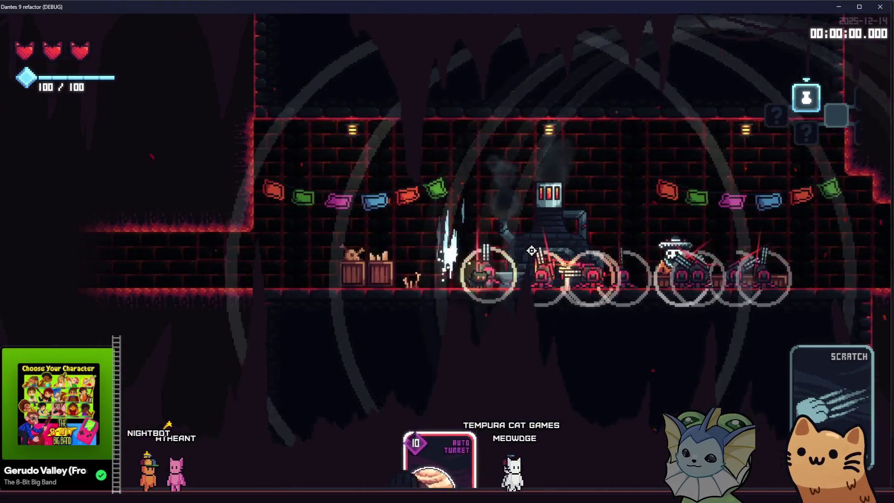
{"action": "key", "text": "a"}
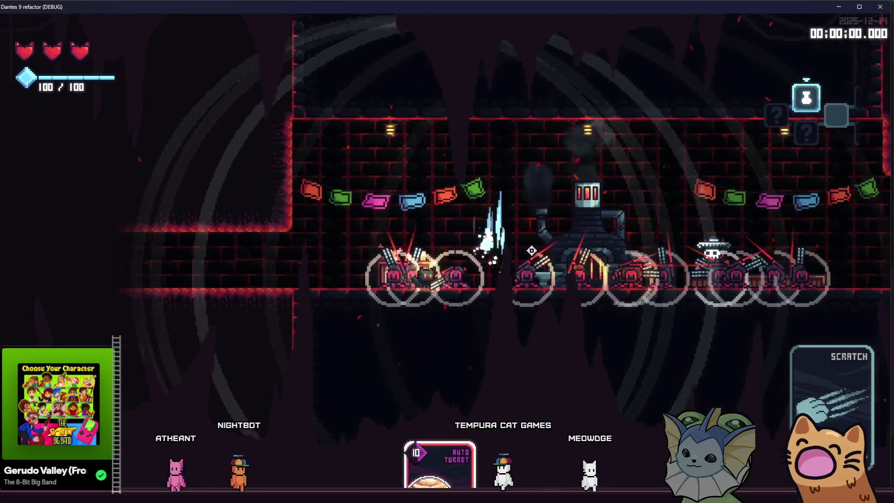
{"action": "key", "text": "a"}
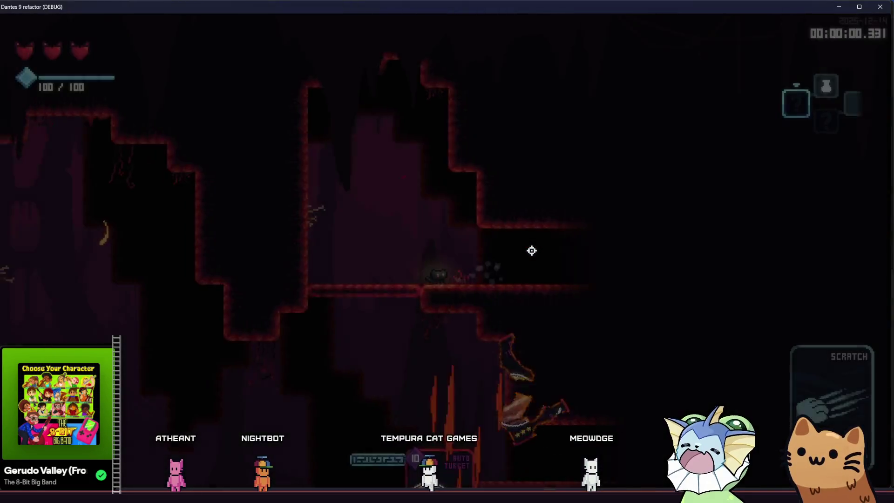
{"action": "key", "text": "a"}
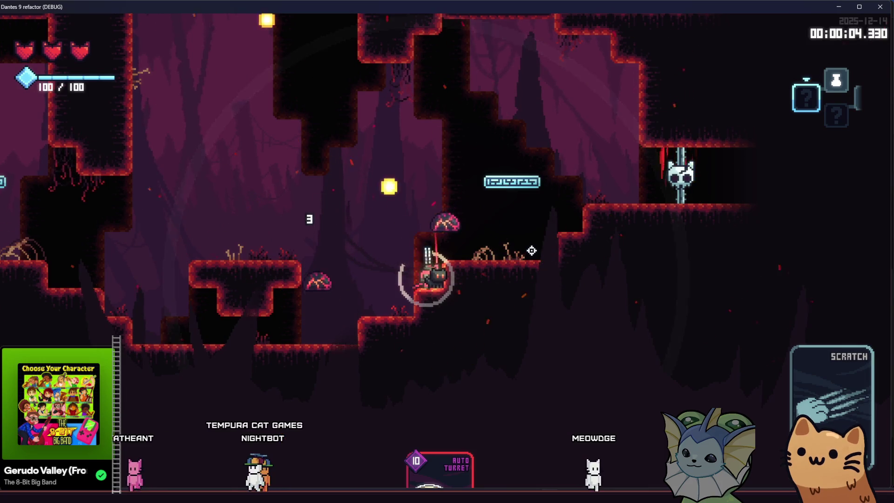
{"action": "key", "text": "a"}
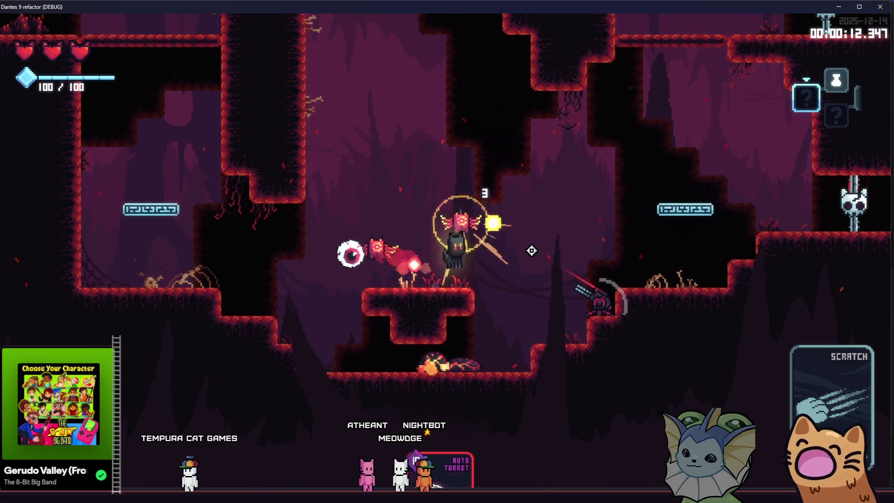
- Jump between cave ledges onto the turret platform while turrets fire, then close the game
{"action": "key", "text": "space"}
{"action": "key", "text": "d"}
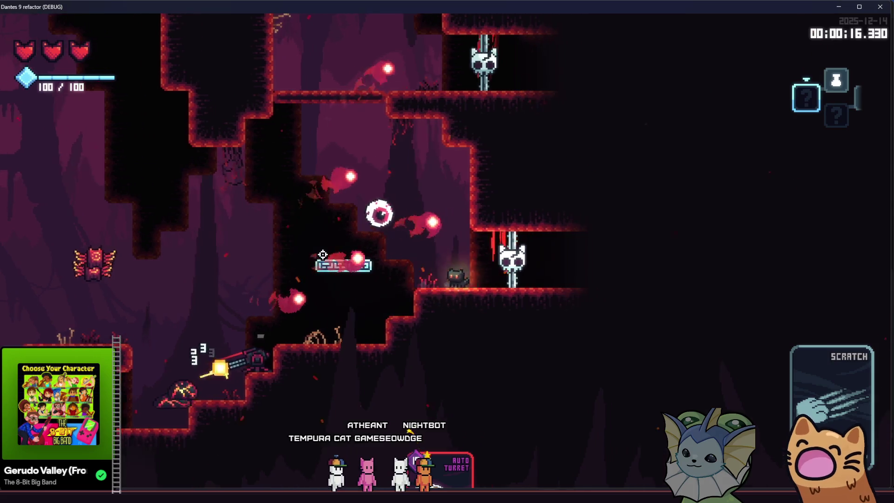
{"action": "key", "text": "a"}
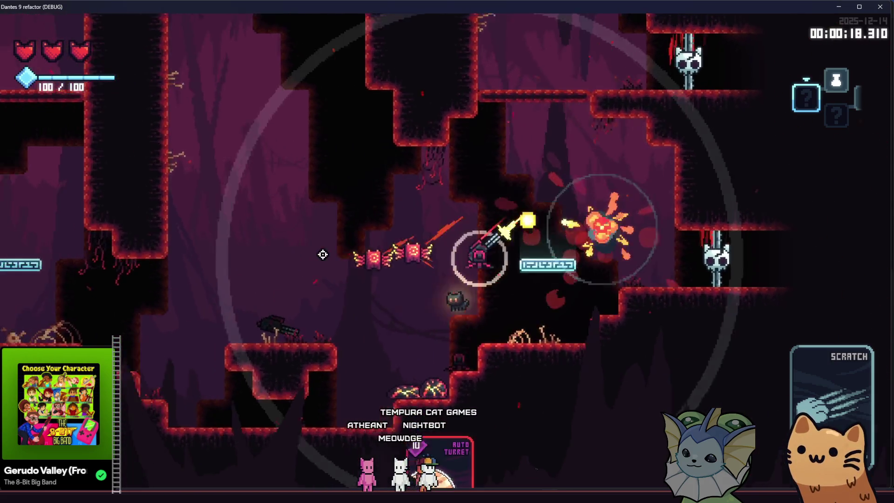
{"action": "key", "text": "space"}
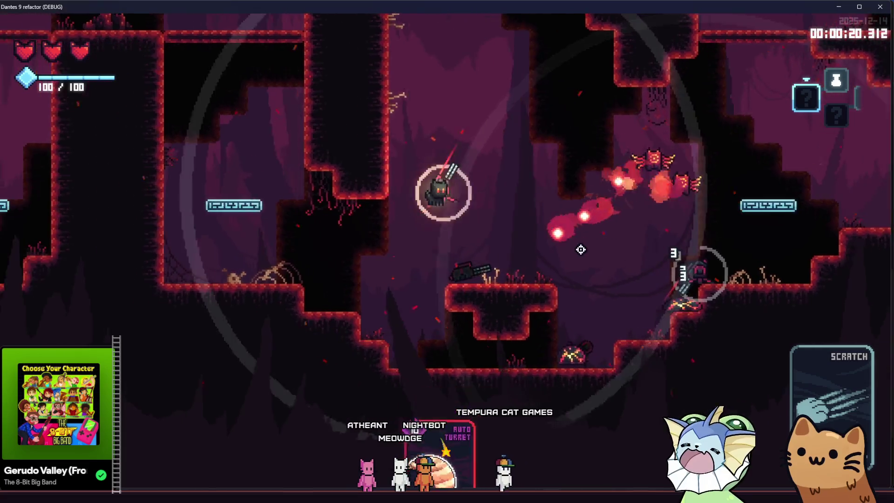
{"action": "key", "text": "a"}
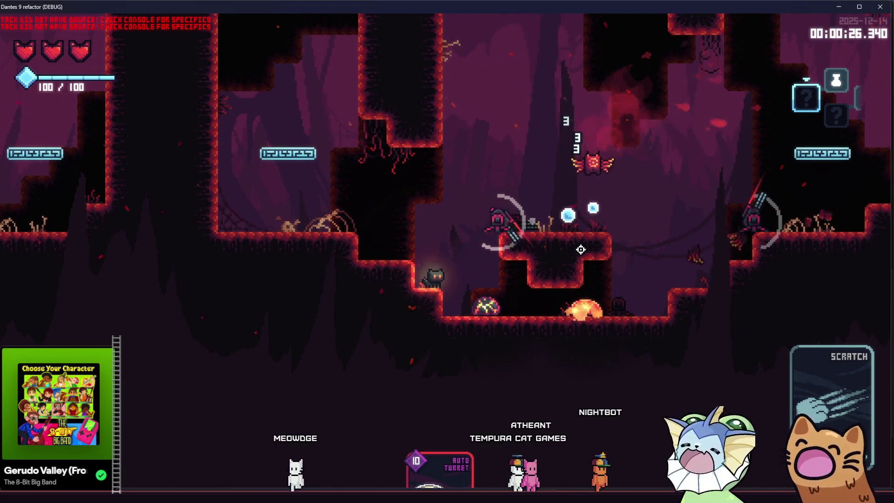
{"action": "key", "text": "space"}
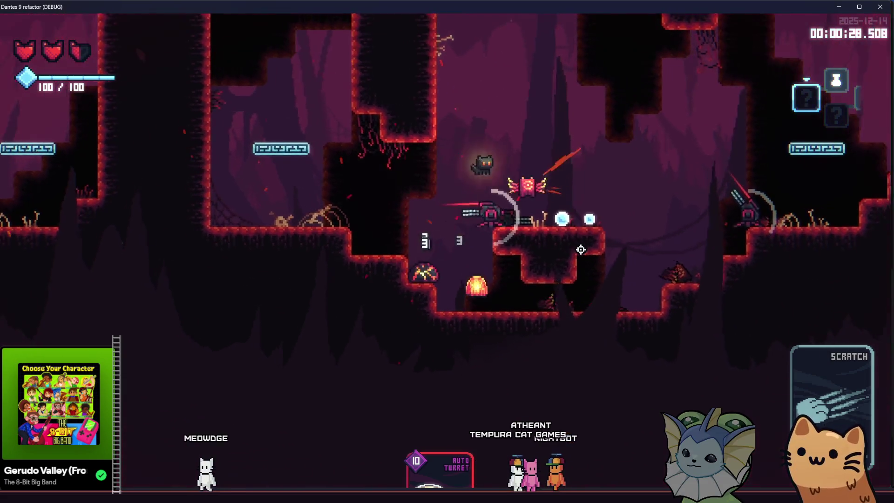
{"action": "key", "text": "d"}
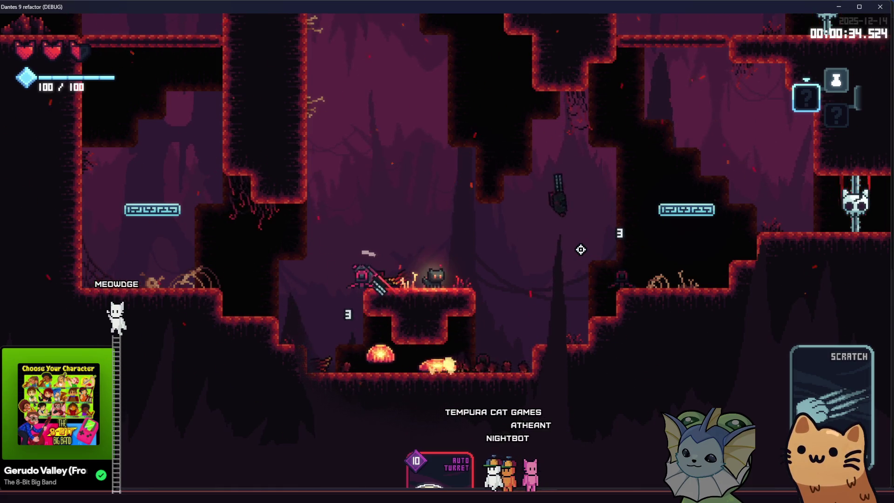
{"action": "key", "text": "d"}
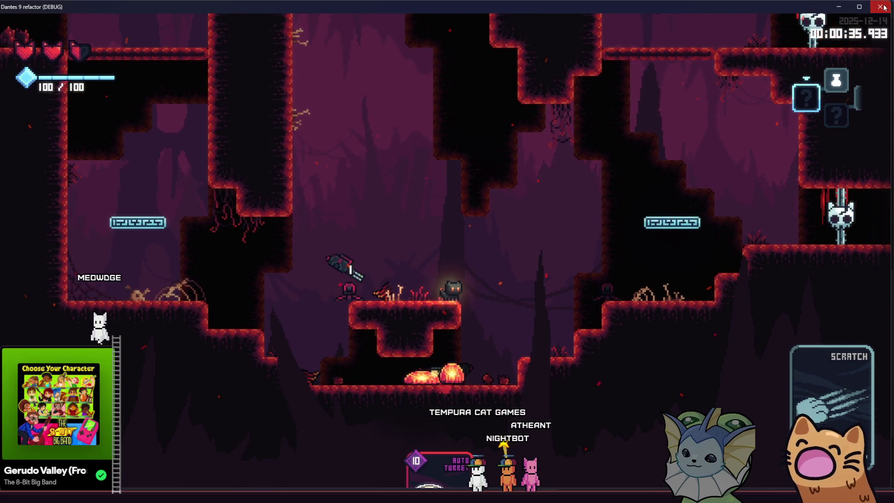
{"action": "left_click", "coordinate": [884, 7]}
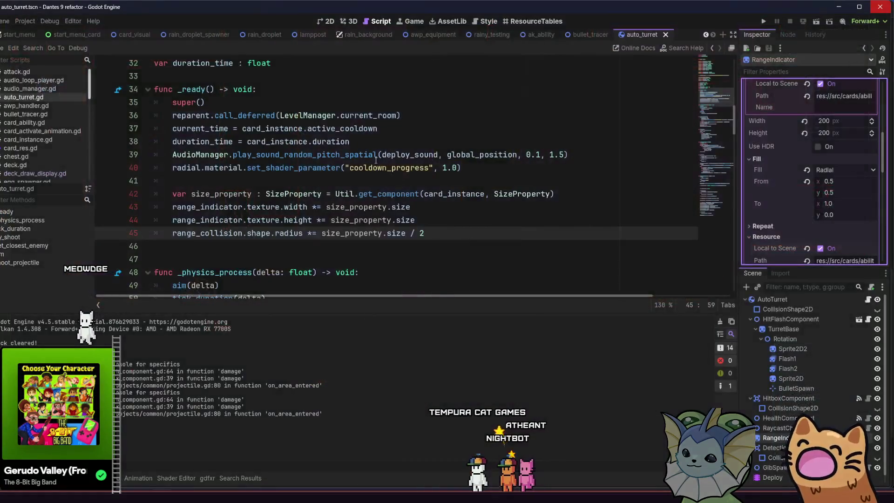
- Change lines 43–45 of auto_turret.gd to divide size_property.size by 1.5 instead of 2, and save
{"action": "left_click", "coordinate": [425, 222]}
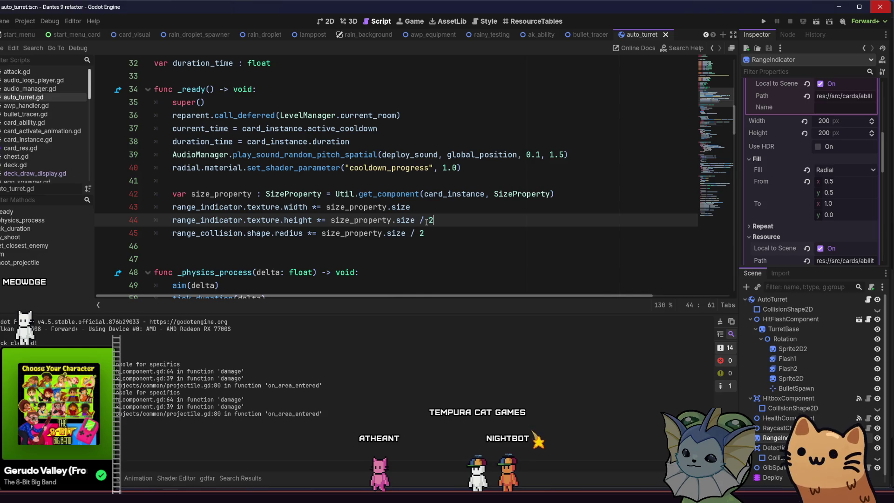
{"action": "left_click", "coordinate": [440, 208]}
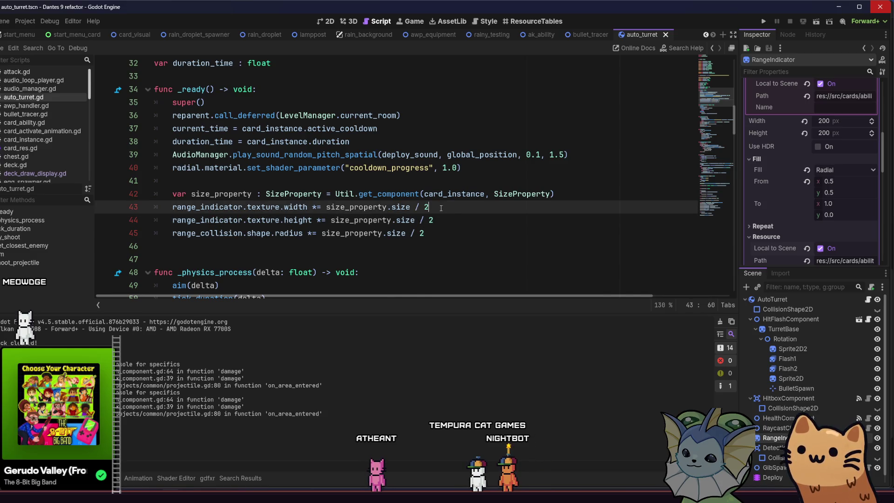
{"action": "left_click", "coordinate": [764, 22]}
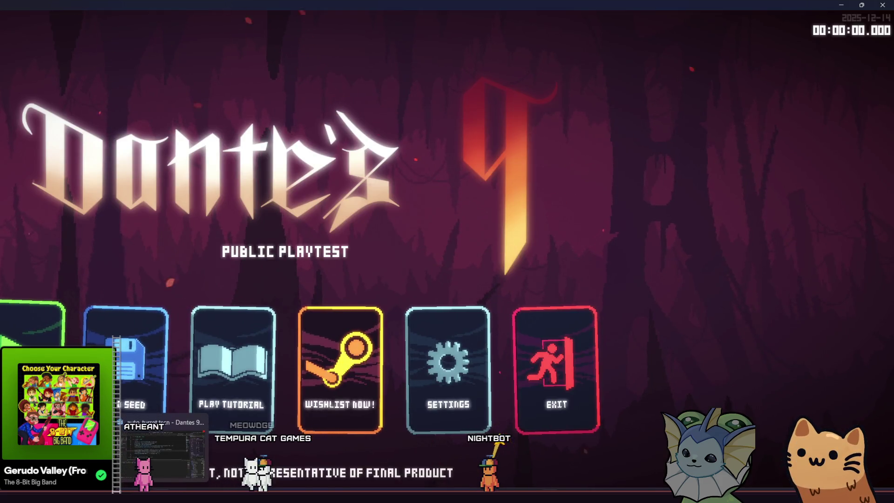
{"action": "left_click", "coordinate": [177, 448]}
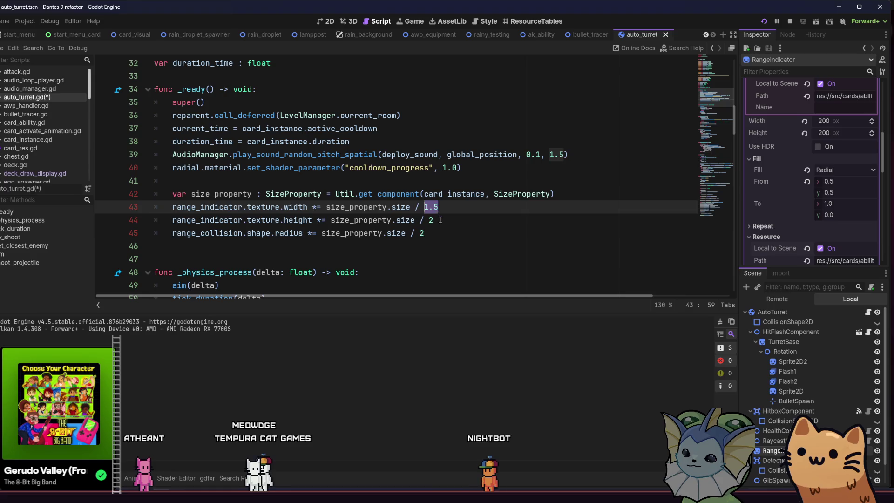
{"action": "left_click", "coordinate": [440, 220]}
{"action": "left_click_drag", "start_coordinate": [430, 234], "coordinate": [421, 233]}
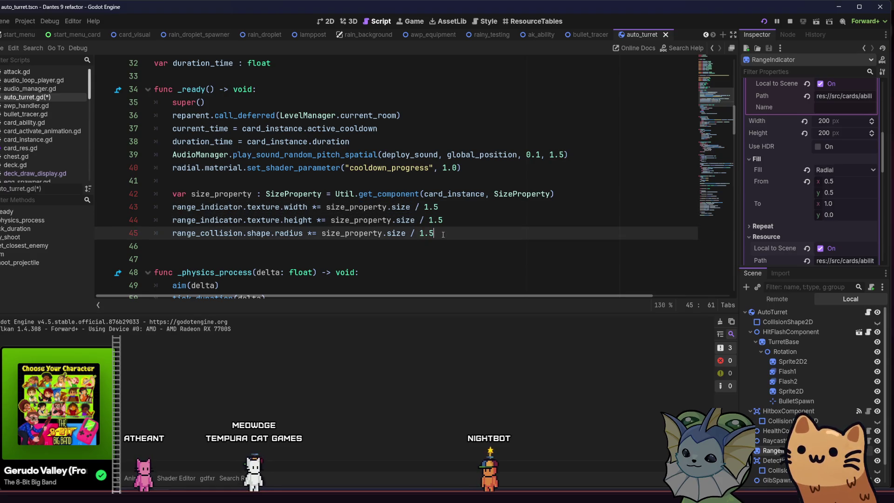
{"action": "key", "text": "ctrl+s"}
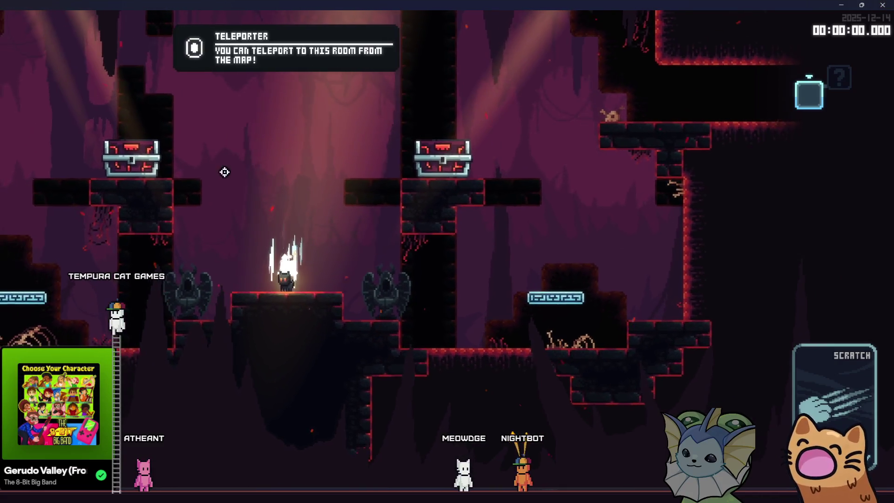
- Spawn an Auto Turret card from the Tab debug spawn list
{"action": "key", "text": "Tab"}
{"action": "left_click", "coordinate": [684, 128]}
{"action": "key", "text": "Tab"}
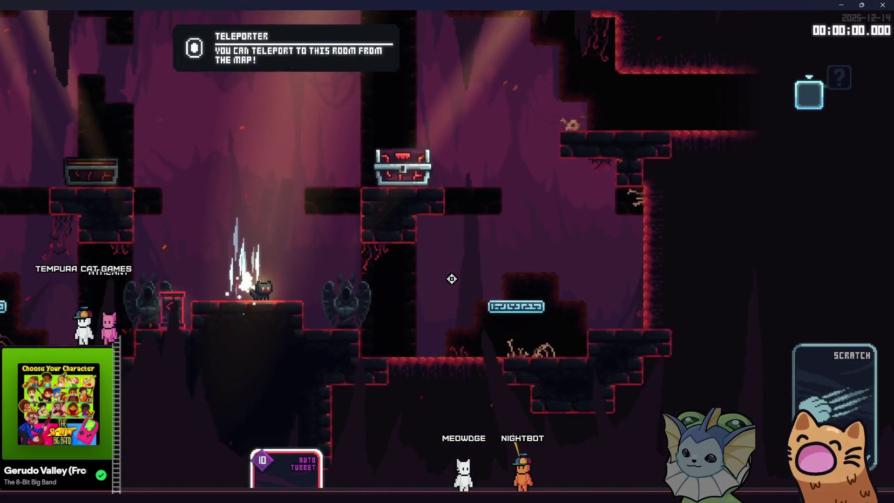
{"action": "key", "text": "Tab"}
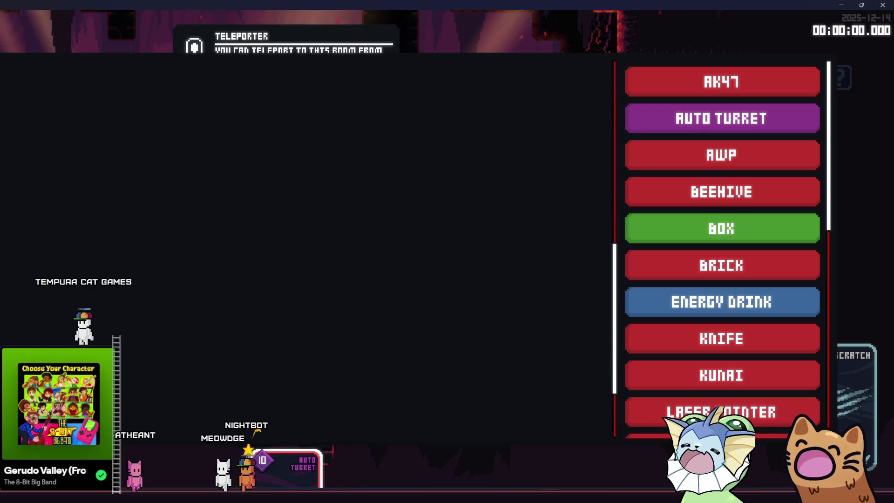
{"action": "key", "text": "Tab"}
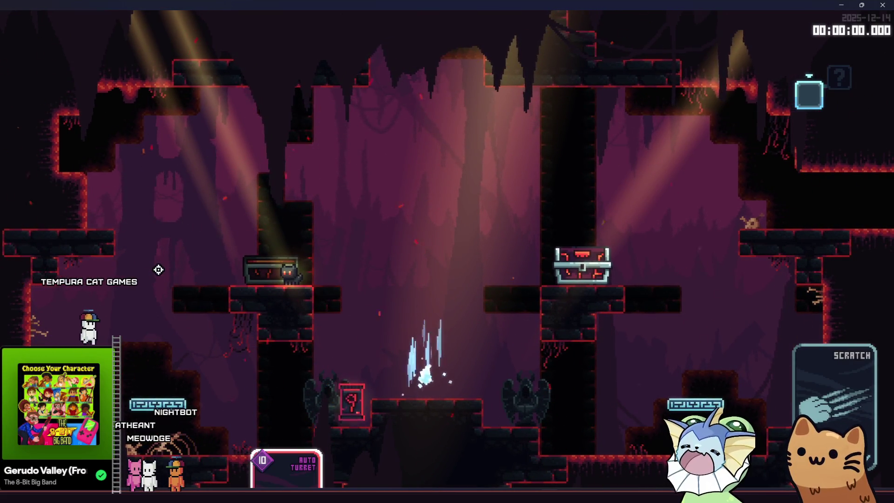
- Teleport to the forge room and reach the sticker pack with three planet stickers
{"action": "key", "text": "Tab"}
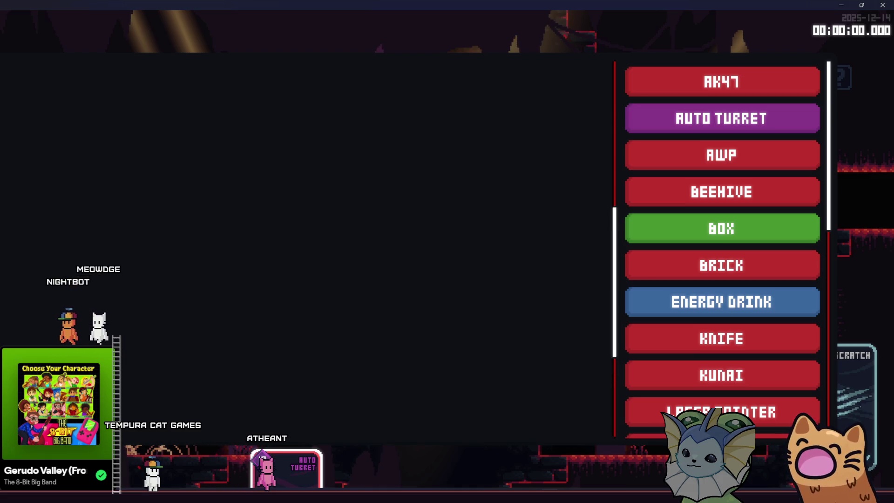
{"action": "scroll", "coordinate": [489, 303], "scroll_direction": "down", "scroll_amount": 10}
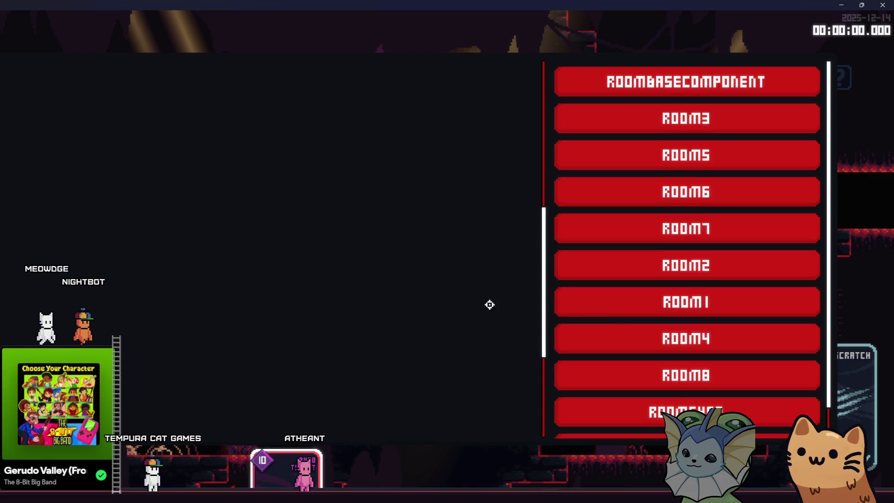
{"action": "left_click", "coordinate": [618, 375]}
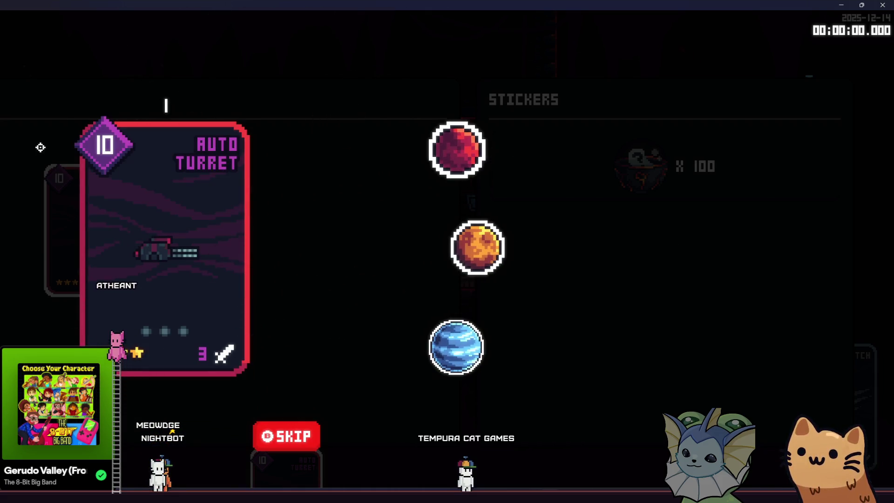
- Apply the orange planet sticker to Auto Turret, finish placement, and walk along the forge floor
{"action": "left_click_drag", "start_coordinate": [478, 246], "coordinate": [255, 249]}
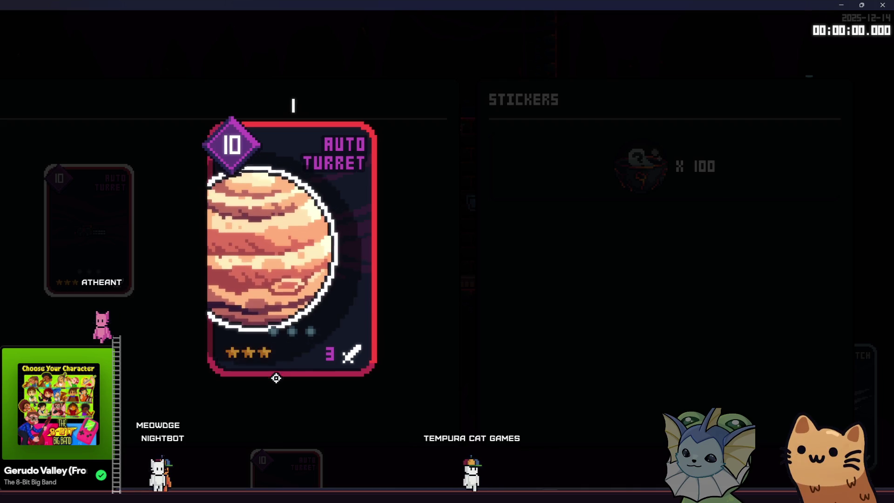
{"action": "left_click", "coordinate": [291, 441]}
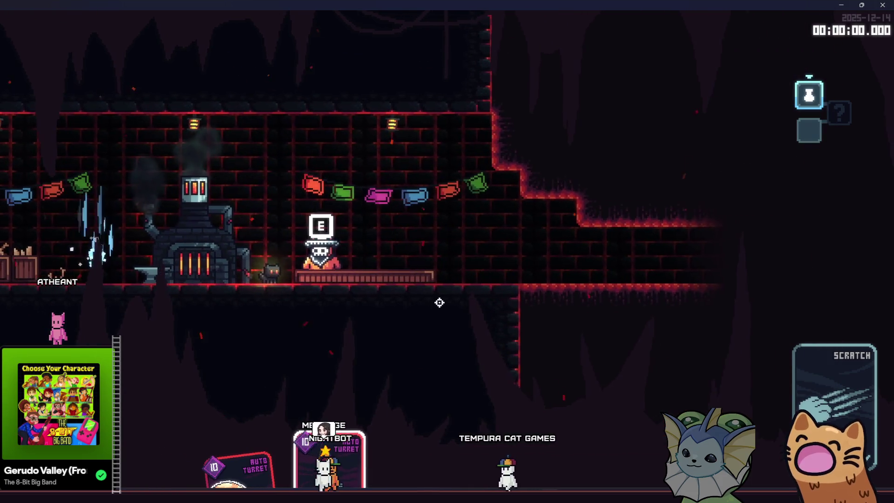
{"action": "key", "text": "a"}
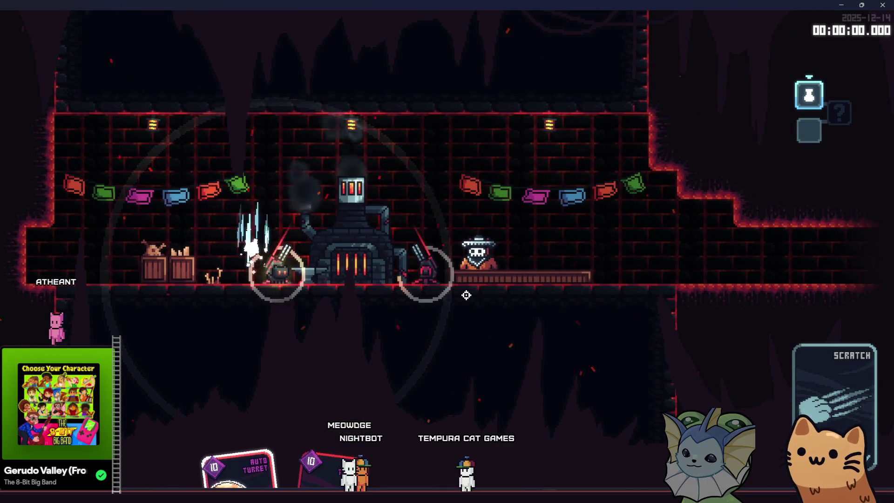
{"action": "key", "text": "d"}
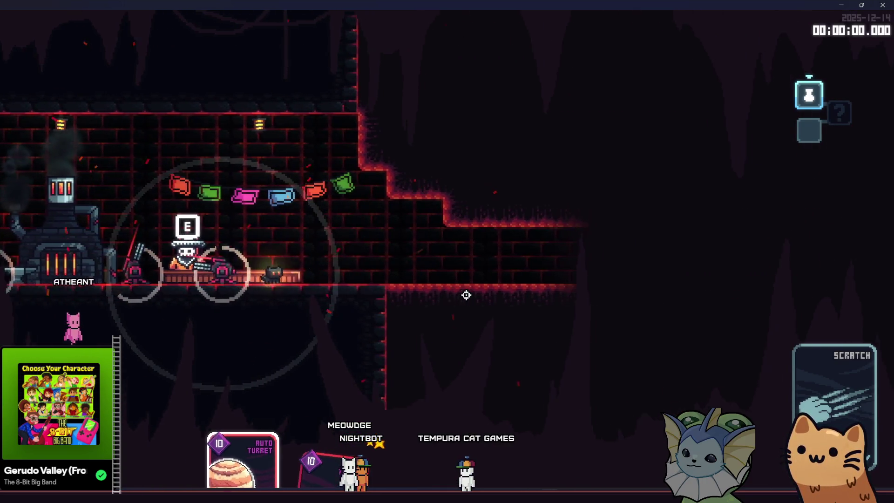
{"action": "key", "text": "d"}
- Deploy another Auto Turret to check its range ring, then switch back to the script
{"action": "left_click", "coordinate": [466, 296]}
{"action": "key", "text": "a"}
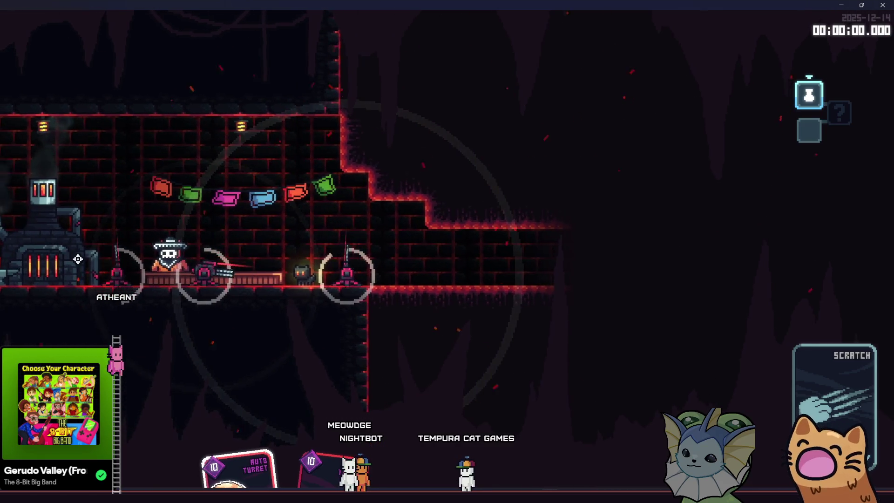
{"action": "key", "text": "s"}
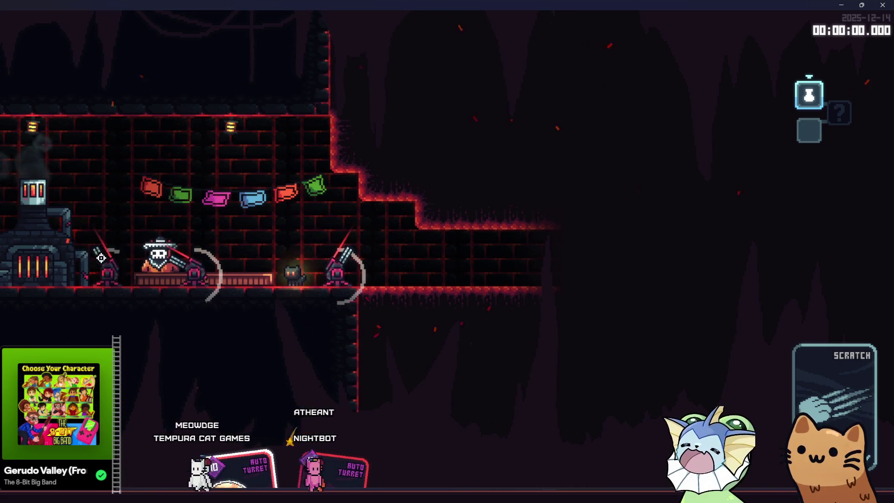
{"action": "key", "text": "a"}
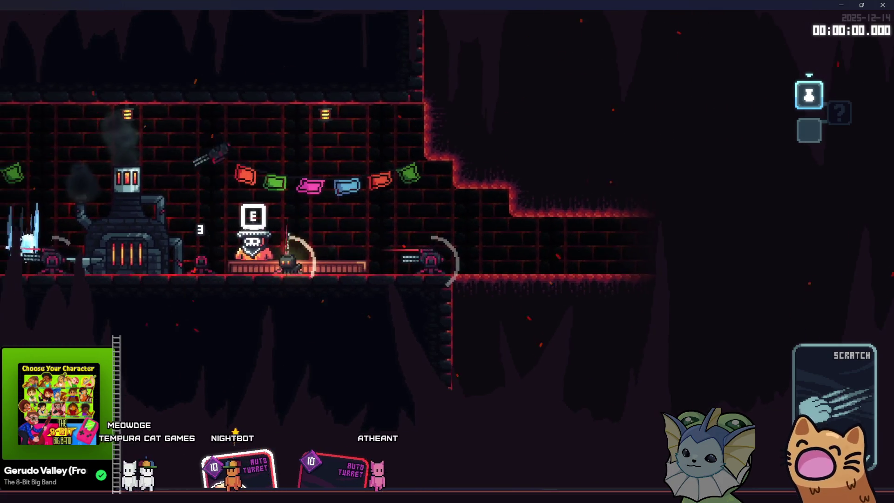
{"action": "key", "text": "alt+Tab"}
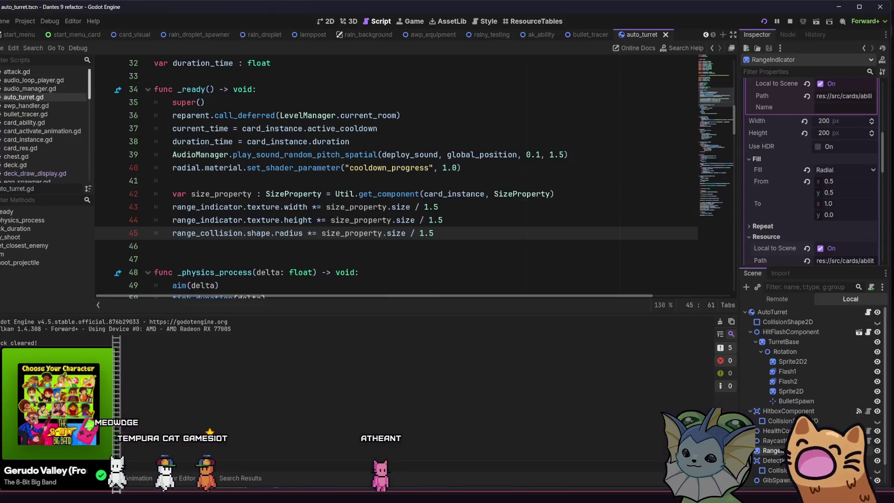
- Insert a new line after line 42 reading 'if size_property > 1:'
{"action": "left_click", "coordinate": [460, 210]}
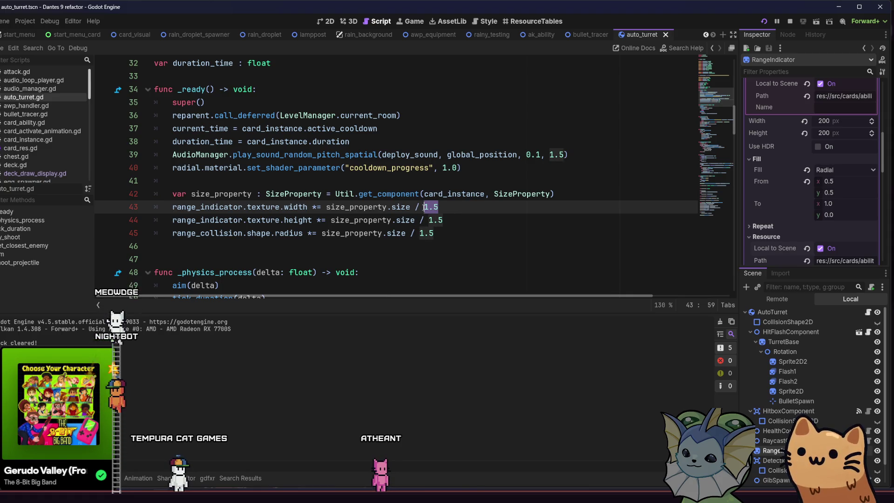
{"action": "left_click", "coordinate": [294, 221]}
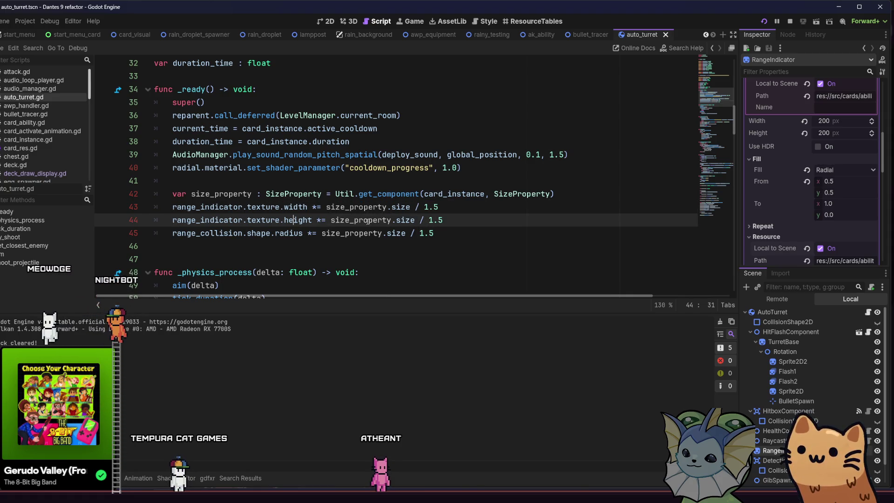
{"action": "left_click", "coordinate": [447, 211]}
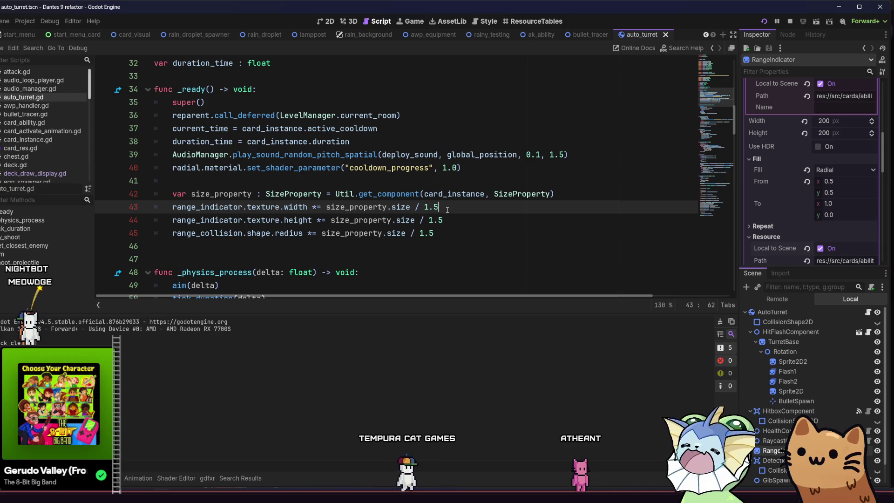
{"action": "left_click", "coordinate": [582, 200]}
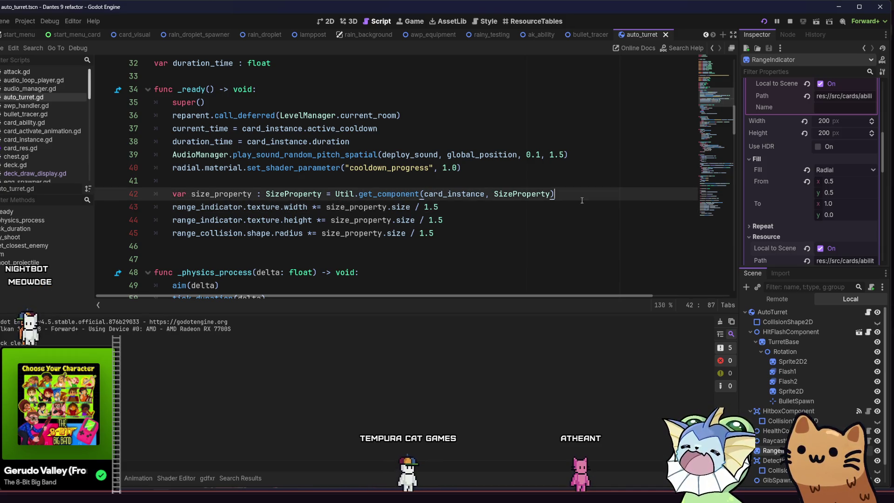
{"action": "key", "text": "Return"}
{"action": "type", "text": "f "}
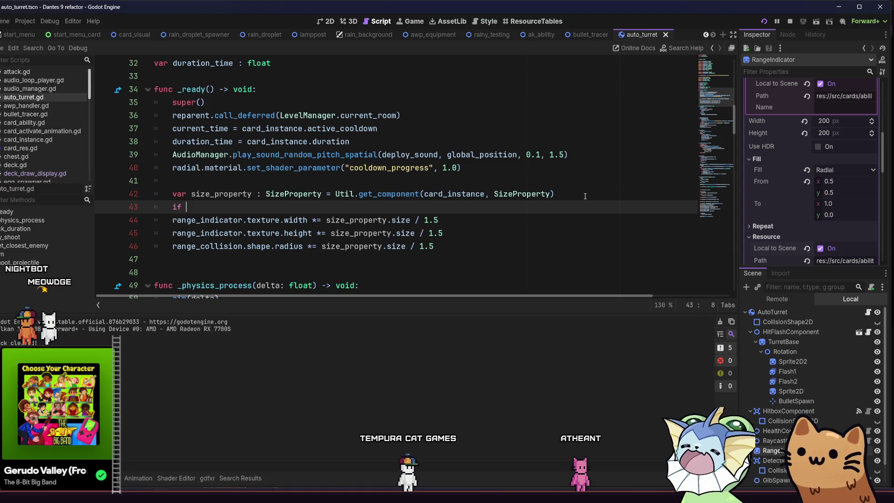
{"action": "type", "text": "siz"}
{"action": "key", "text": "Return"}
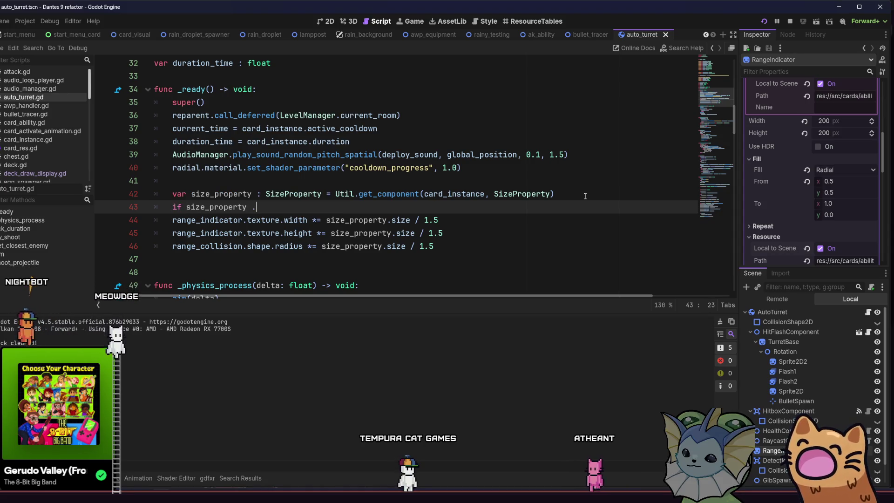
{"action": "type", "text": "> 1:"}
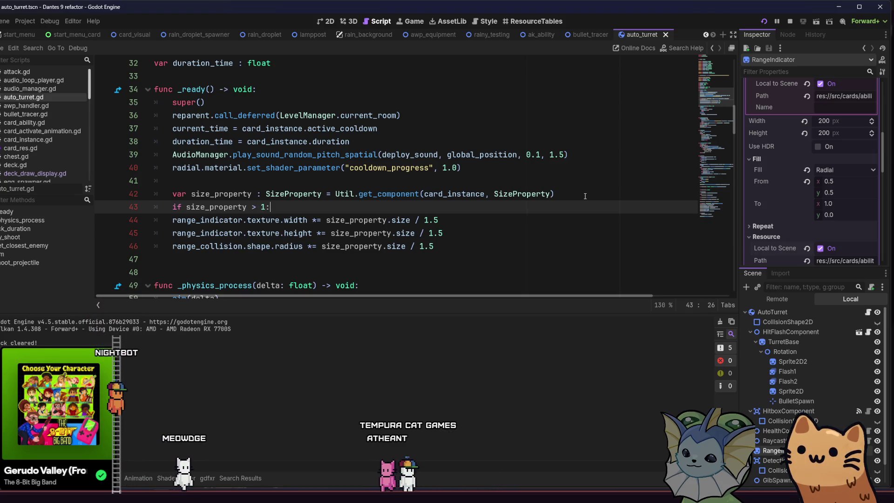
- Indent the three scaling lines under the condition and correct it to size_property.size
{"action": "key", "text": "Down"}
{"action": "key", "text": "Home"}
{"action": "key", "text": "Tab"}
{"action": "key", "text": "Down"}
{"action": "key", "text": "Home"}
{"action": "key", "text": "Tab"}
{"action": "key", "text": "Down"}
{"action": "key", "text": "Home"}
{"action": "key", "text": "Tab"}
{"action": "key", "text": "Down"}
{"action": "key", "text": "Up"}
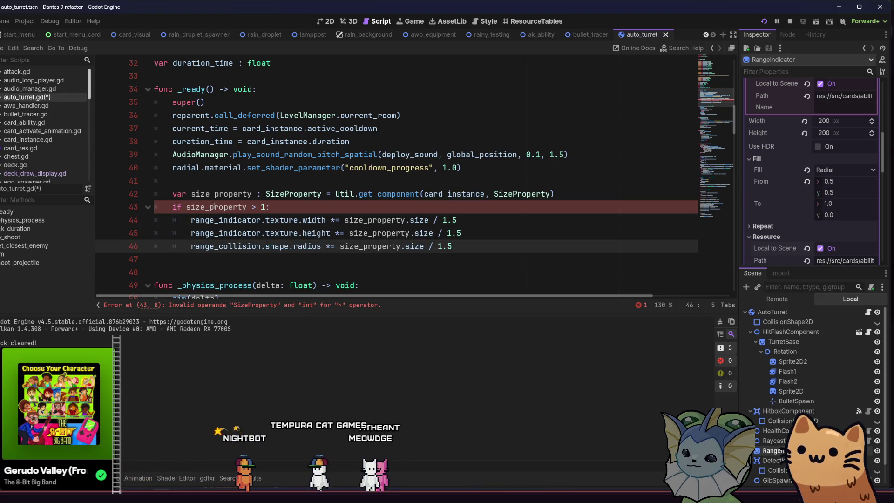
{"action": "left_click", "coordinate": [263, 207]}
{"action": "type", "text": ".s"}
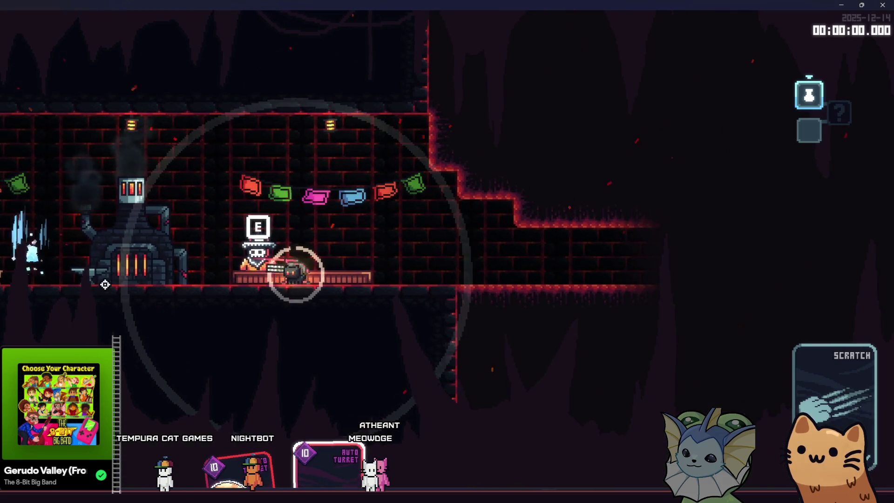
- Walk the cat back and forth past the forge, then onto the skull merchant's stall
{"action": "key", "text": "a"}
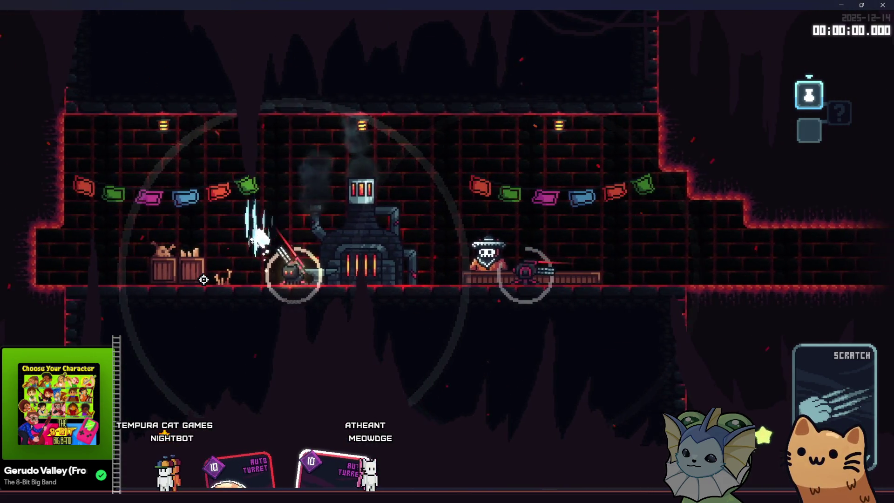
{"action": "key", "text": "d"}
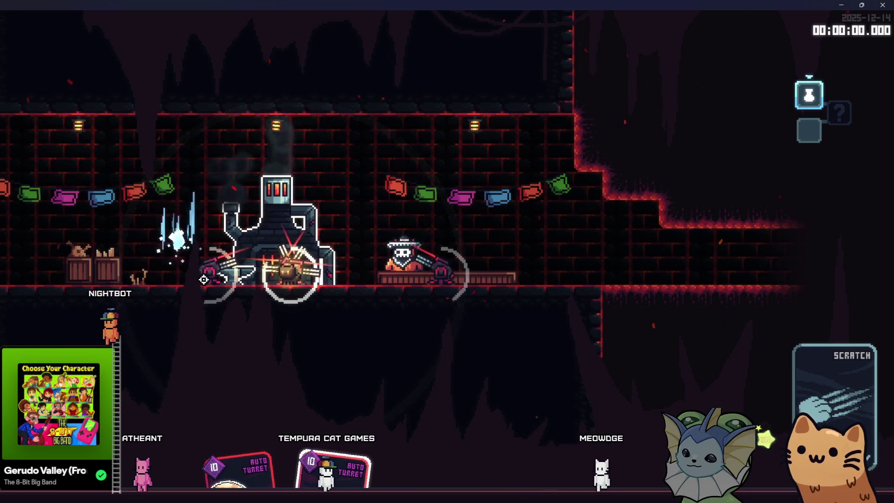
{"action": "key", "text": "F8"}
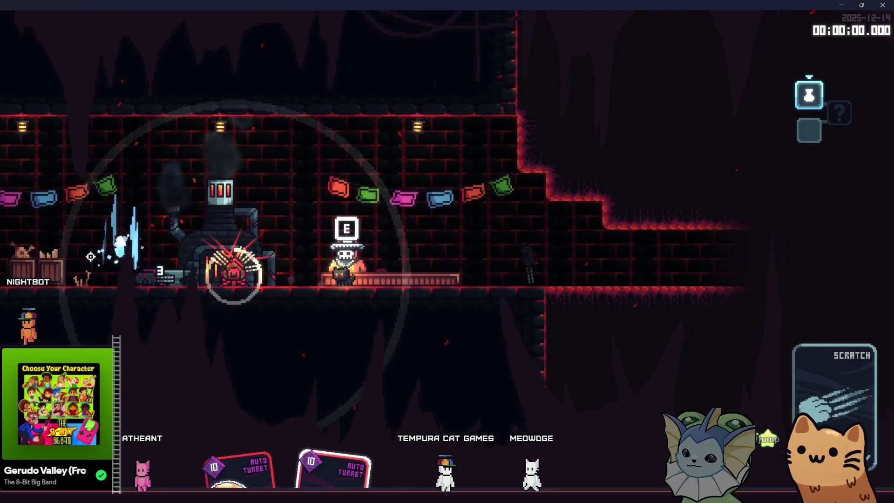
{"action": "key", "text": "d"}
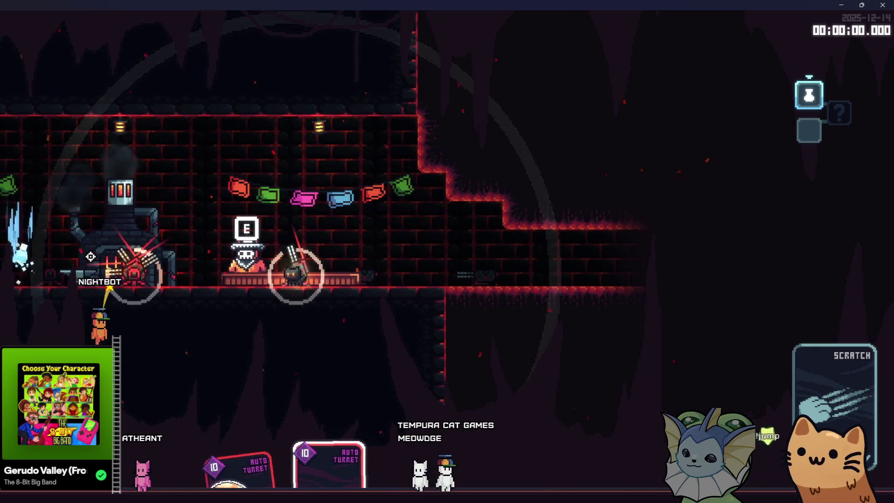
{"action": "key", "text": "a"}
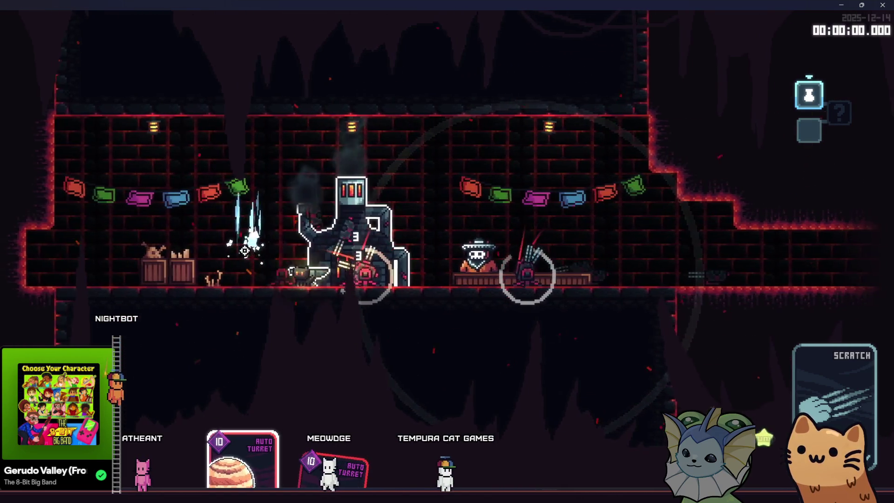
{"action": "key", "text": "d"}
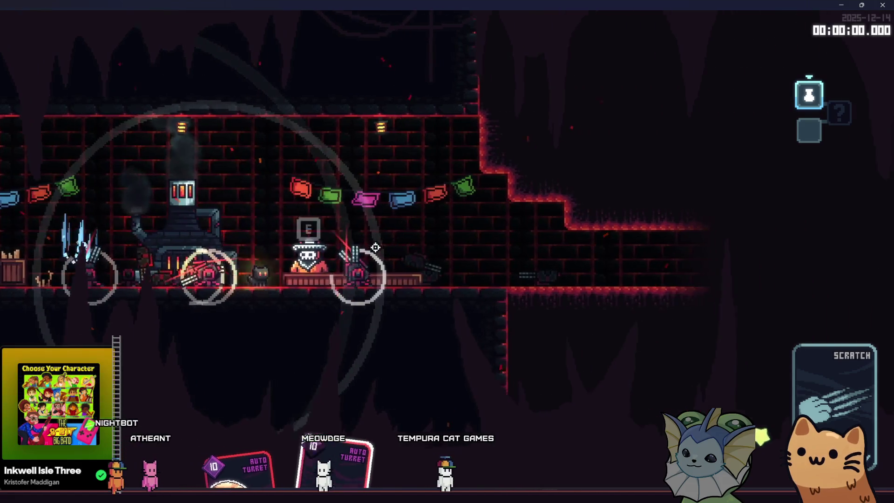
{"action": "key", "text": "d"}
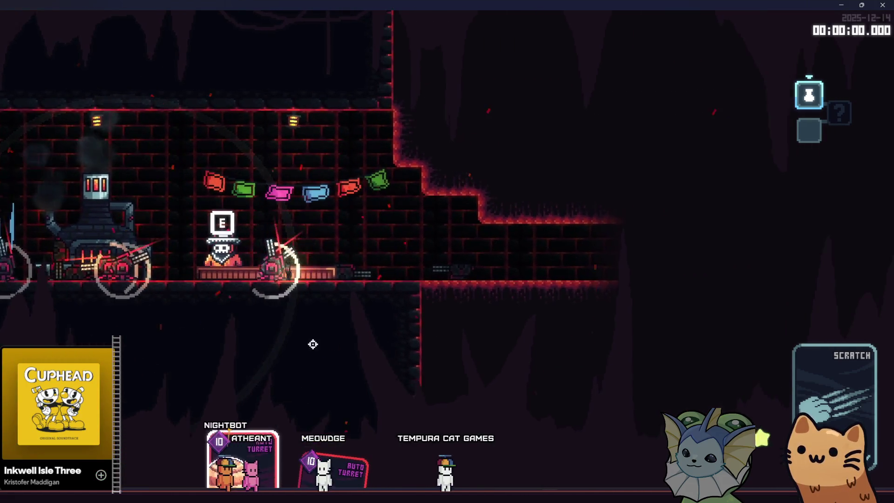
- Enter the next cave and move through its lower section while turrets fire
{"action": "key", "text": "d"}
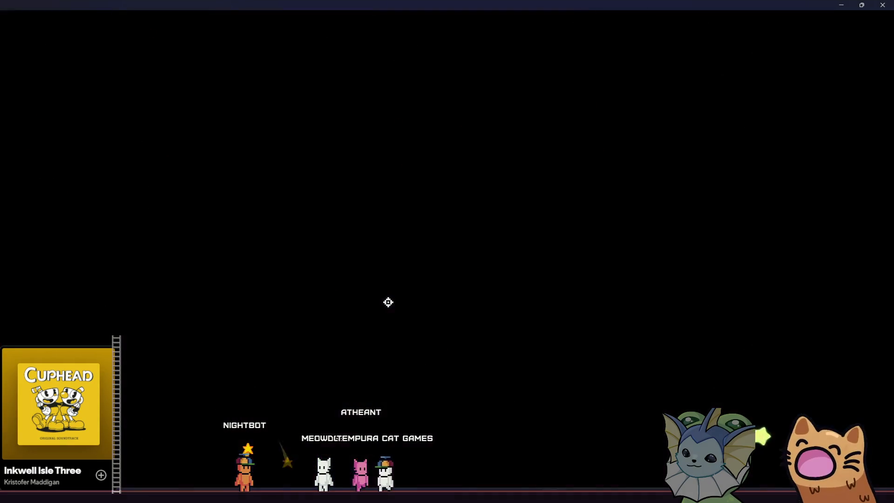
{"action": "key", "text": "d"}
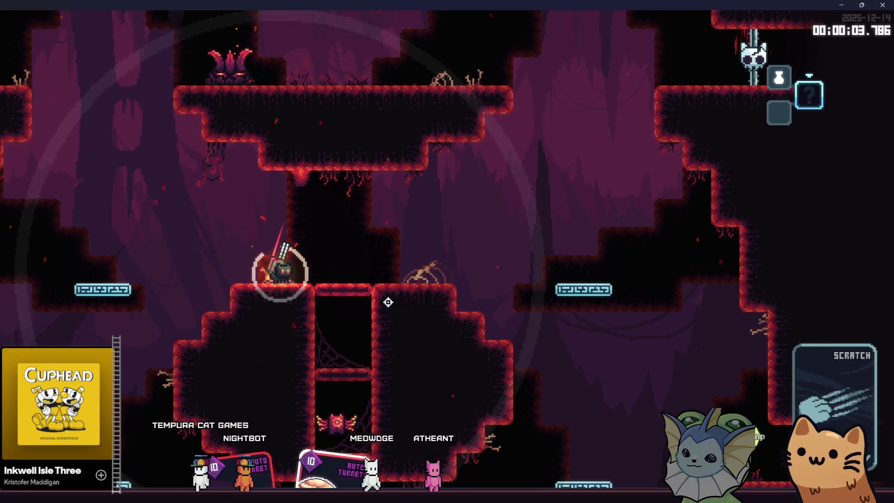
{"action": "key", "text": "d"}
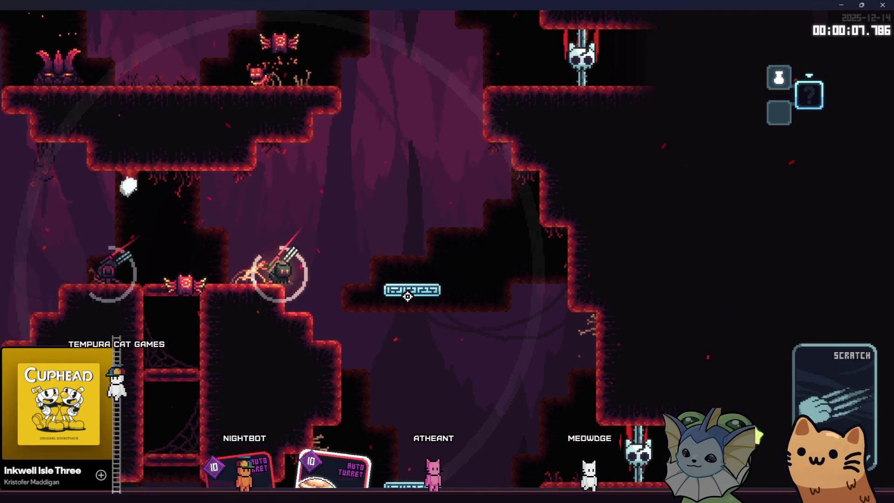
{"action": "key", "text": "d"}
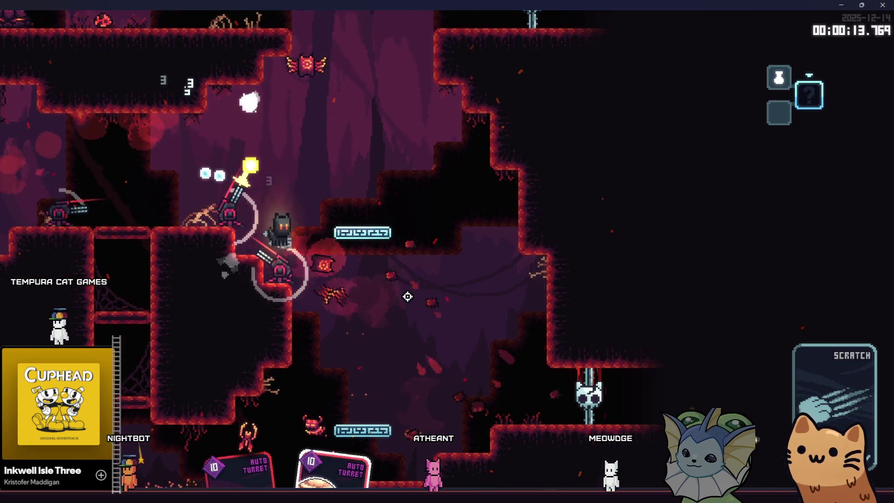
{"action": "key", "text": "a"}
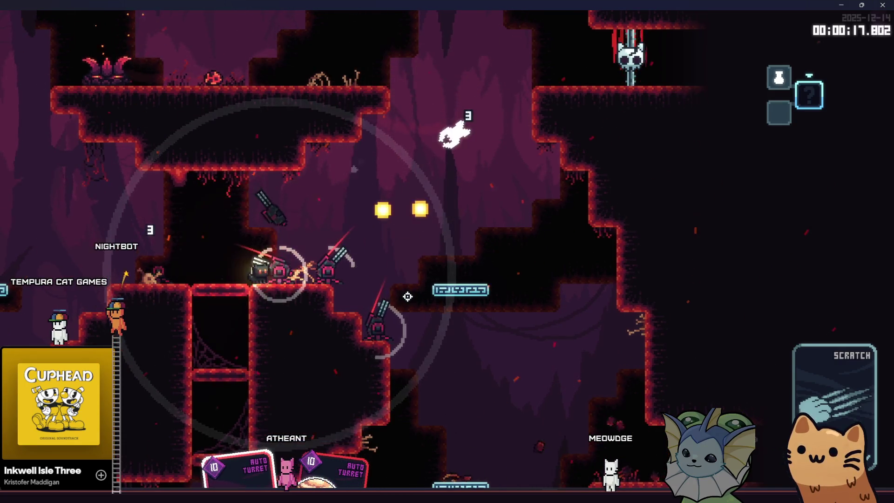
{"action": "key", "text": "a"}
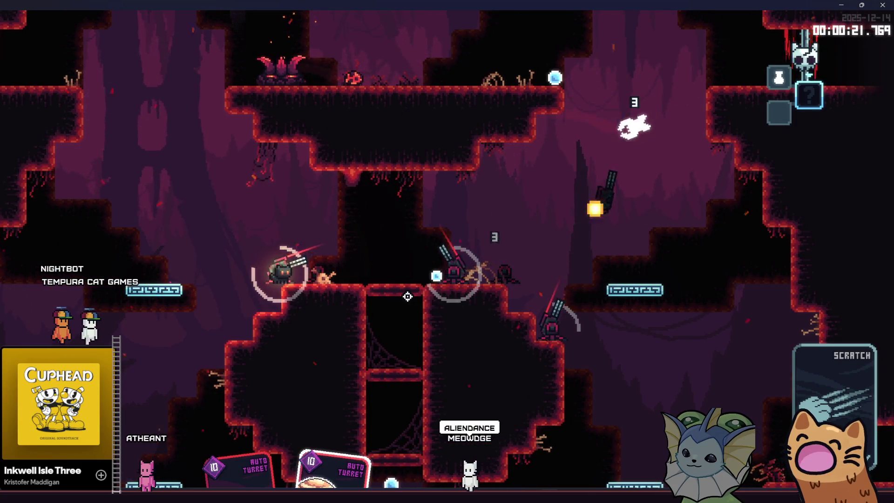
{"action": "key", "text": "a"}
- Climb to the upper cave section and jump toward the plant enemy
{"action": "key", "text": "w"}
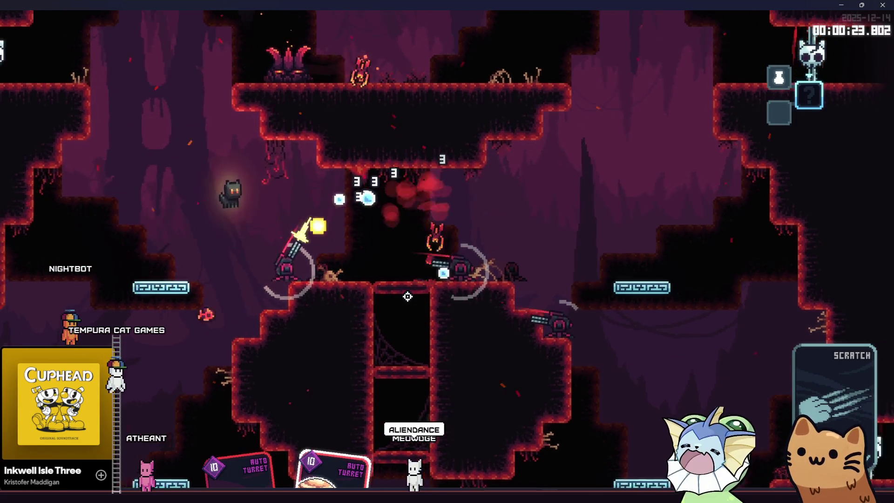
{"action": "key", "text": "d"}
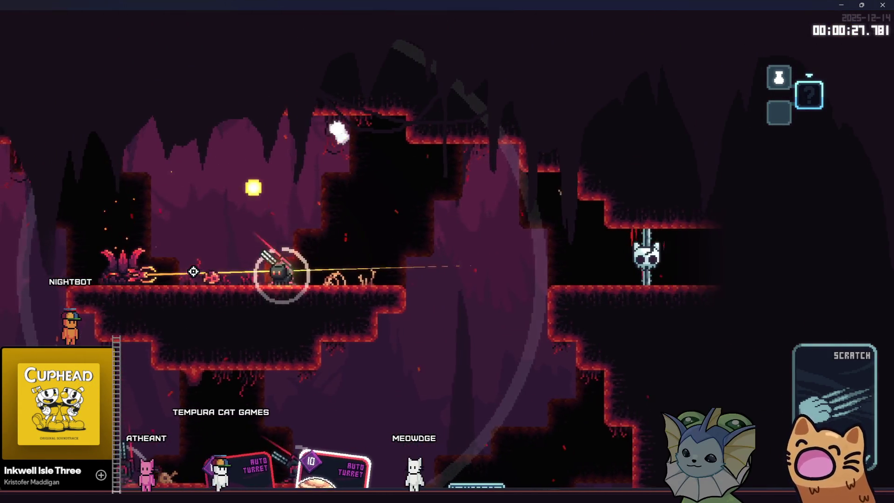
{"action": "key", "text": "d"}
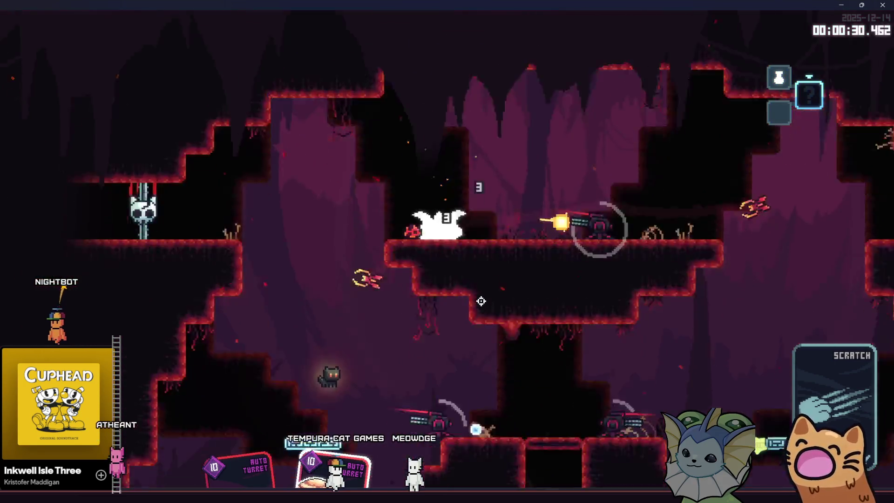
{"action": "key", "text": "a"}
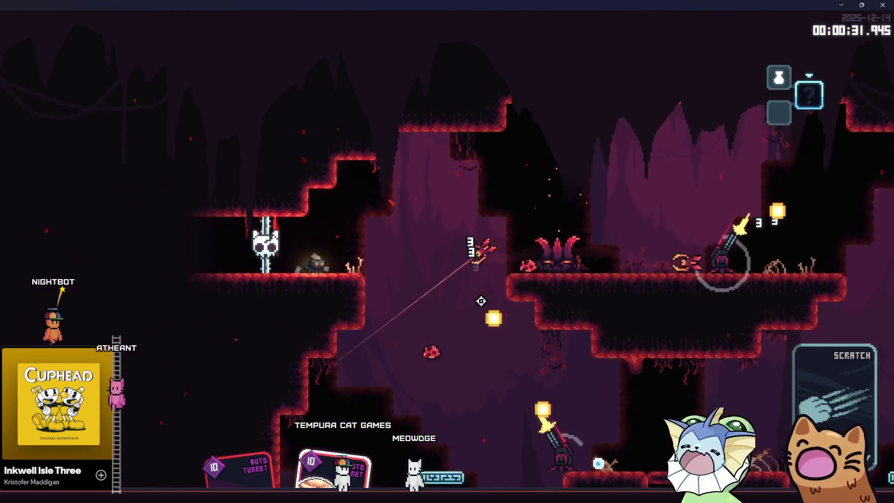
{"action": "key", "text": "d"}
{"action": "key", "text": "space"}
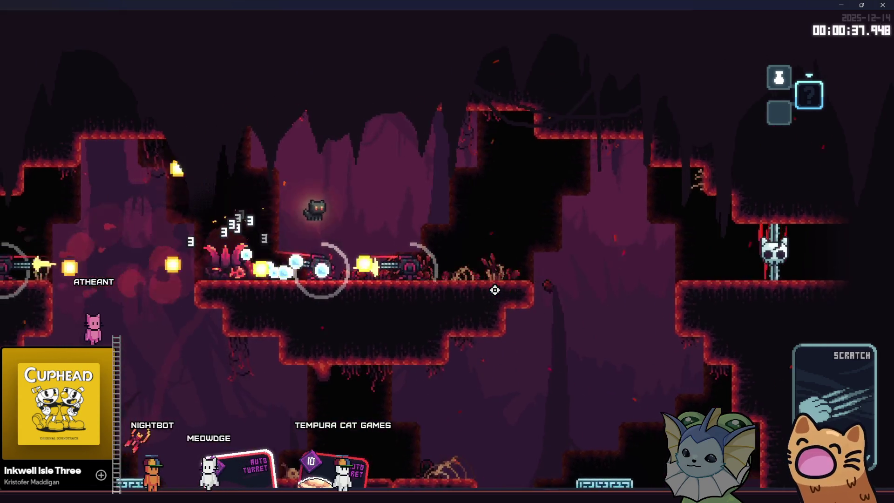
{"action": "key", "text": "a"}
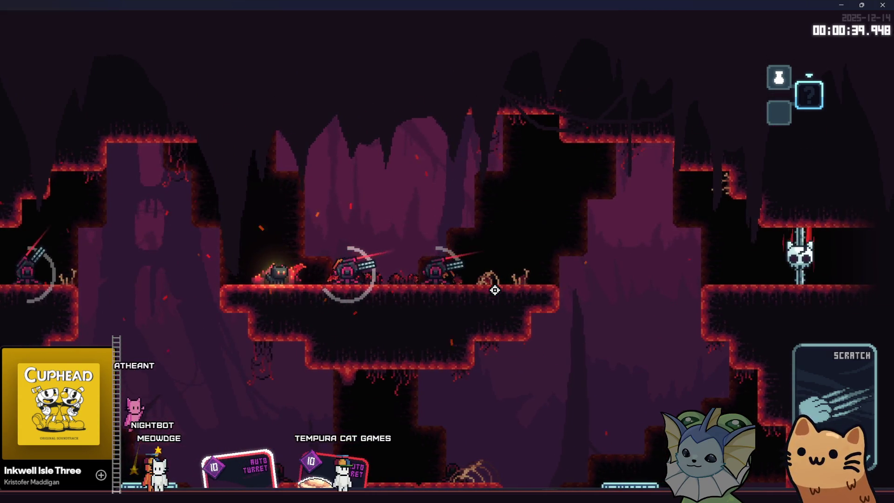
- Drop through the ledge, jump up the shaft, and run past the auto turret
{"action": "key", "text": "s"}
{"action": "key", "text": "d"}
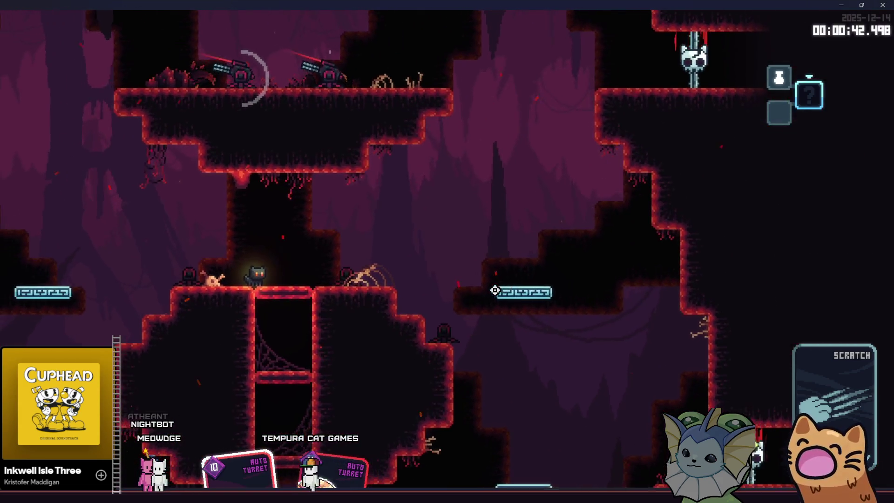
{"action": "key", "text": "space"}
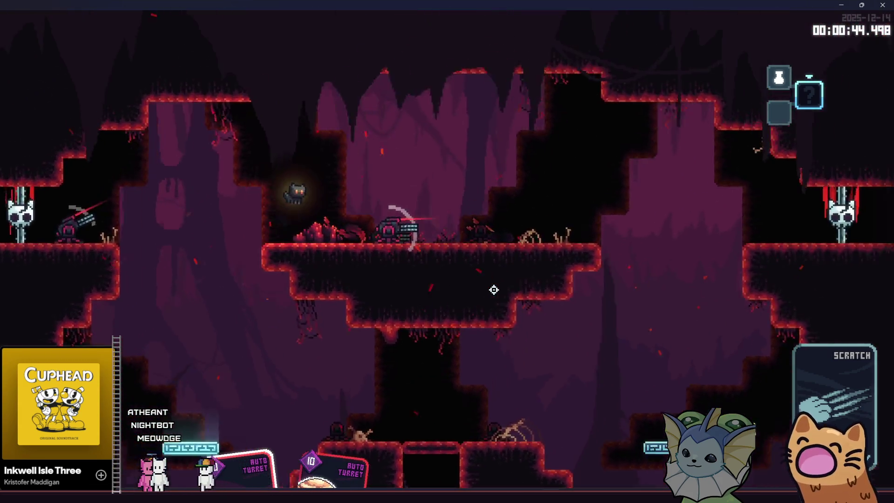
{"action": "key", "text": "d"}
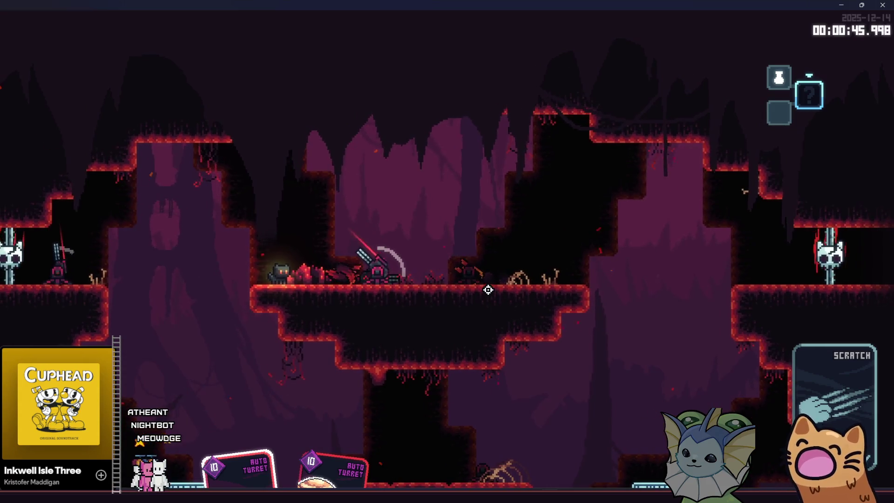
{"action": "key", "text": "d"}
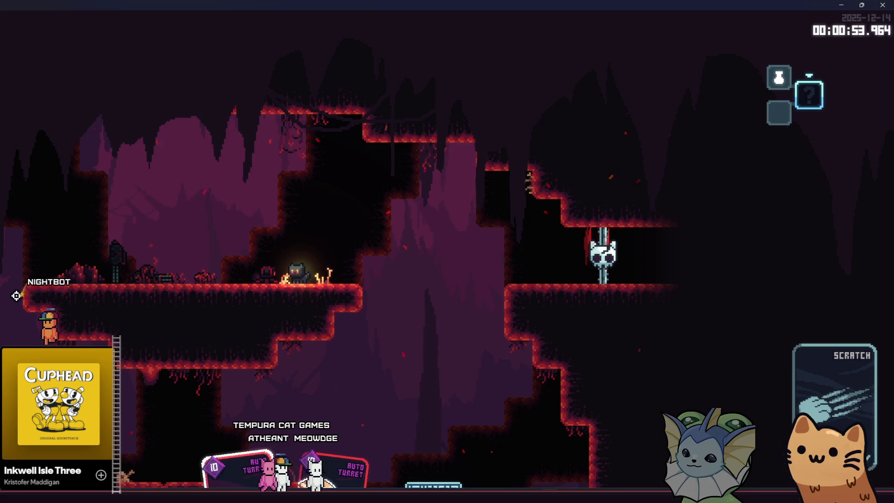
{"action": "key", "text": "a"}
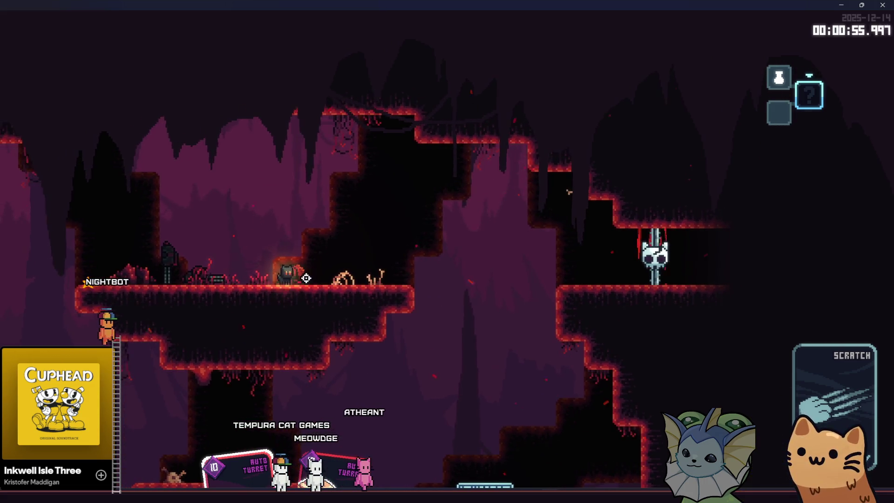
{"action": "key", "text": "d"}
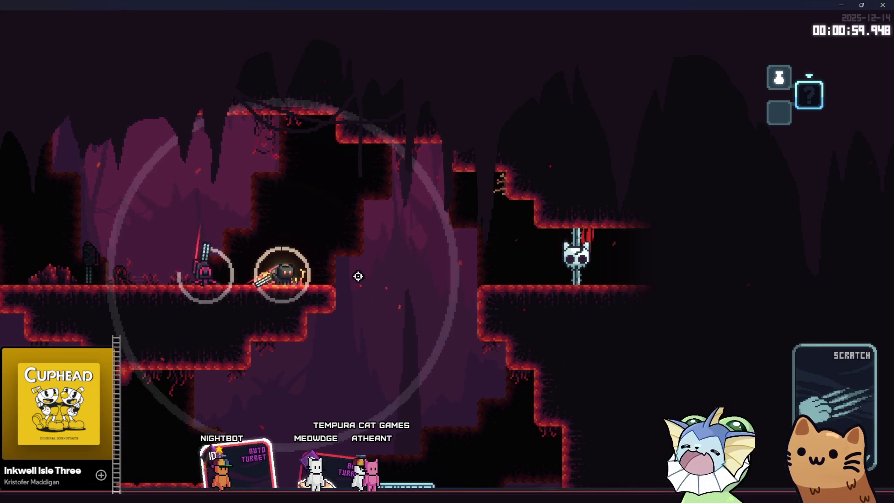
- Cross the gap, shoot the remaining enemies, and walk to the spawned treasure chest
{"action": "key", "text": "d"}
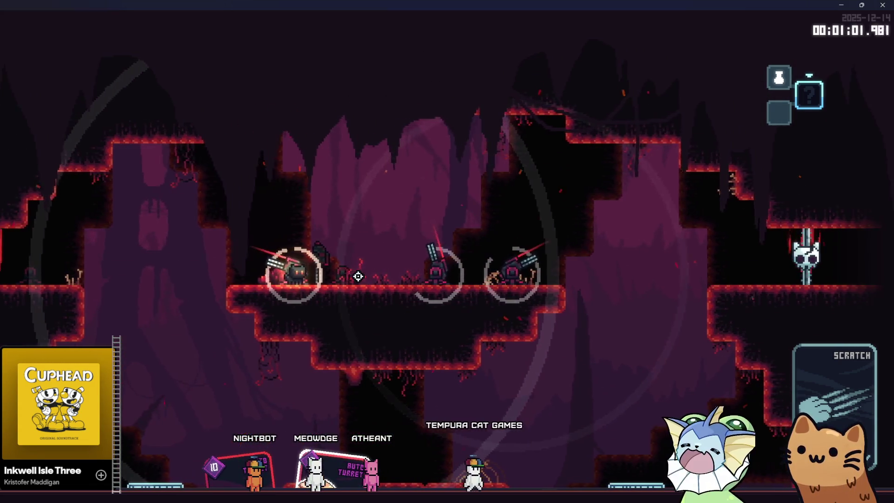
{"action": "key", "text": "d"}
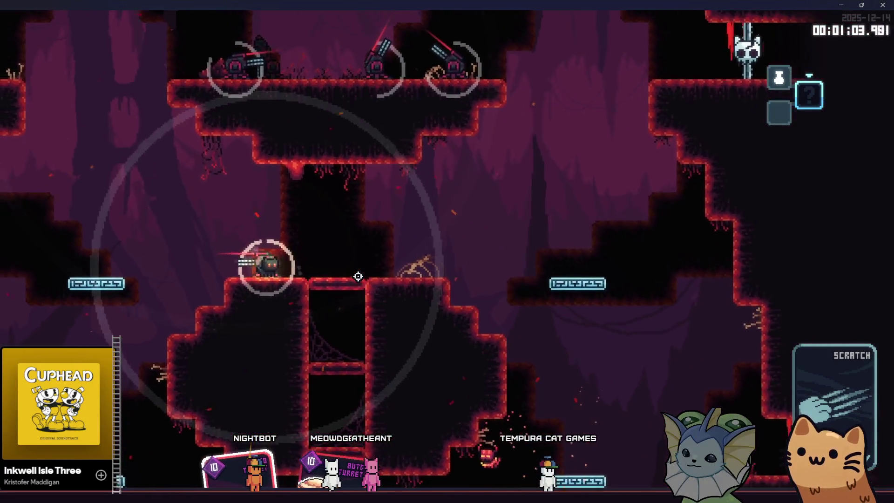
{"action": "key", "text": "d"}
{"action": "key", "text": "space"}
{"action": "key", "text": "a"}
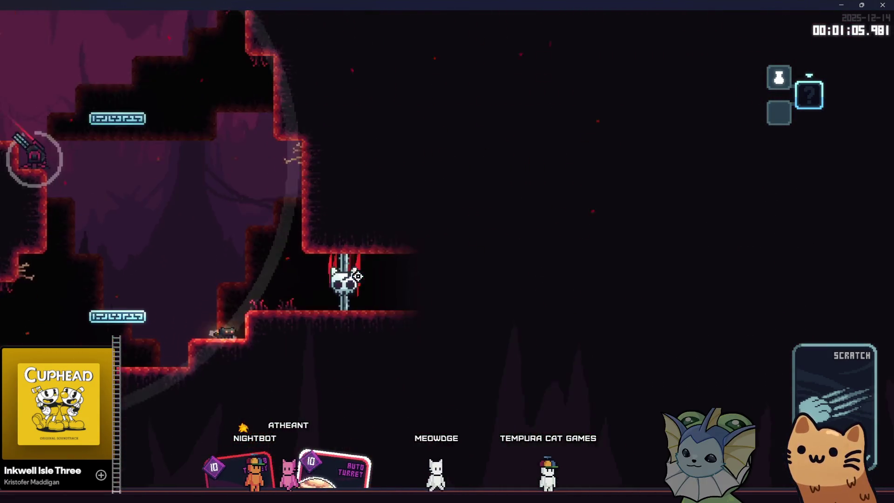
{"action": "key", "text": "d"}
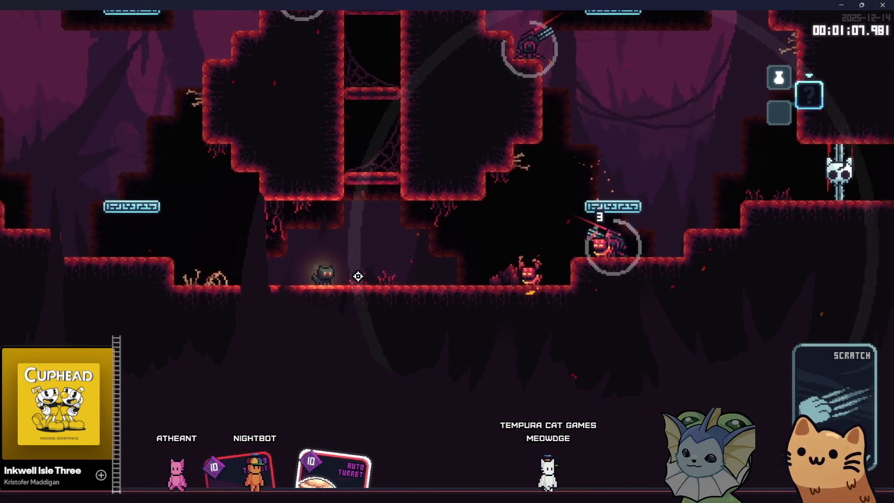
{"action": "left_click", "coordinate": [358, 276]}
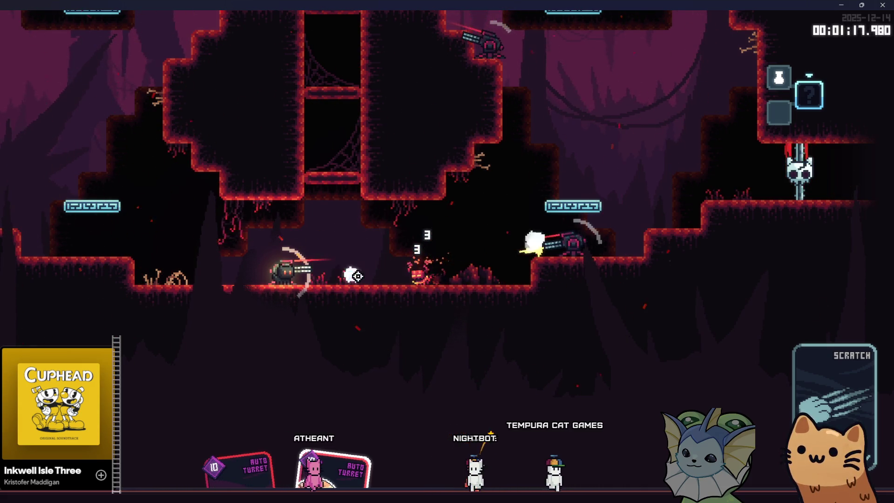
{"action": "key", "text": "d"}
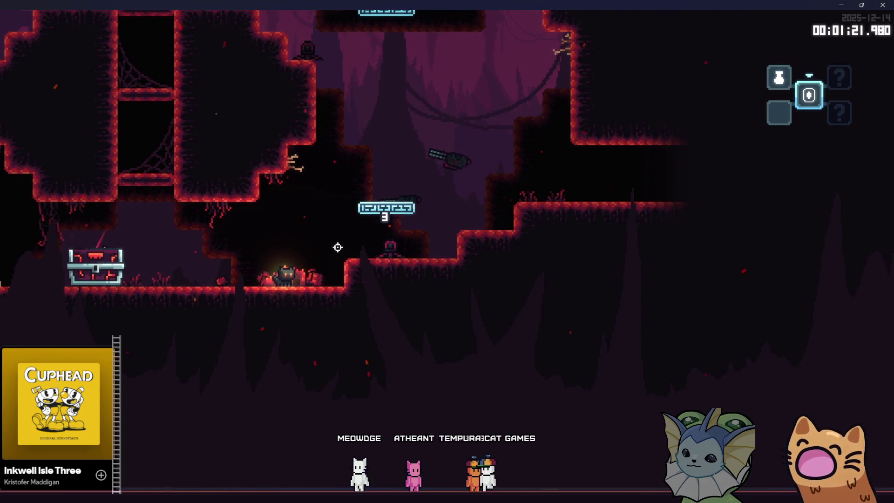
{"action": "key", "text": "a"}
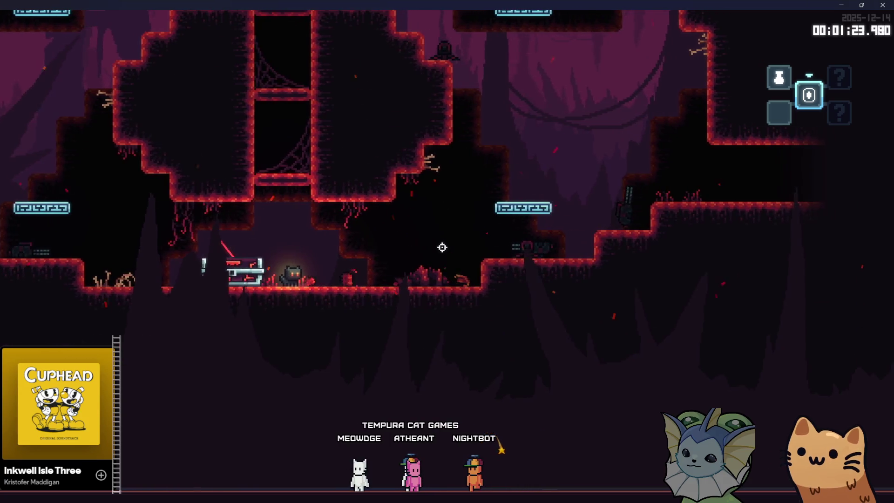
- Collect the sticker capsule from the opened chest and add Auto Turret cards via the debug item list
{"action": "key", "text": "d"}
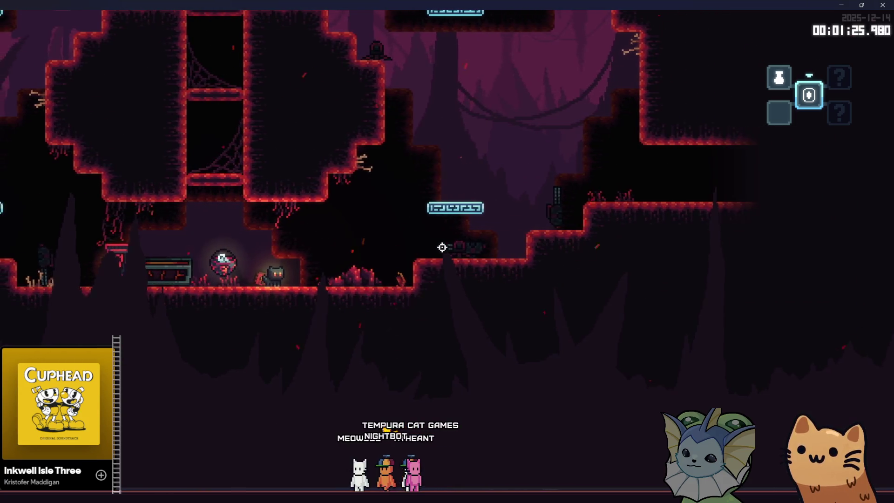
{"action": "key", "text": "a"}
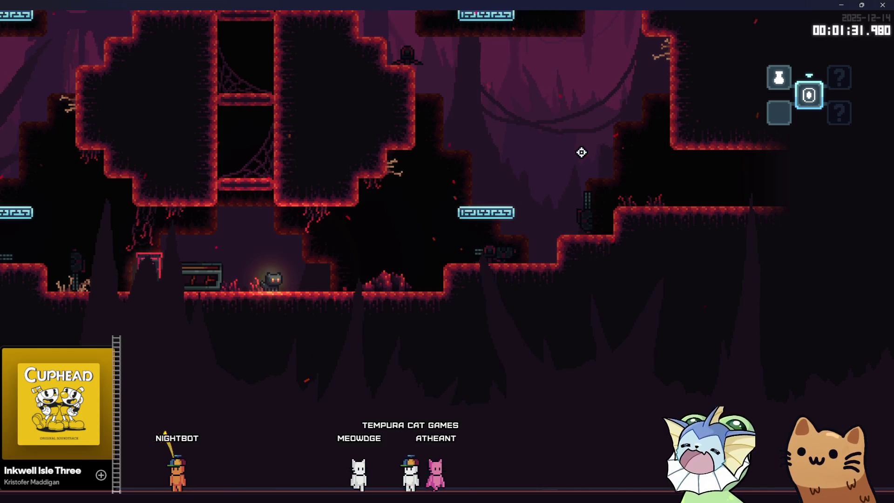
{"action": "key", "text": "Tab"}
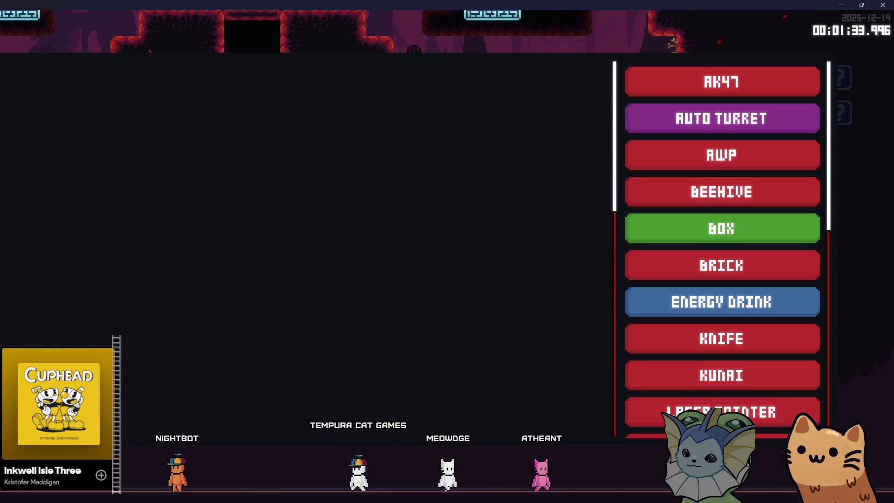
{"action": "left_click", "coordinate": [685, 116]}
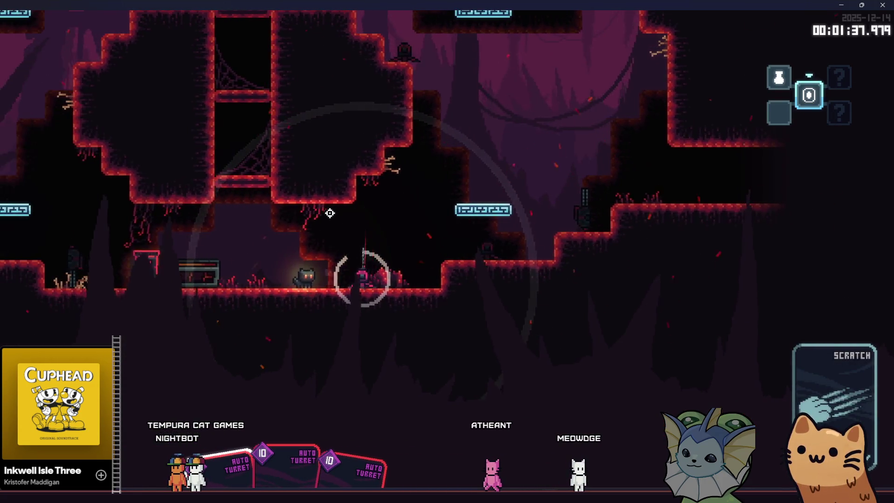
- Spawn a GroundEnemyFire enemy beside the cat from the debug enemy list
{"action": "key", "text": "Tab"}
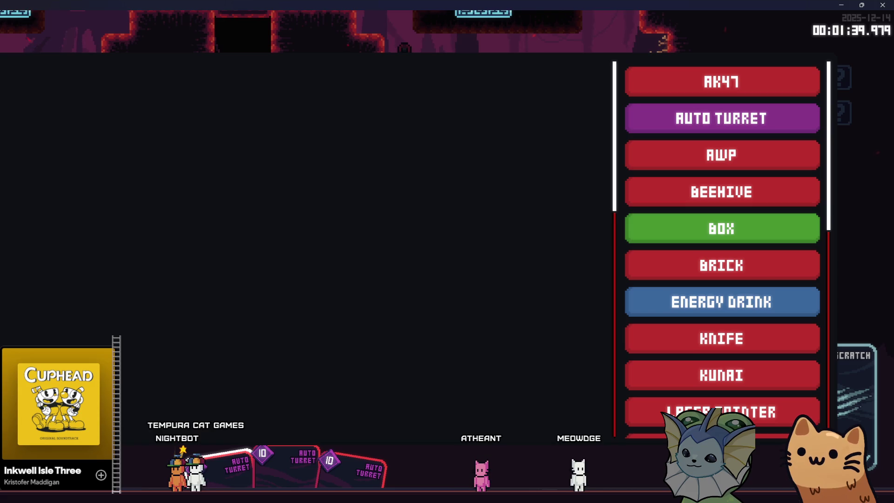
{"action": "key", "text": "Tab"}
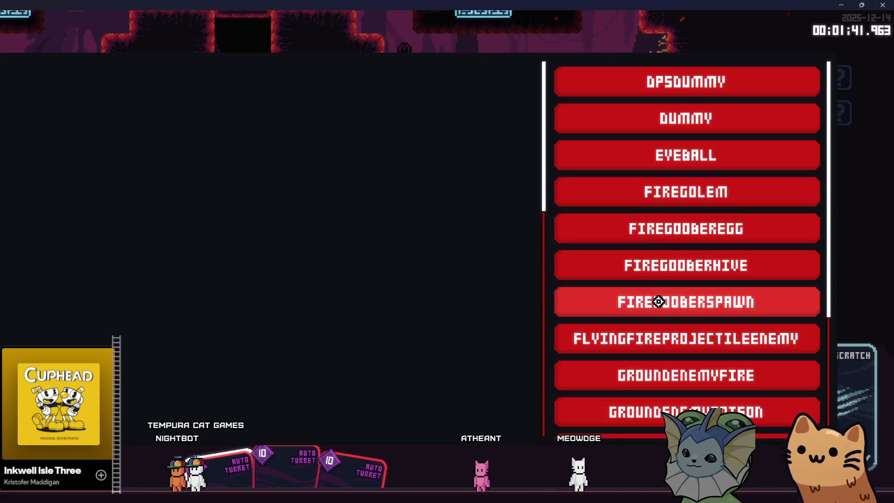
{"action": "left_click", "coordinate": [643, 373]}
{"action": "left_click", "coordinate": [275, 268]}
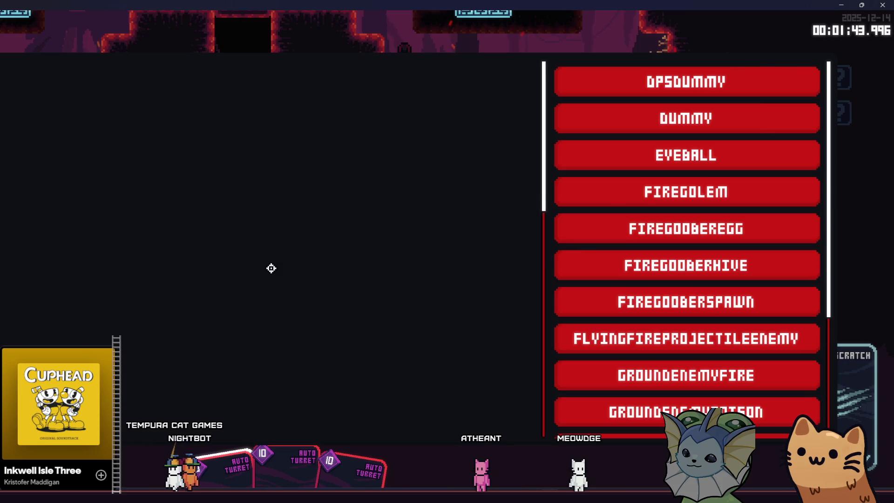
{"action": "key", "text": "Tab"}
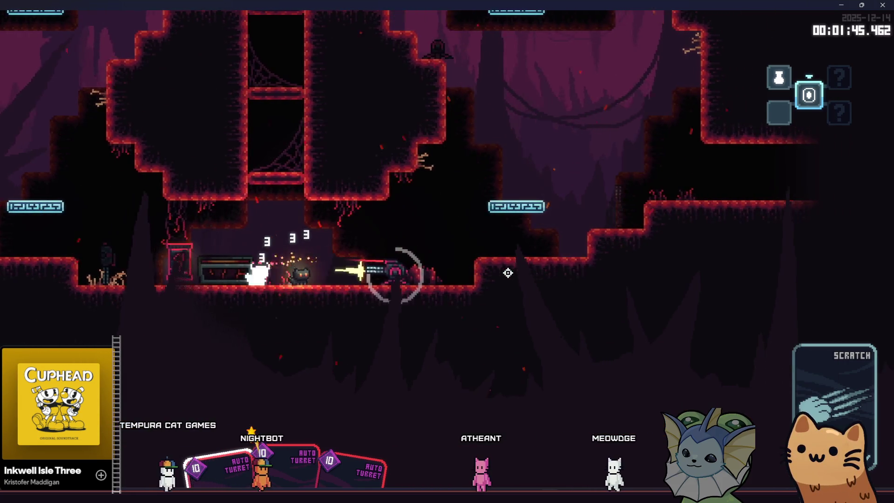
- Run the cat back and forth past the deployed turret, then select GroundEnemyFire to spawn again
{"action": "key", "text": "a"}
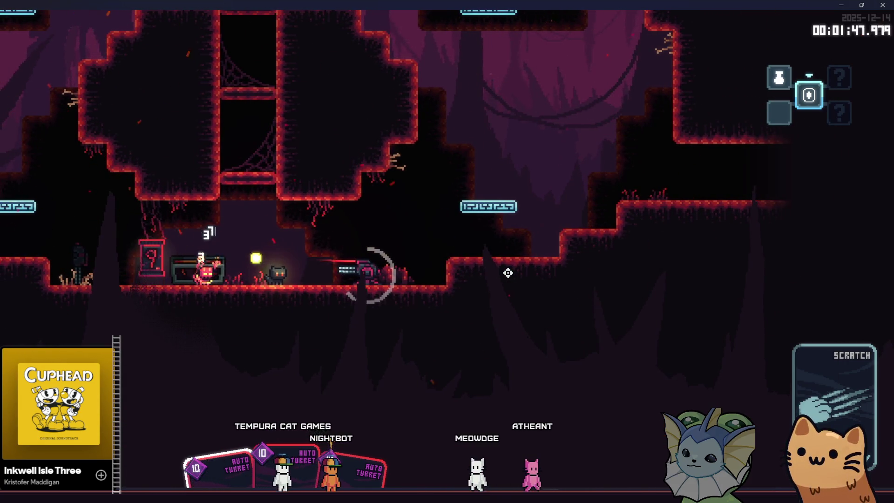
{"action": "key", "text": "d"}
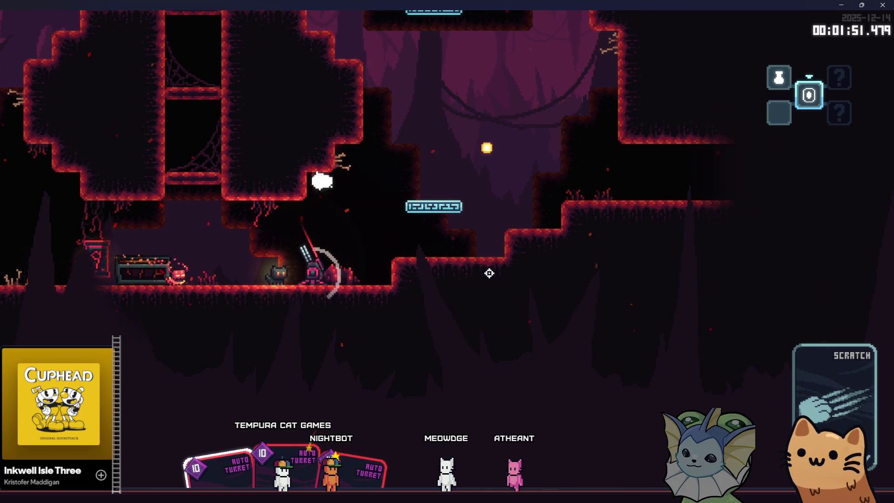
{"action": "key", "text": "a"}
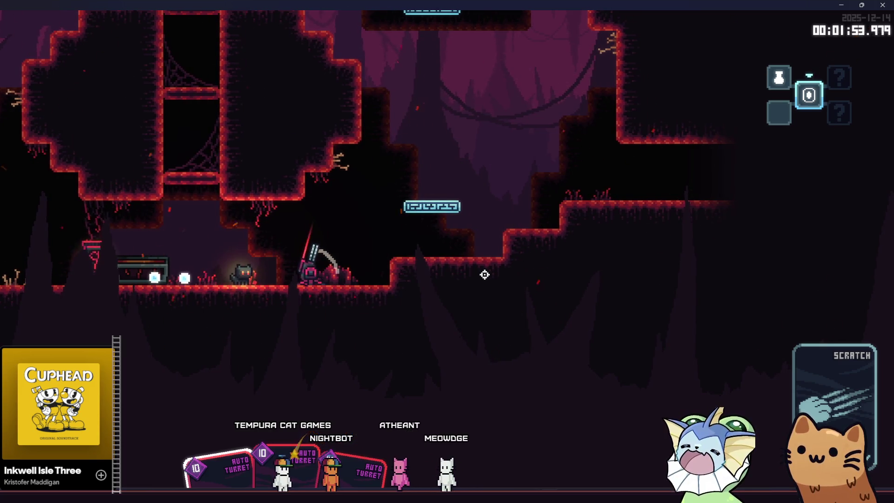
{"action": "key", "text": "a"}
{"action": "key", "text": "d"}
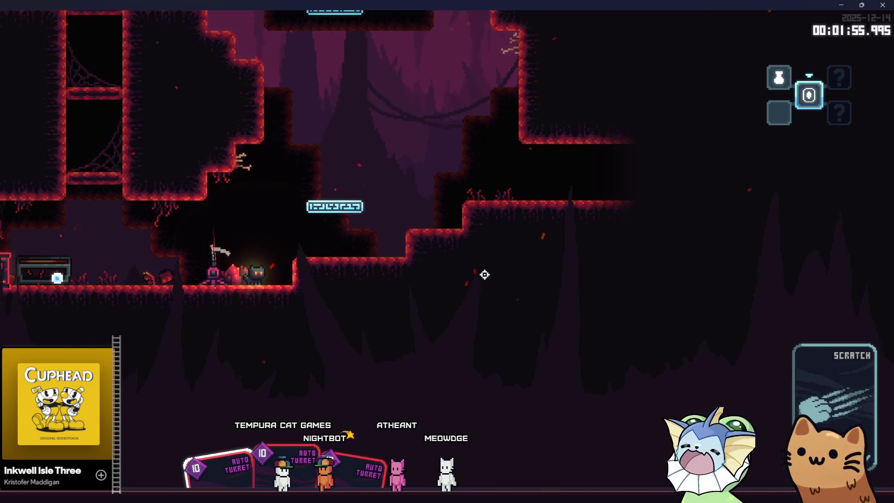
{"action": "key", "text": "a"}
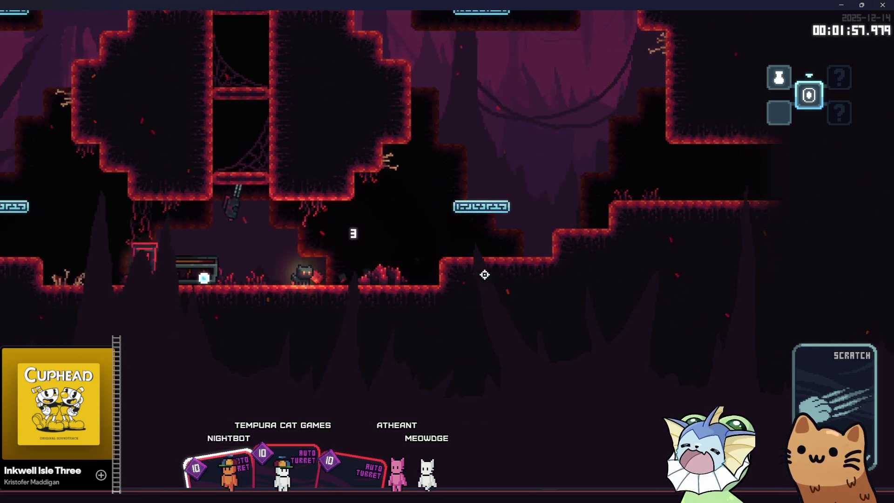
{"action": "key", "text": "d"}
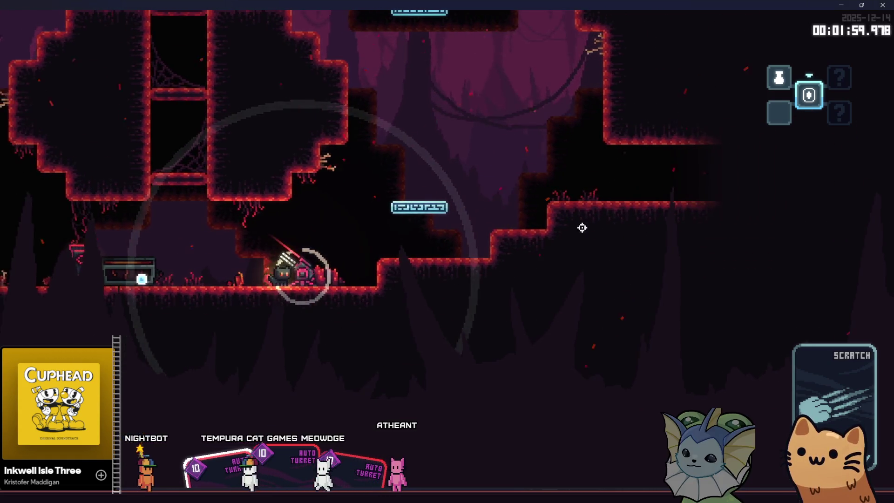
{"action": "key", "text": "F1"}
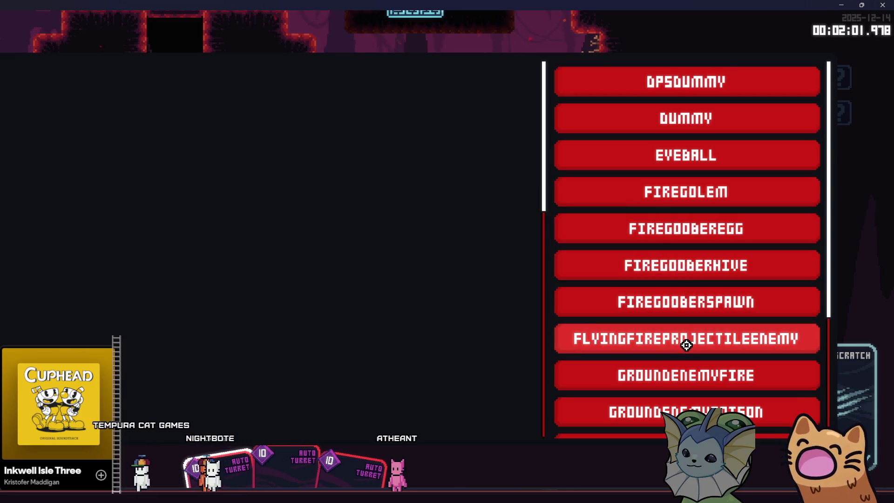
{"action": "left_click", "coordinate": [678, 370]}
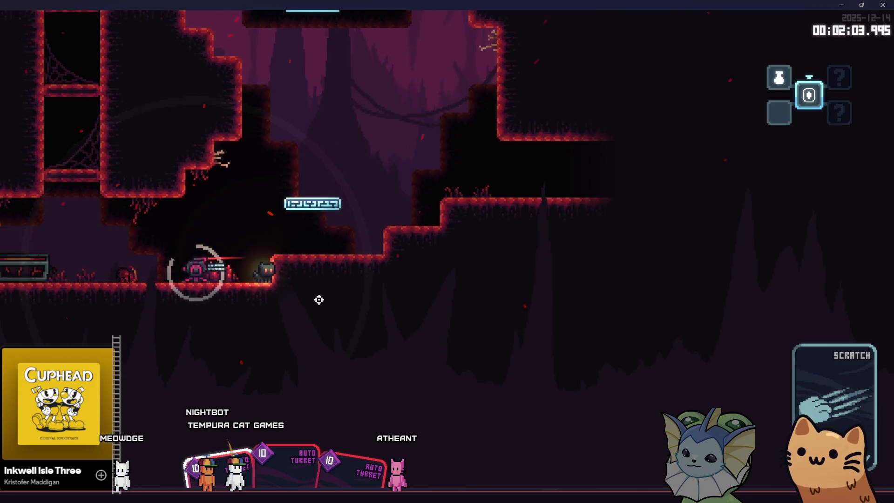
- Spawn another GroundEnemyFire from the debug enemy list
{"action": "key", "text": "F1"}
{"action": "left_click", "coordinate": [684, 379]}
{"action": "key", "text": "F1"}
{"action": "key", "text": "F1"}
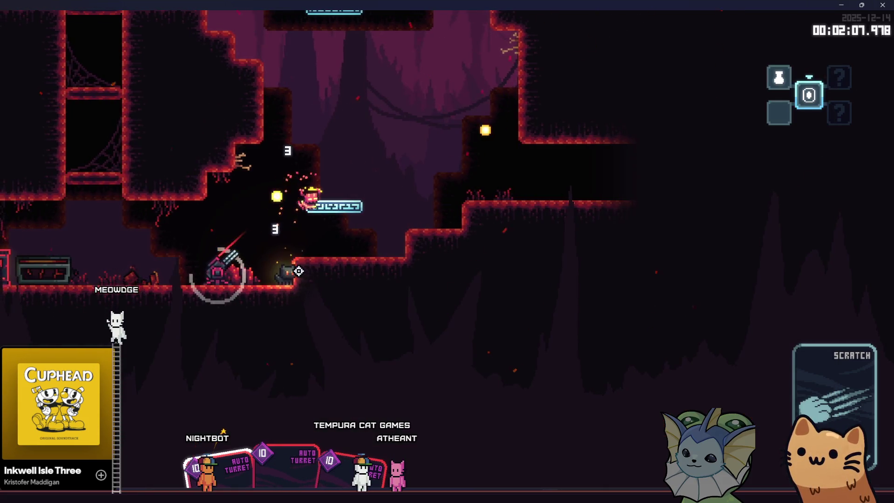
- Run and jump the cat across the ledges into the next cave room with firing turrets
{"action": "key", "text": "a"}
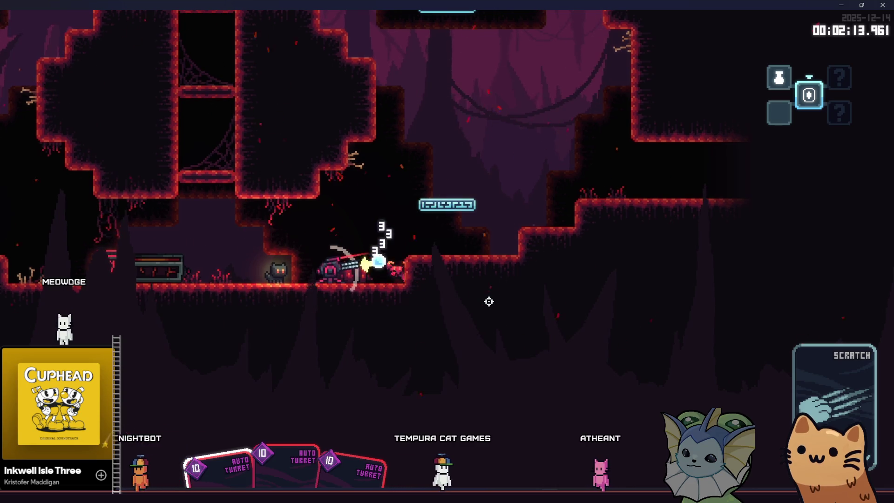
{"action": "key", "text": "d"}
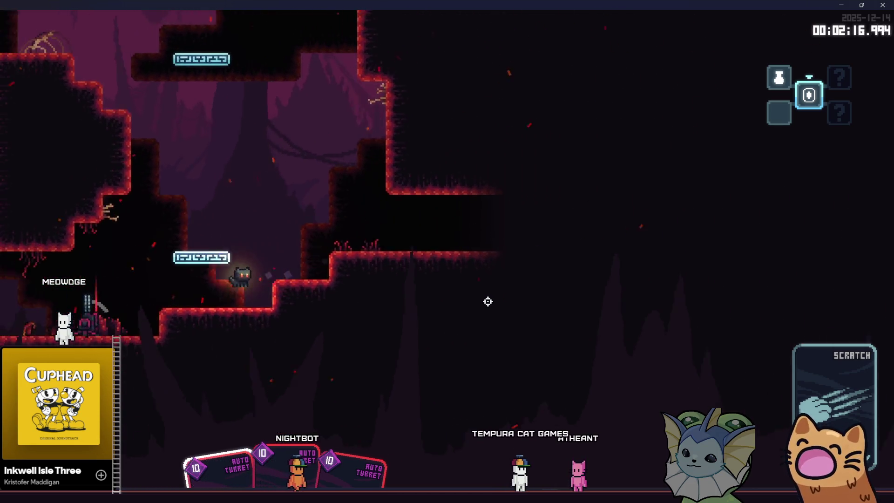
{"action": "key", "text": "a"}
{"action": "key", "text": "space"}
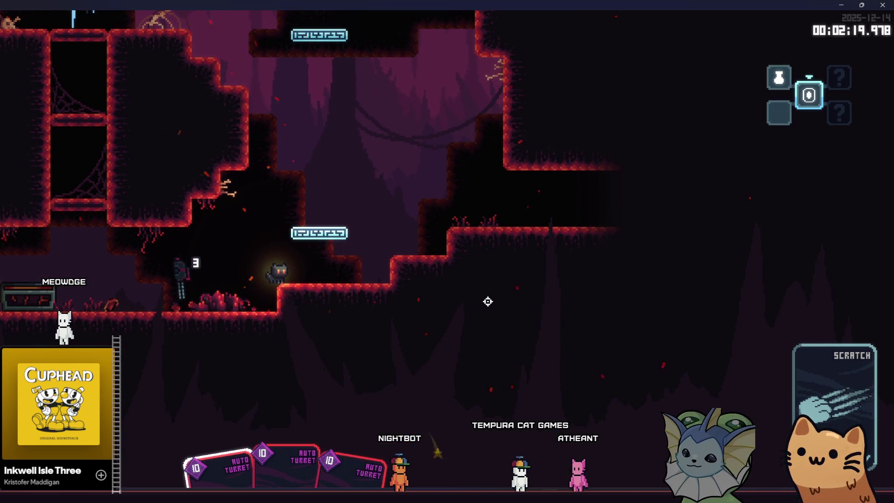
{"action": "key", "text": "d"}
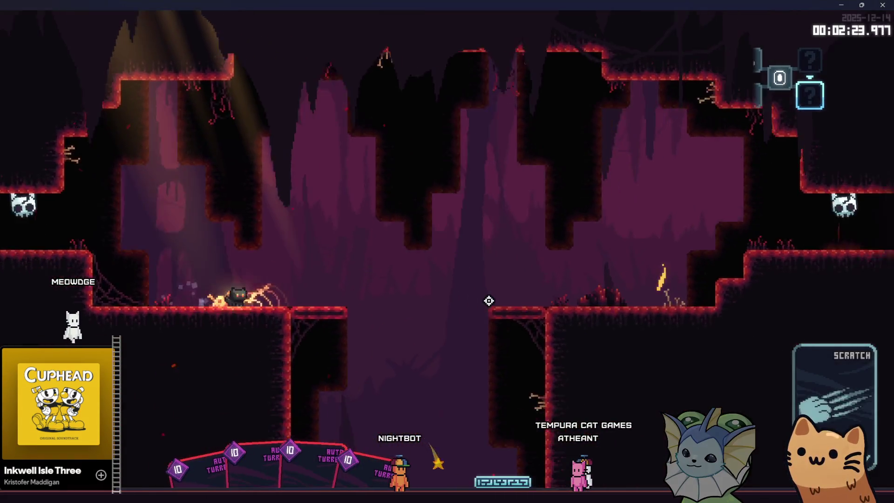
{"action": "key", "text": "d"}
{"action": "key", "text": "space"}
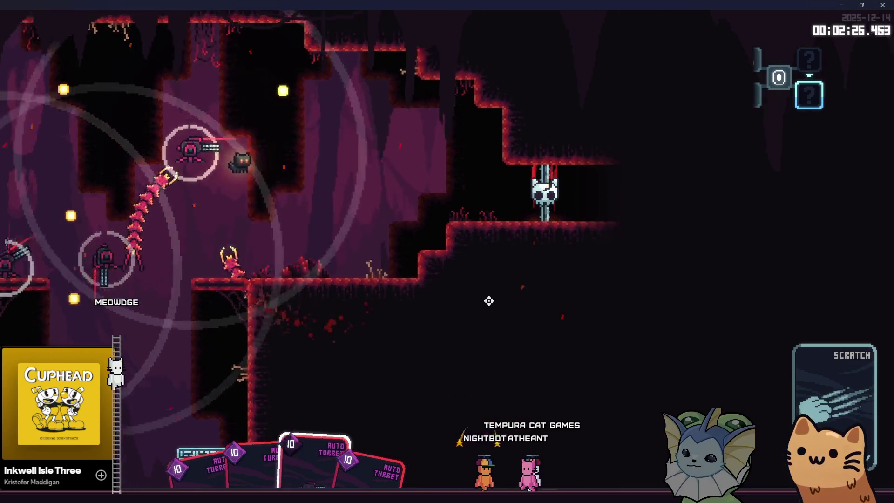
{"action": "key", "text": "a"}
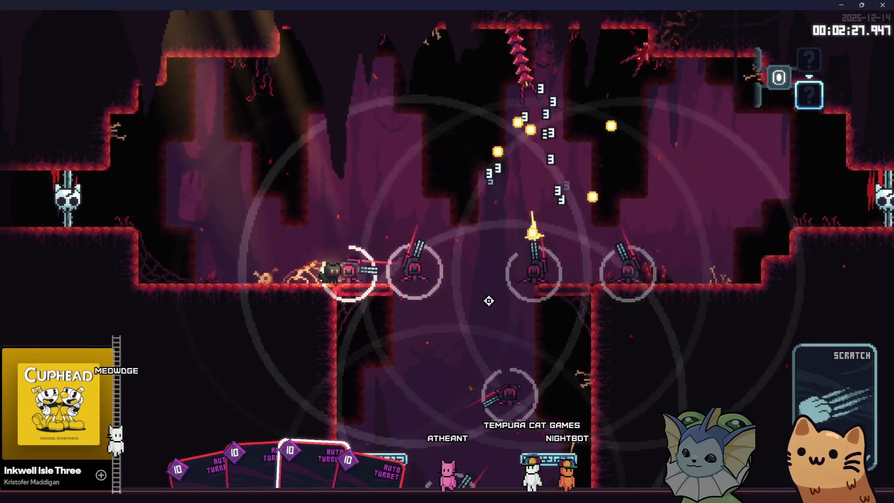